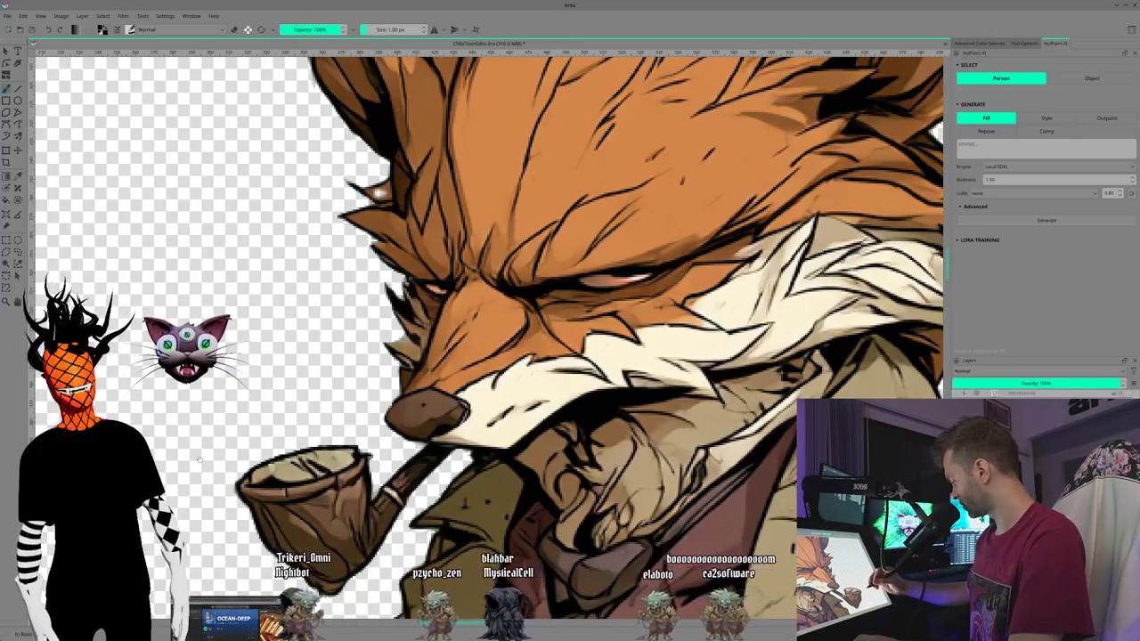
Step: Zoom twice into the fox's face and pan down to the pipe below its snout
left_click(18, 177)
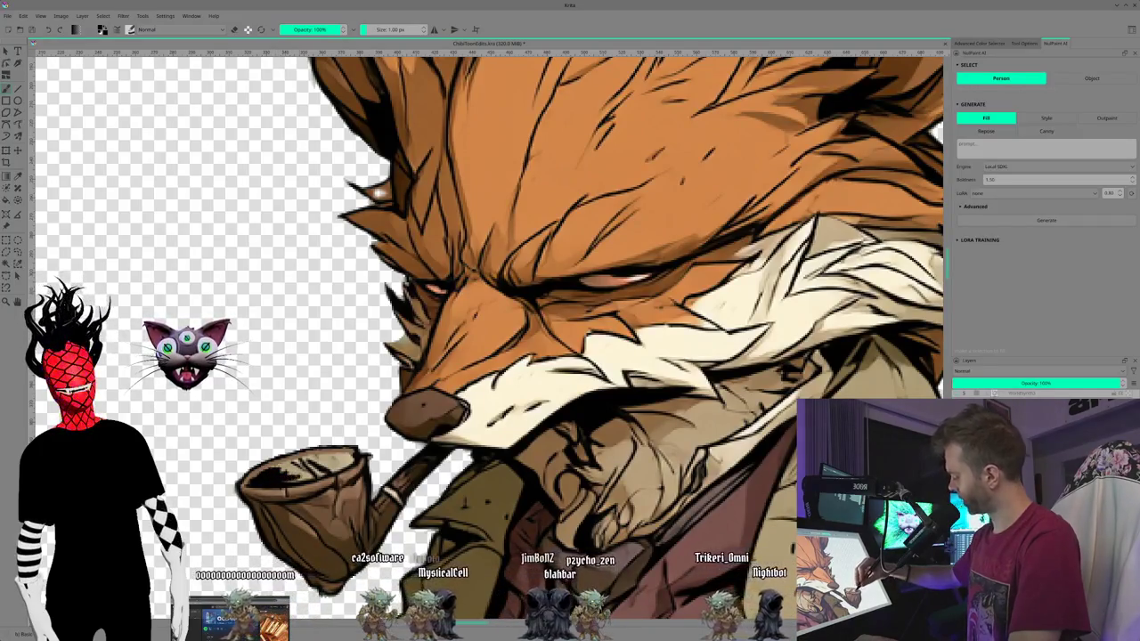
key("plus")
key("plus")
key("plus")
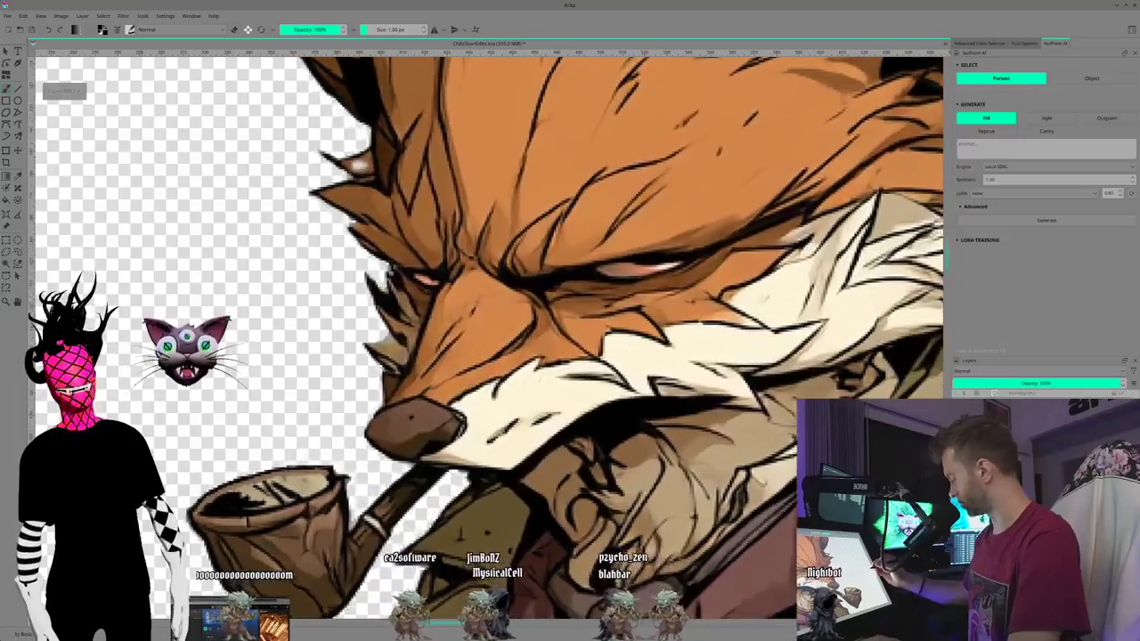
key("plus")
key("plus")
key("plus")
key("plus")
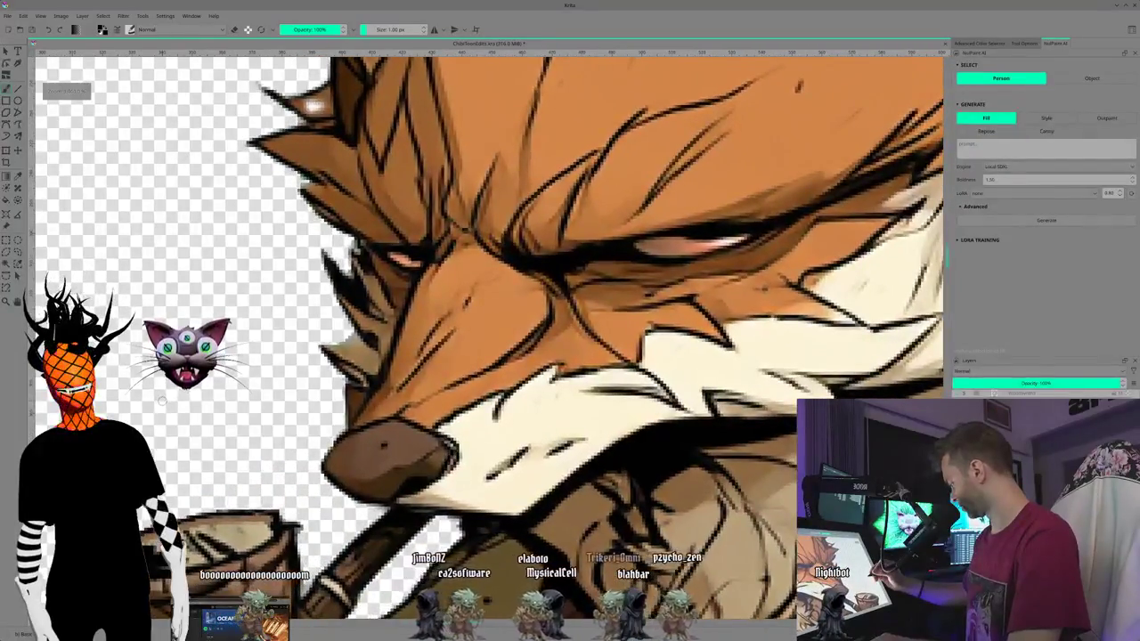
left_click_drag(383, 445, 512, 281)
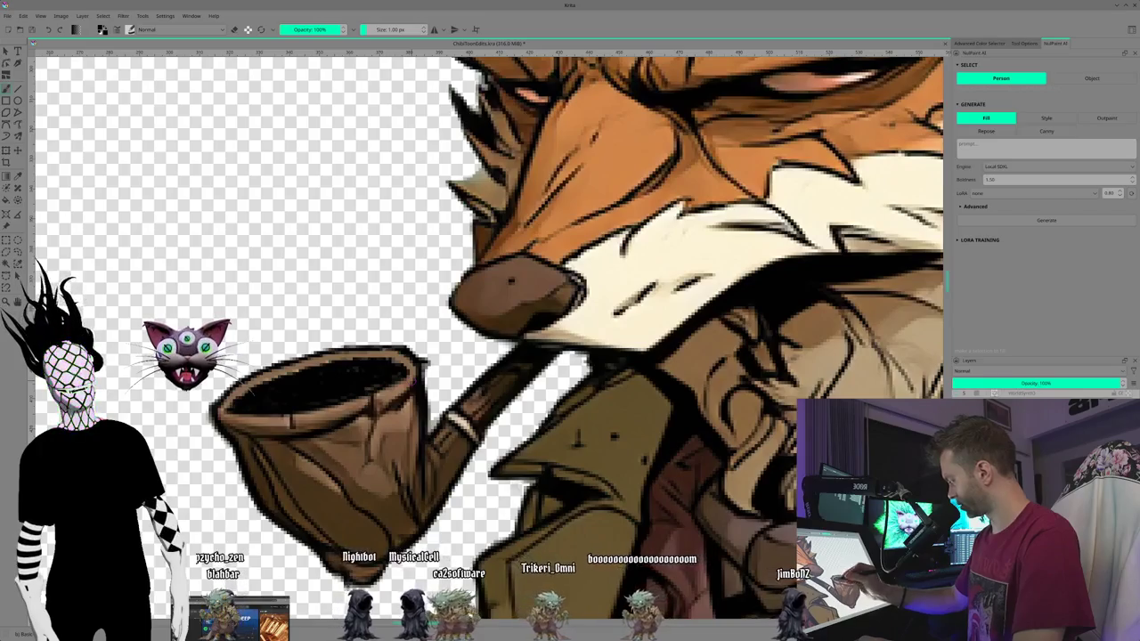
Step: Zoom far out and pan to bring the fox's coat and tail into view
scroll(512, 294, "down", 2)
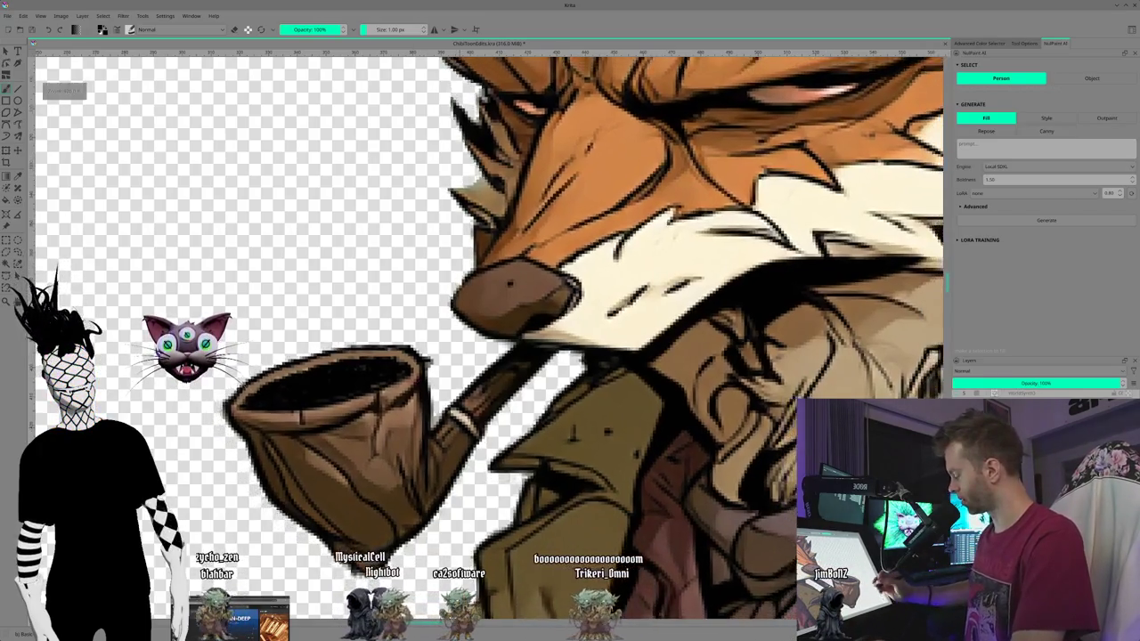
scroll(512, 303, "down", 1)
scroll(512, 303, "down", 1)
scroll(512, 302, "down", 1)
scroll(512, 303, "down", 1)
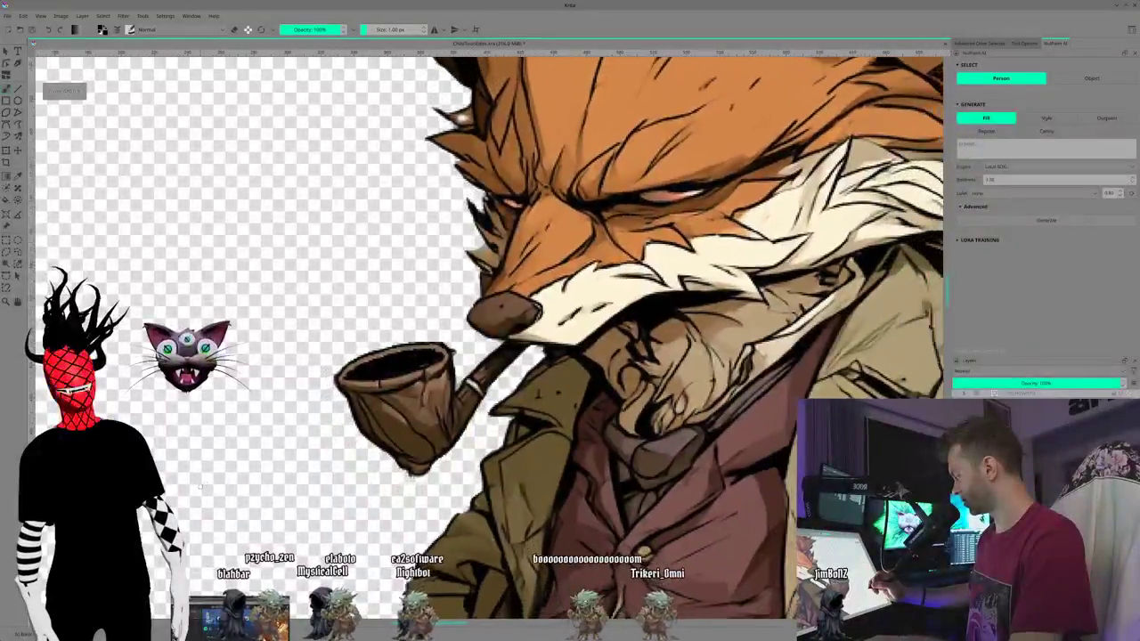
scroll(503, 307, "down", 1)
scroll(504, 308, "down", 1)
scroll(504, 308, "down", 1)
scroll(503, 308, "down", 1)
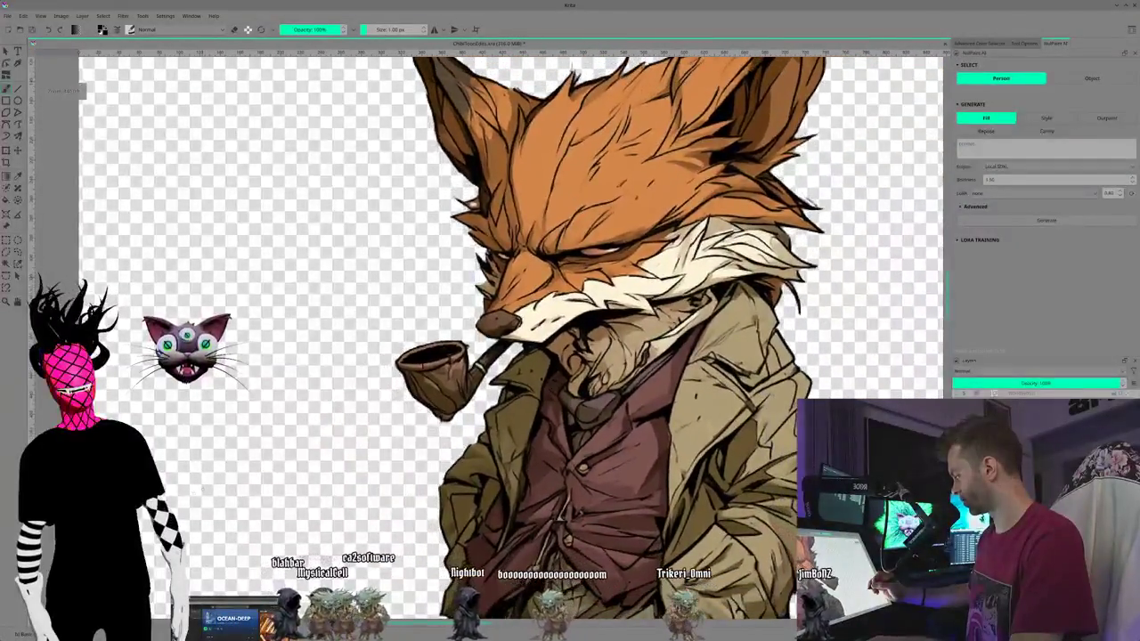
scroll(503, 307, "down", 1)
mouse_move(535, 356)
left_mouse_down()
mouse_move(492, 313)
mouse_move(308, 196)
left_mouse_up()
Step: Fine-tune the zoom and pan so the fox's full head is visible again
scroll(503, 307, "down", 1)
scroll(503, 307, "down", 1)
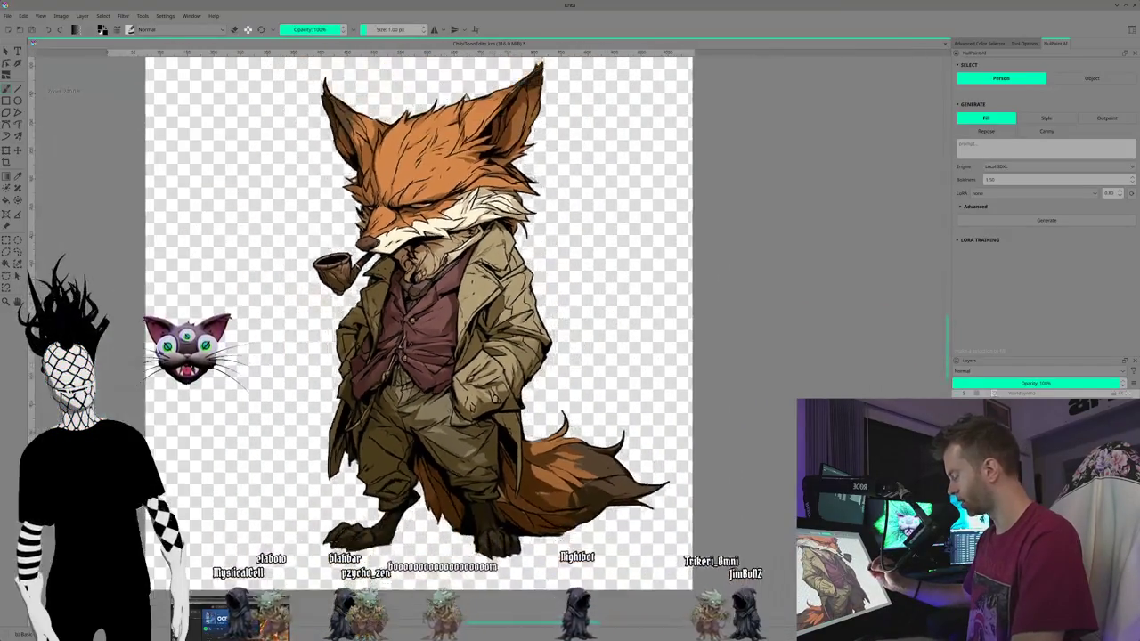
scroll(503, 307, "up", 1)
scroll(503, 307, "up", 1)
mouse_move(235, 403)
left_mouse_down()
mouse_move(210, 491)
mouse_move(201, 412)
mouse_move(171, 406)
left_mouse_up()
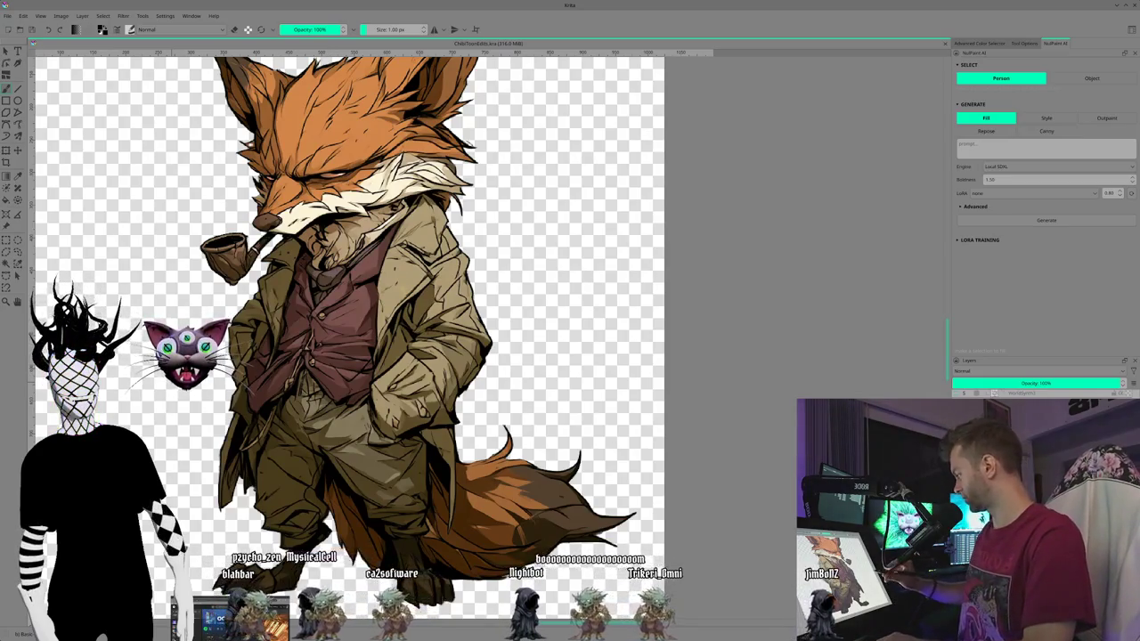
scroll(356, 321, "up", 2)
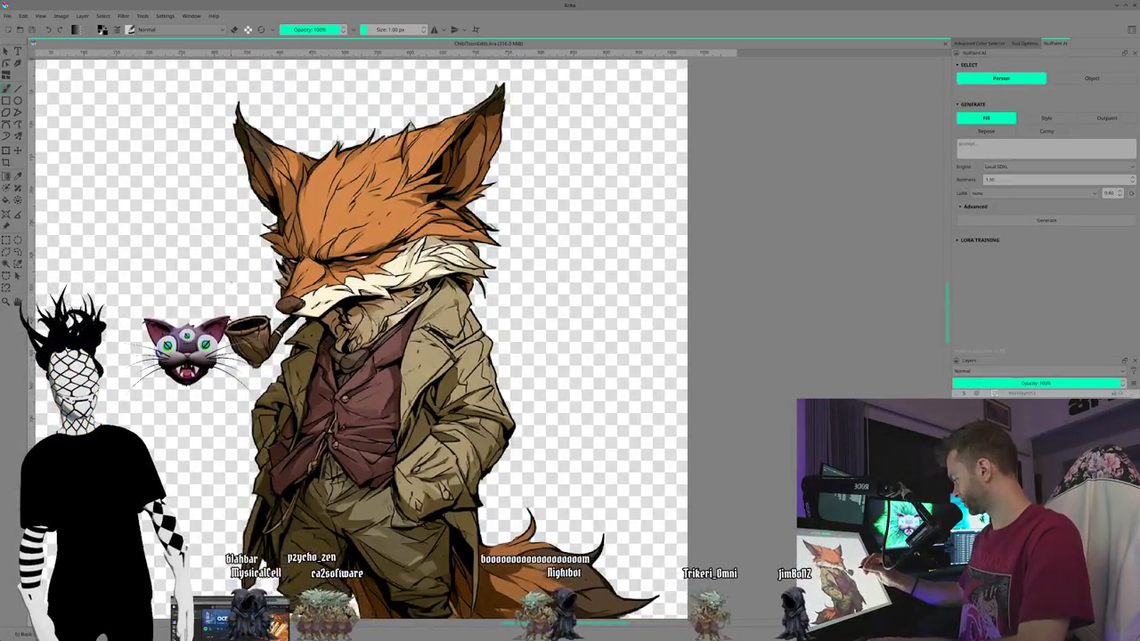
scroll(436, 338, "up", 2)
scroll(436, 338, "up", 2)
scroll(437, 338, "up", 2)
scroll(481, 339, "down", 2)
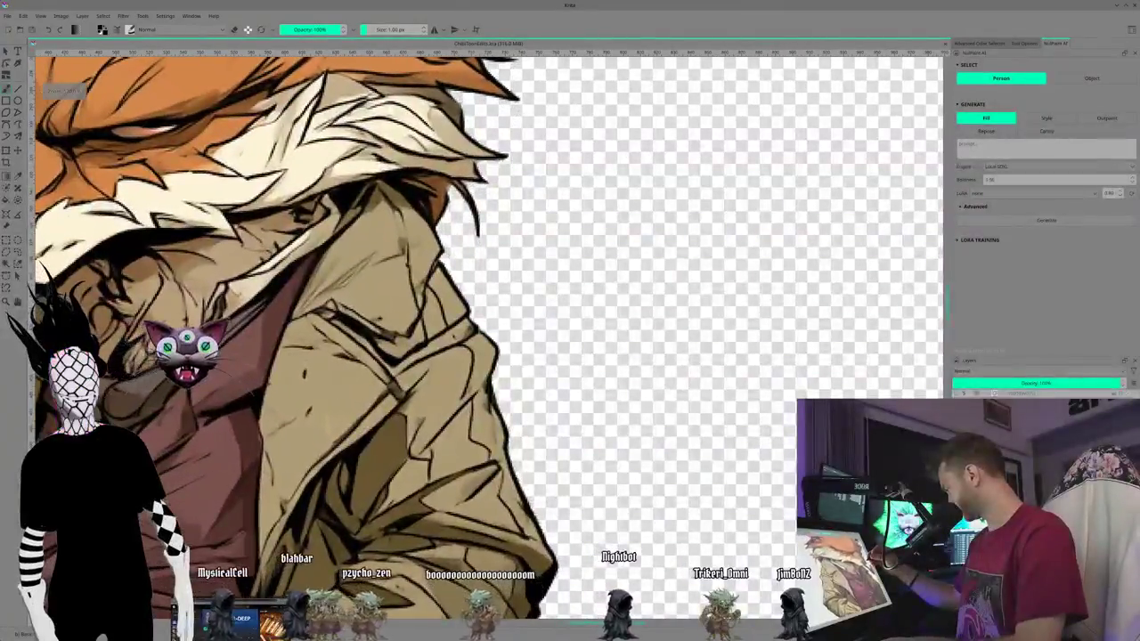
scroll(481, 338, "down", 2)
scroll(481, 338, "down", 1)
scroll(481, 338, "left", 2)
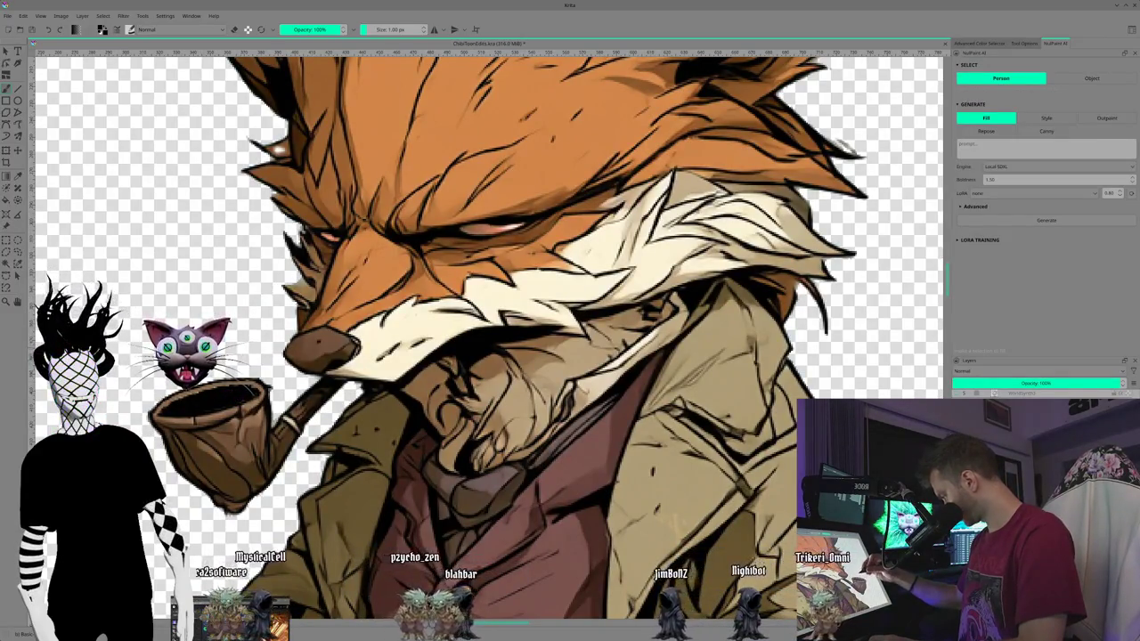
scroll(481, 339, "down", 2)
scroll(481, 338, "down", 1)
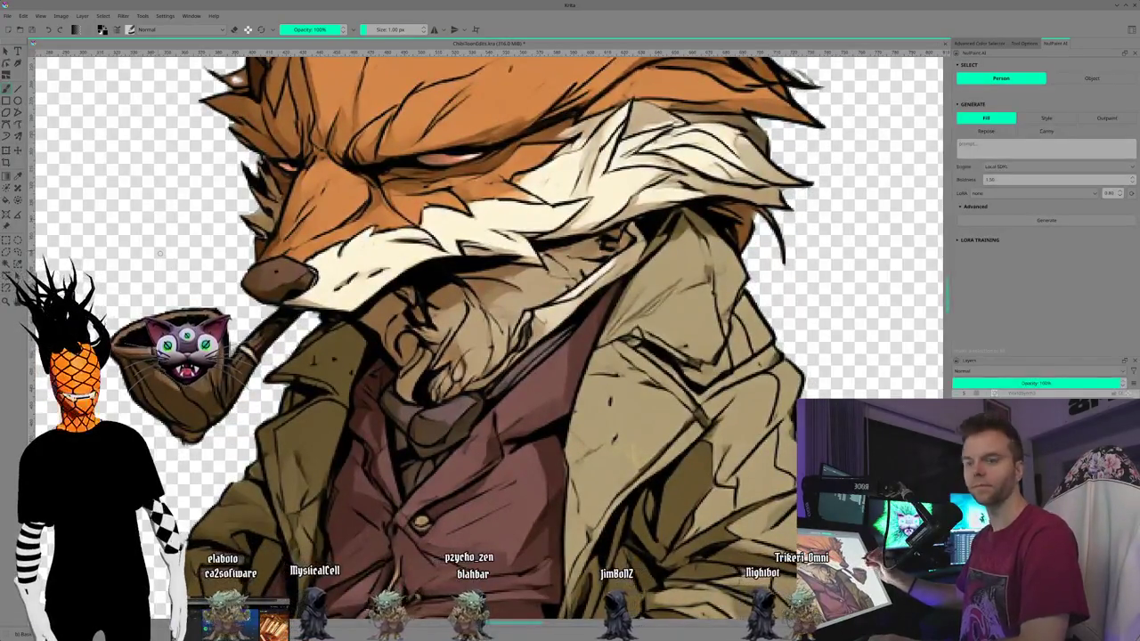
scroll(481, 338, "down", 2)
scroll(481, 338, "down", 2)
scroll(481, 338, "down", 2)
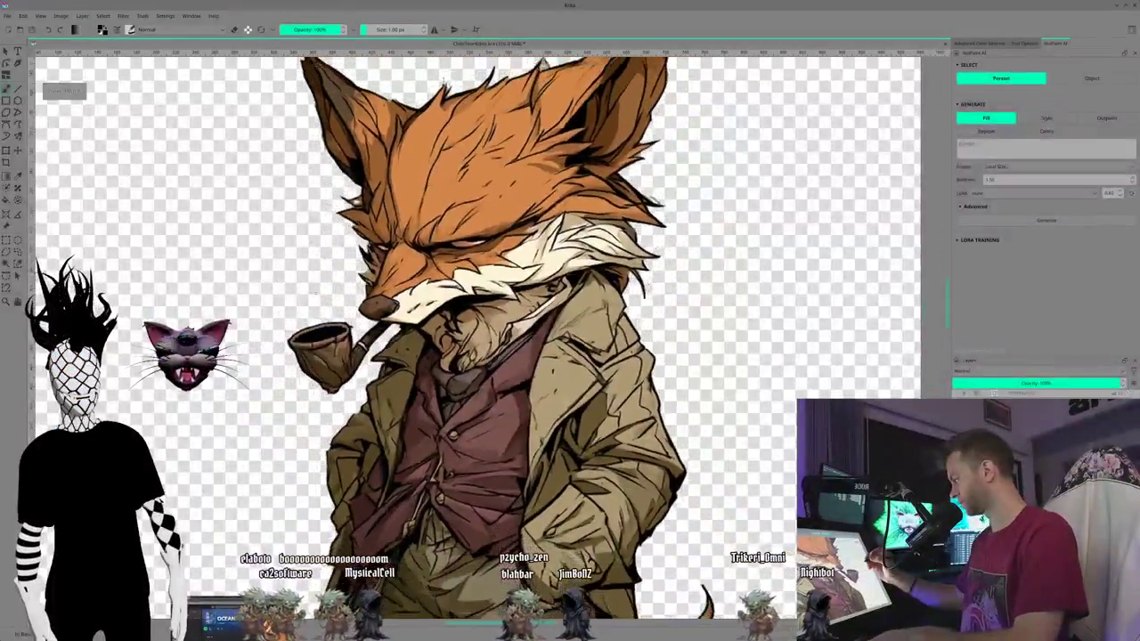
scroll(481, 338, "down", 2)
scroll(481, 357, "down", 2)
scroll(481, 356, "down", 1)
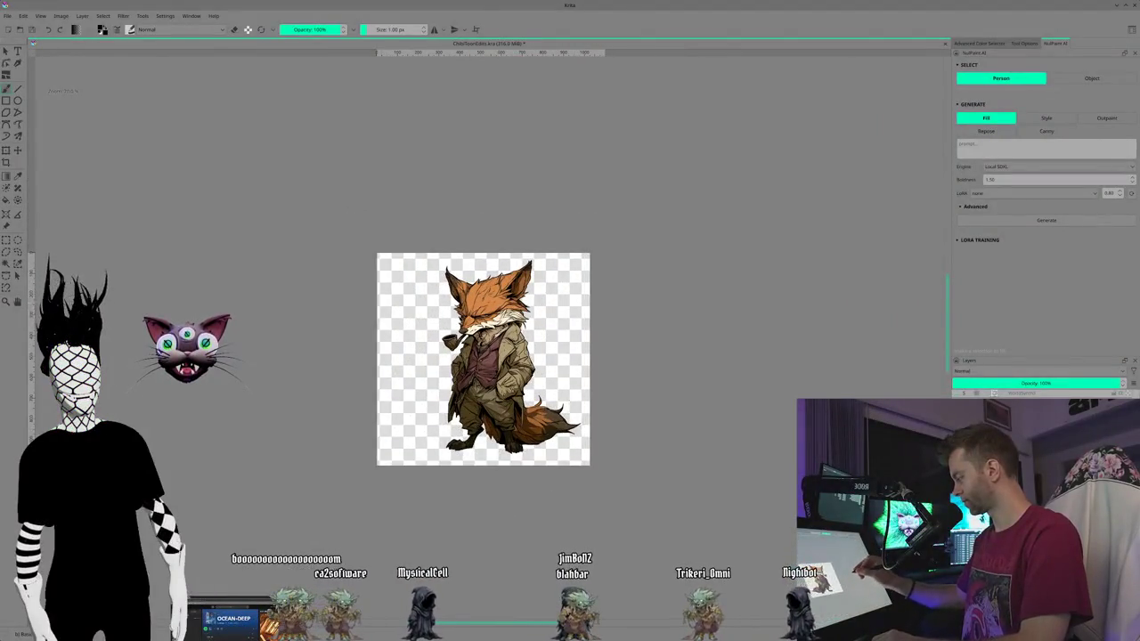
scroll(161, 282, "right", 2)
scroll(161, 282, "right", 2)
scroll(161, 282, "up", 1)
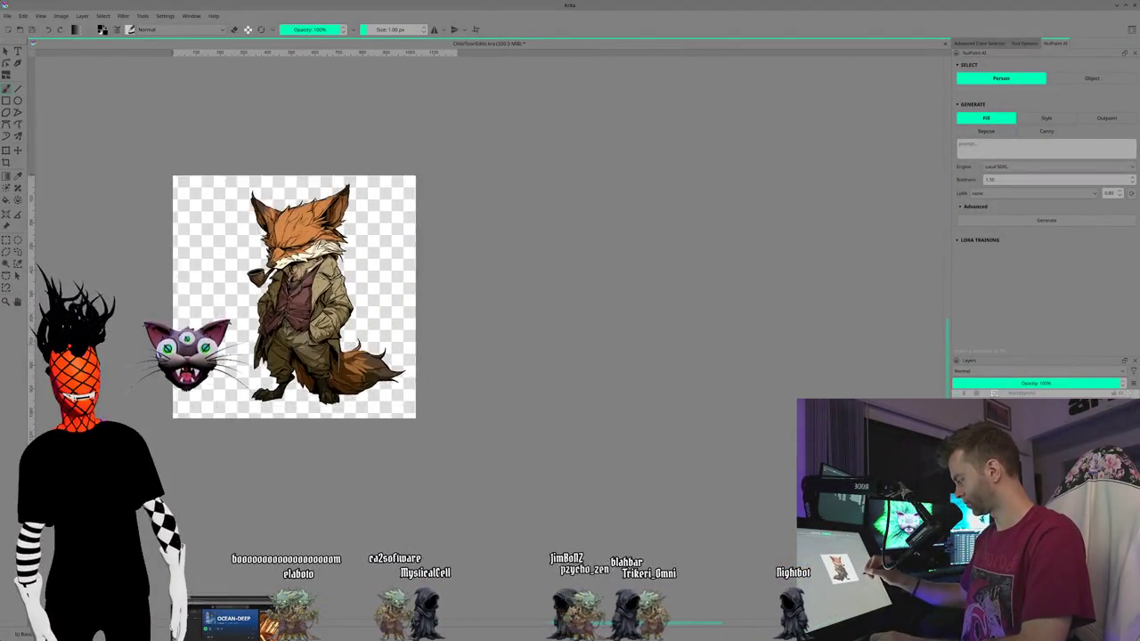
scroll(161, 282, "up", 3)
scroll(267, 312, "up", 1)
scroll(386, 431, "left", 2)
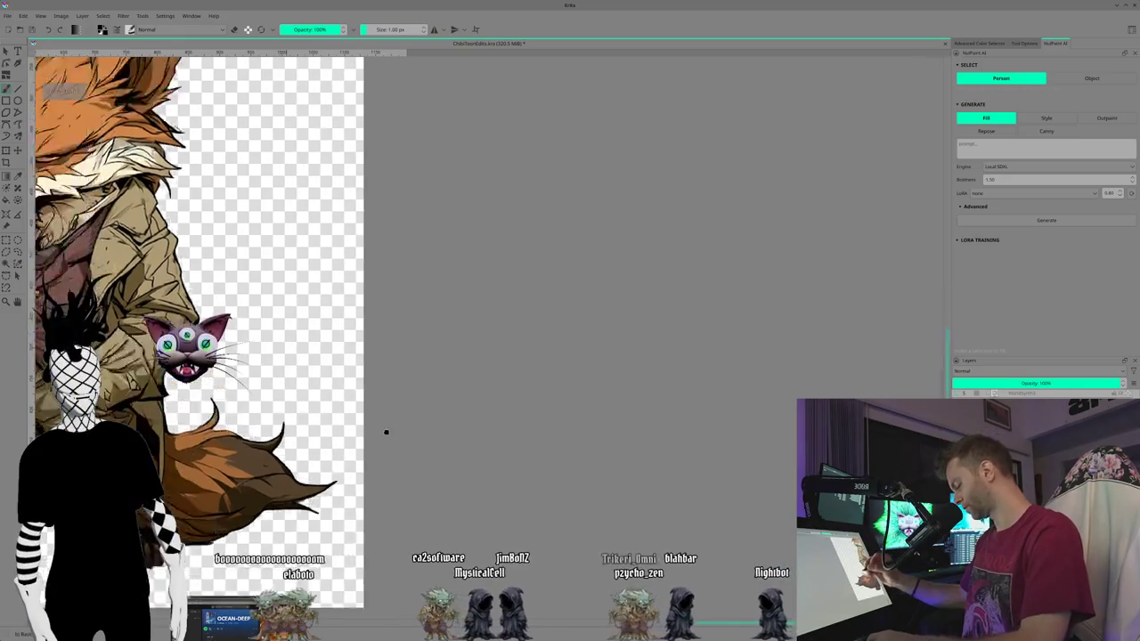
scroll(536, 484, "left", 3)
scroll(536, 484, "up", 1)
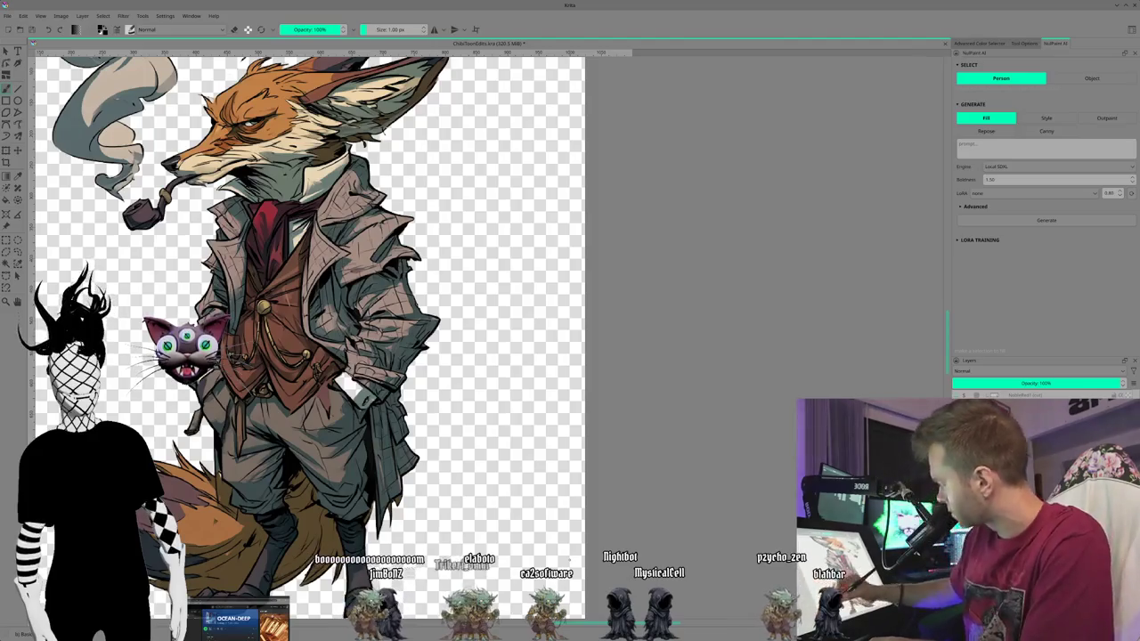
Step: Recentre the grey-coated fox and zoom out to see the whole figure
scroll(356, 339, "up", 2)
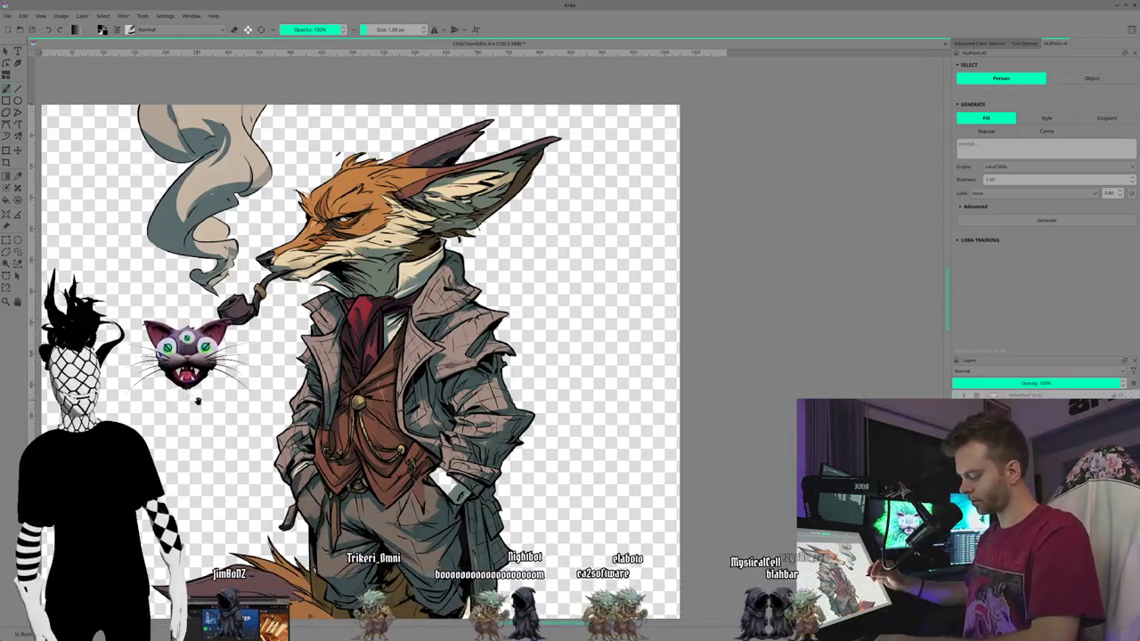
left_click_drag(195, 409, 204, 428)
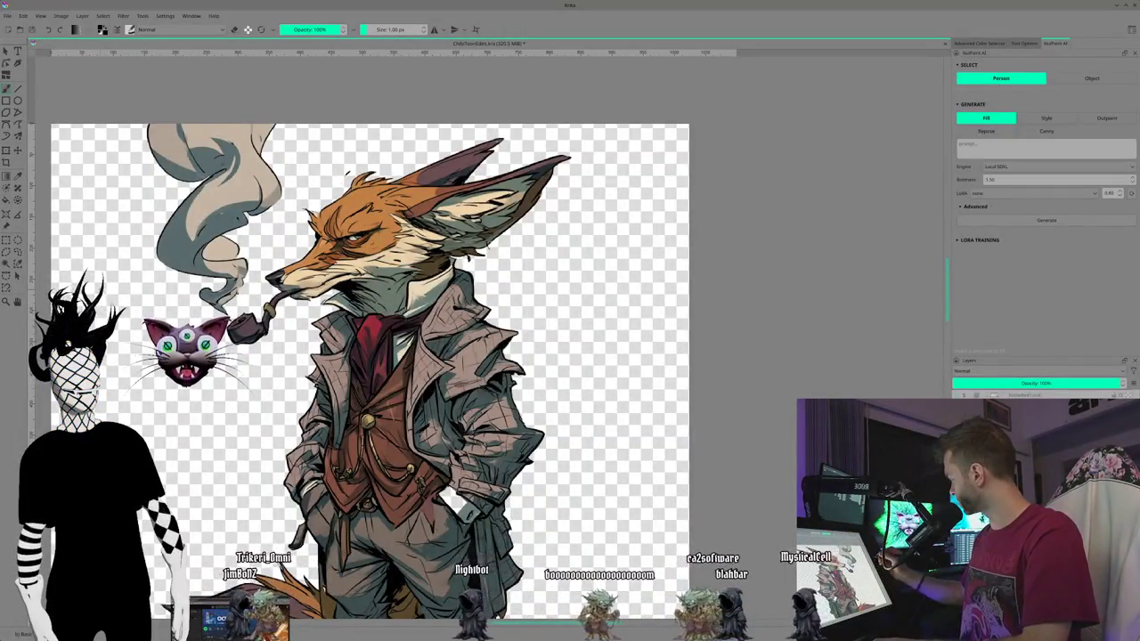
key("minus")
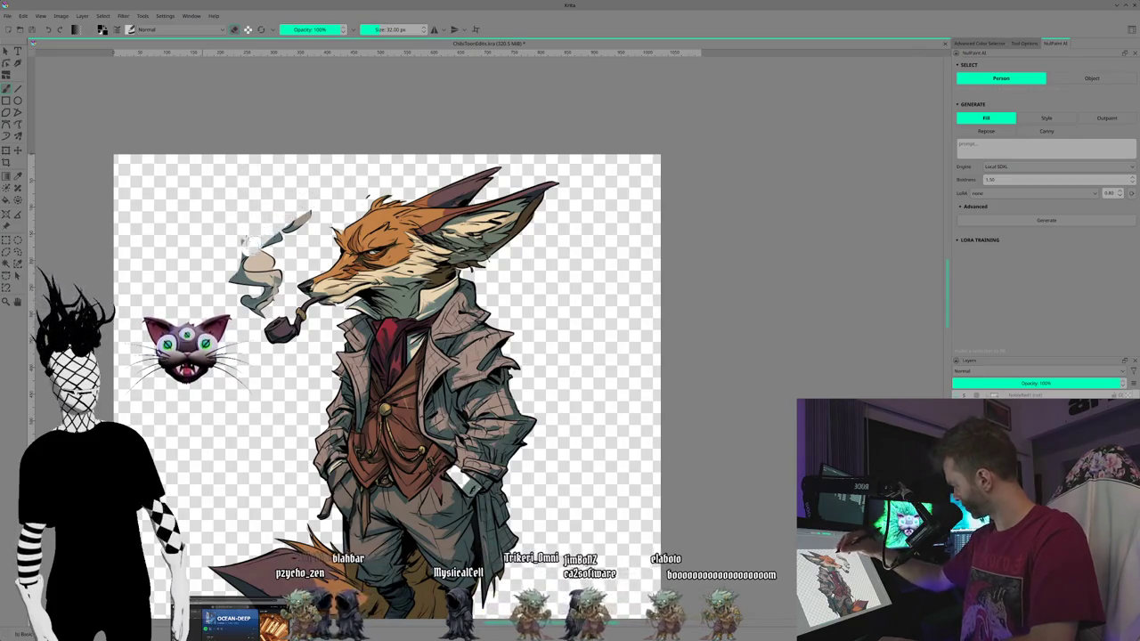
Step: Erase the smoke wisp above the pipe, then bring the tail and feet into view and rotate clockwise
mouse_move(242, 240)
left_mouse_down()
mouse_move(290, 233)
mouse_move(257, 308)
left_mouse_up()
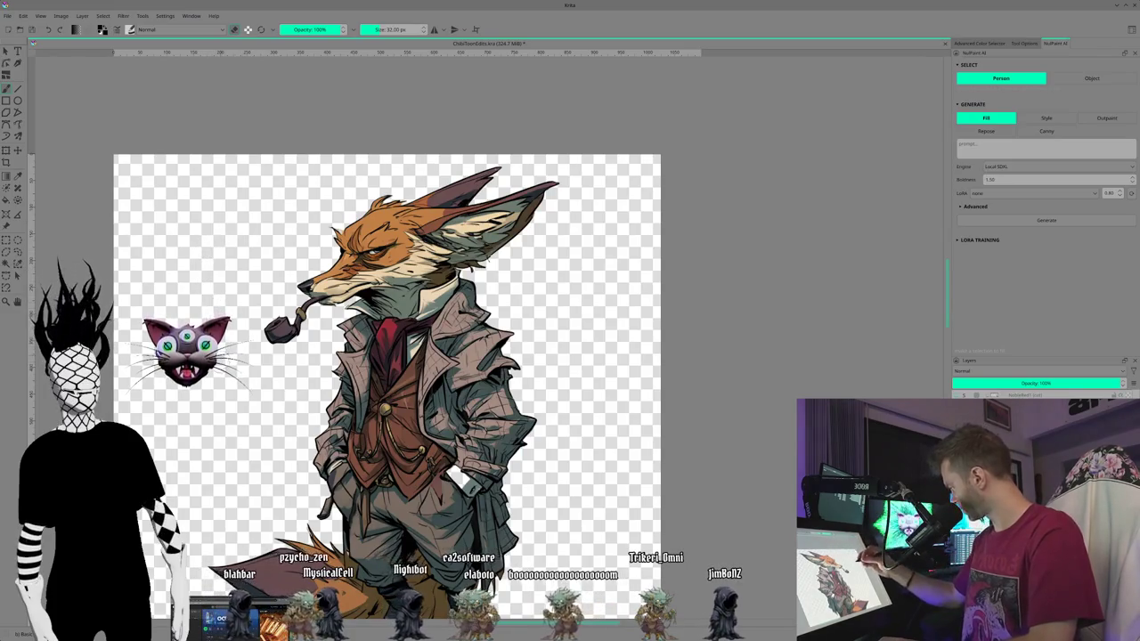
left_click_drag(256, 411, 155, 315)
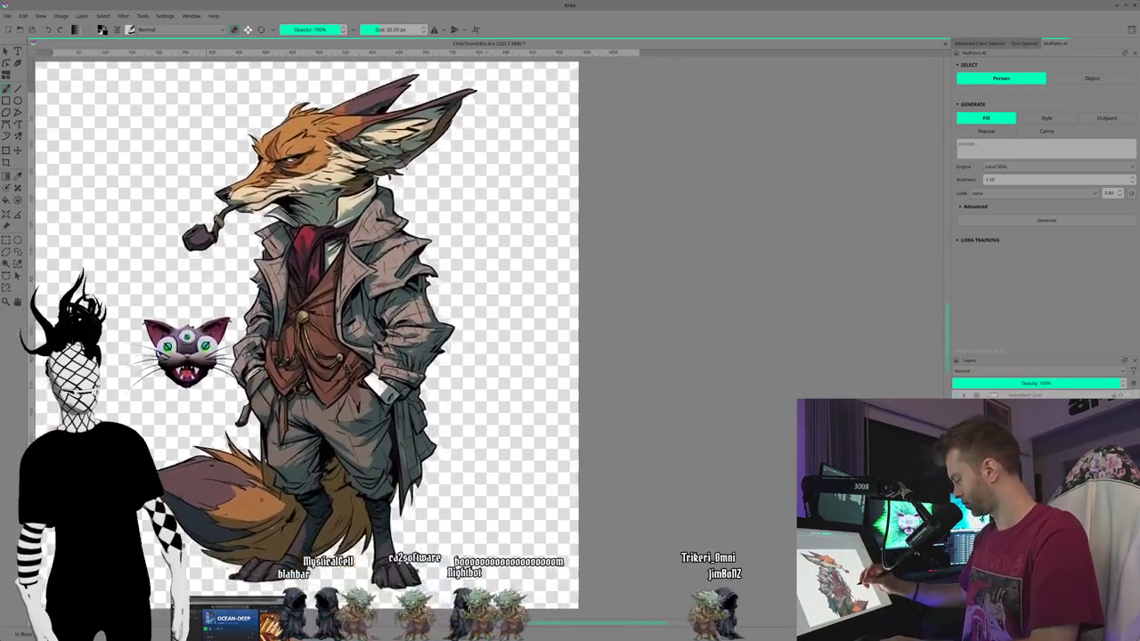
left_click_drag(212, 410, 212, 417)
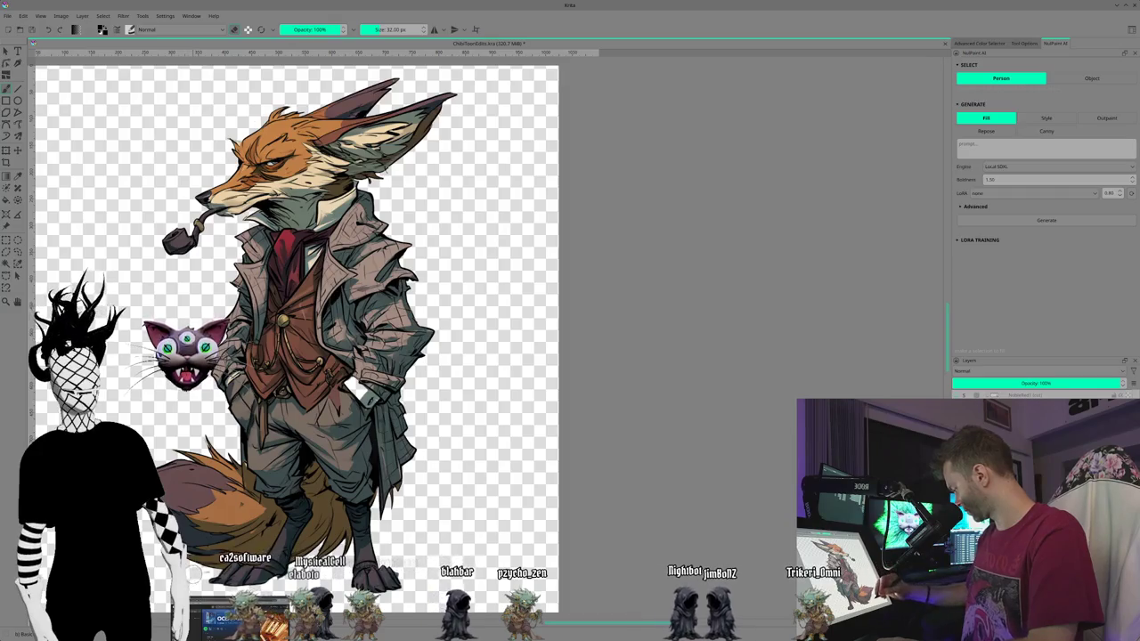
key("6")
key("6")
key("6")
key("6")
key("6")
key("6")
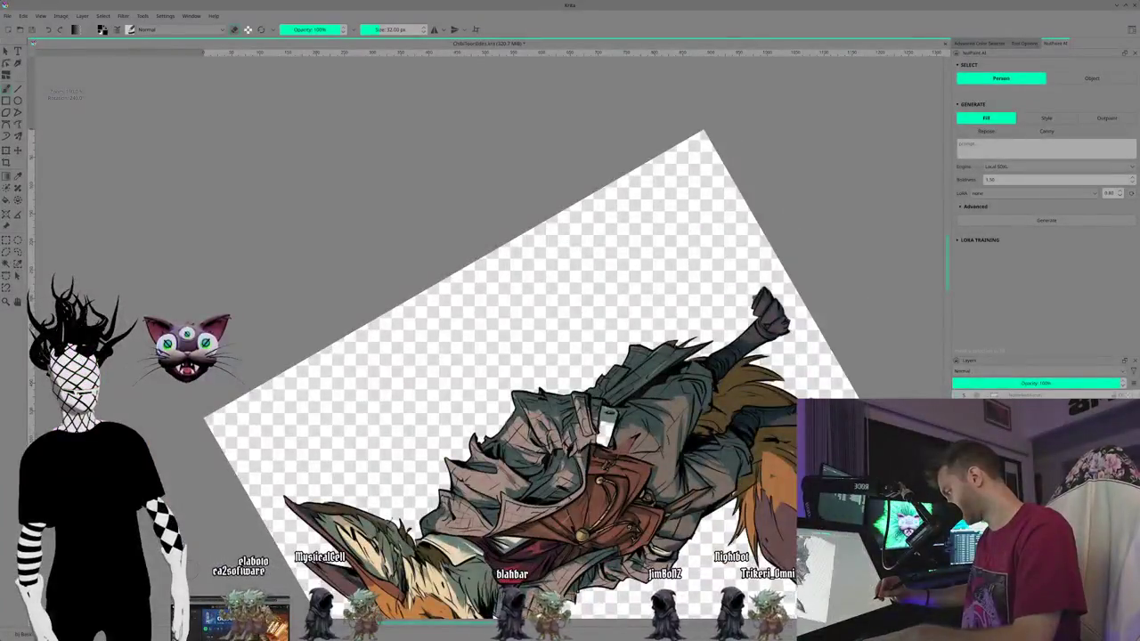
key("5")
key("4")
key("4")
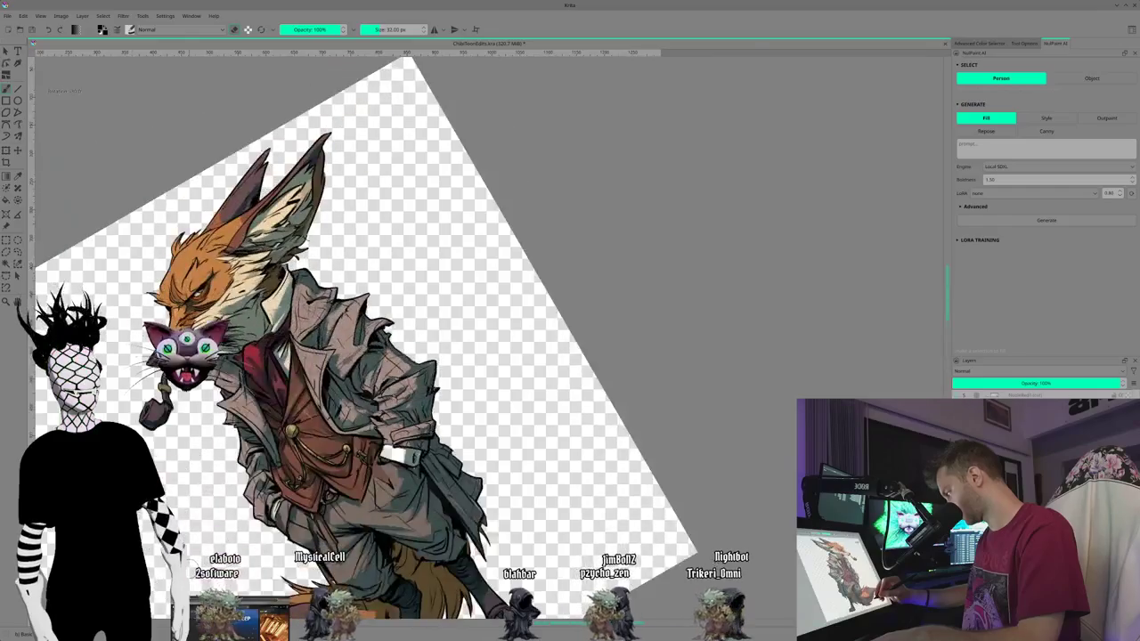
key("5")
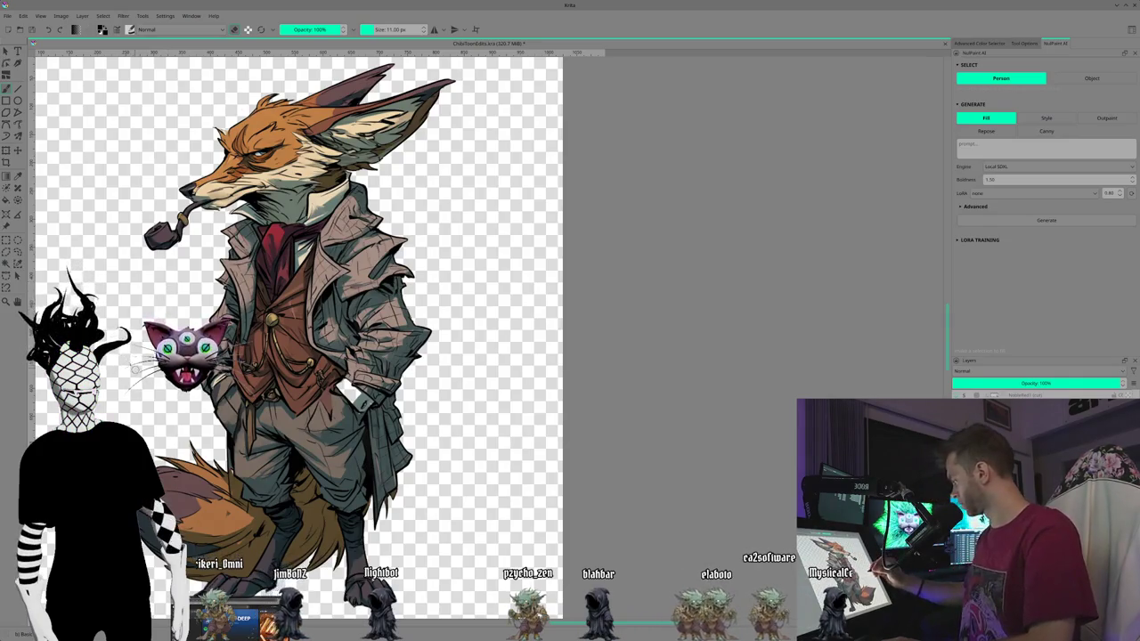
scroll(298, 334, "up", 2)
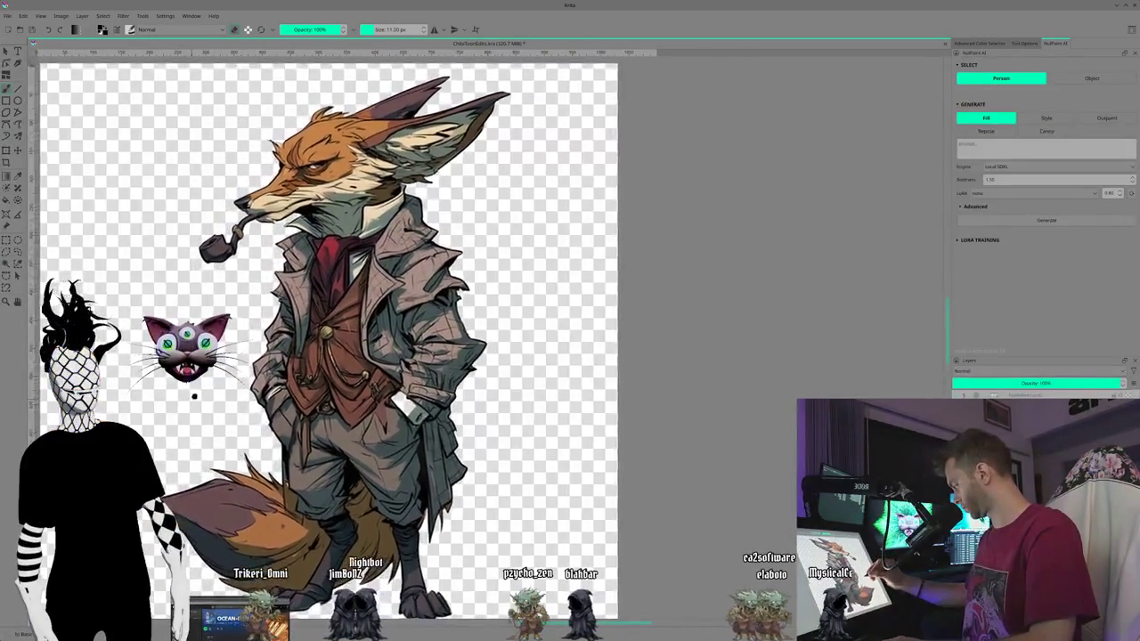
Step: Adjust the brush from 15 px down to a small size for fine cleanup
left_click_drag(162, 365, 130, 373)
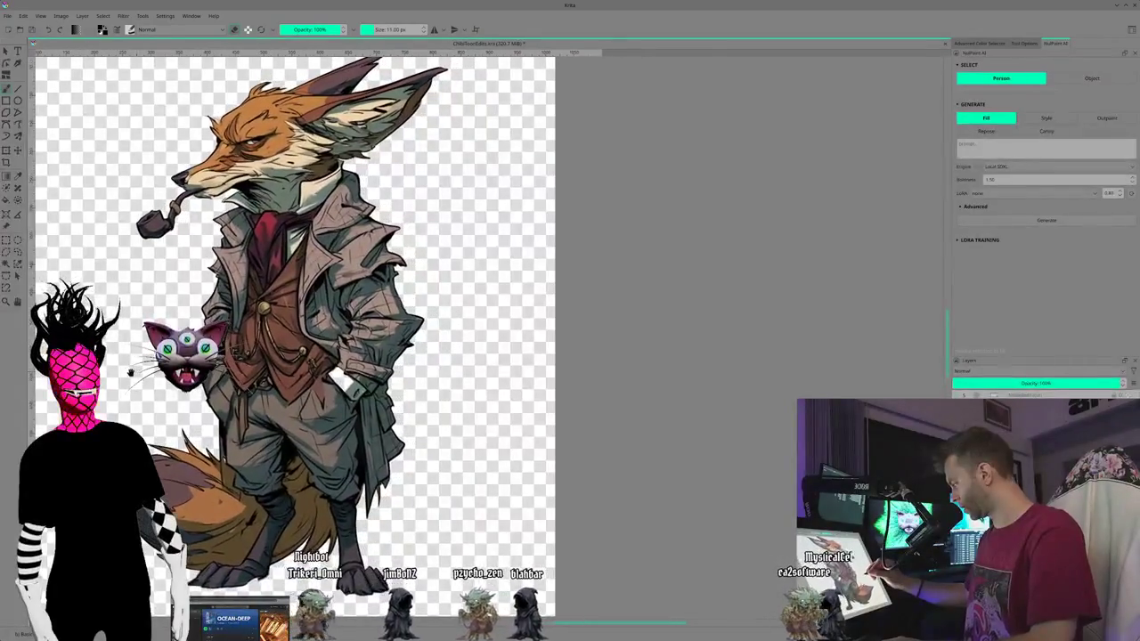
key("bracketright")
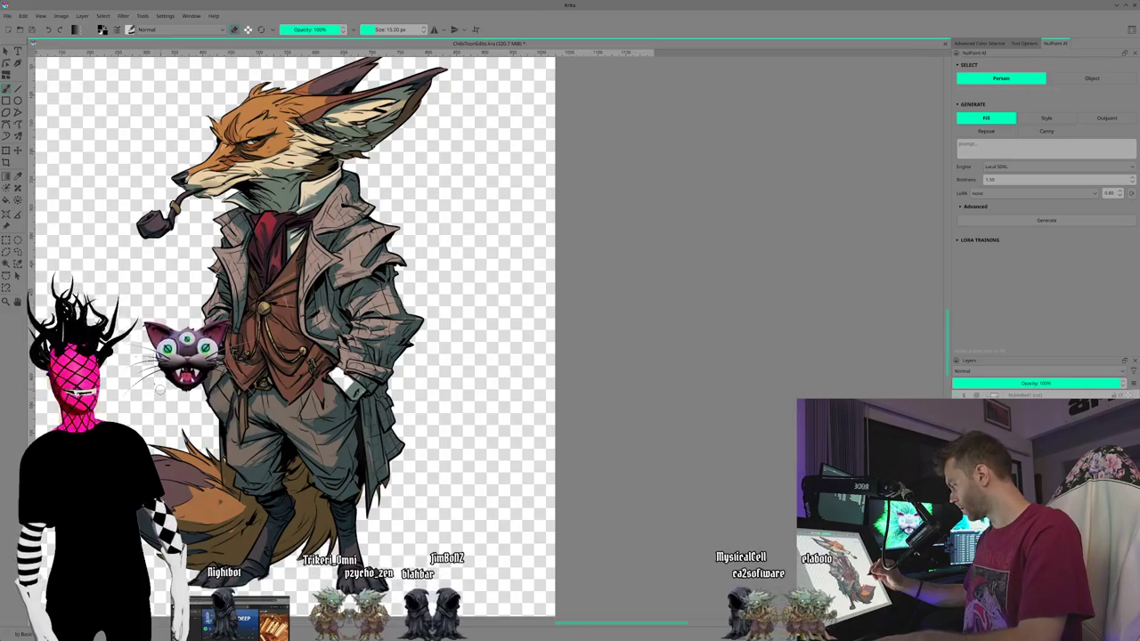
key("bracketleft")
key("bracketleft")
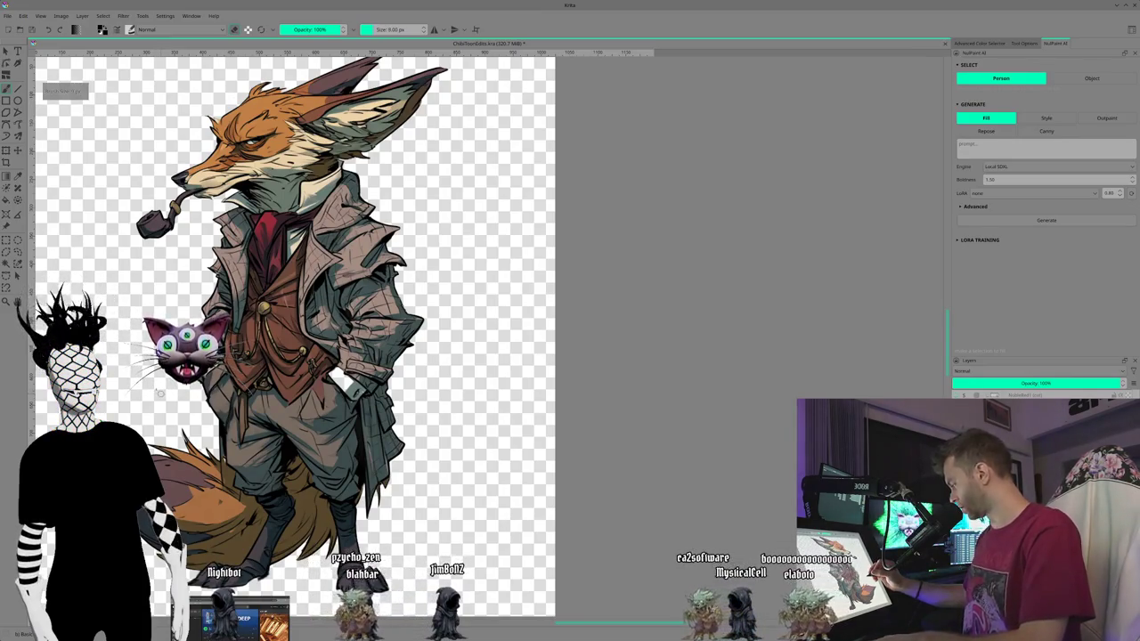
key("bracketleft")
key("plus")
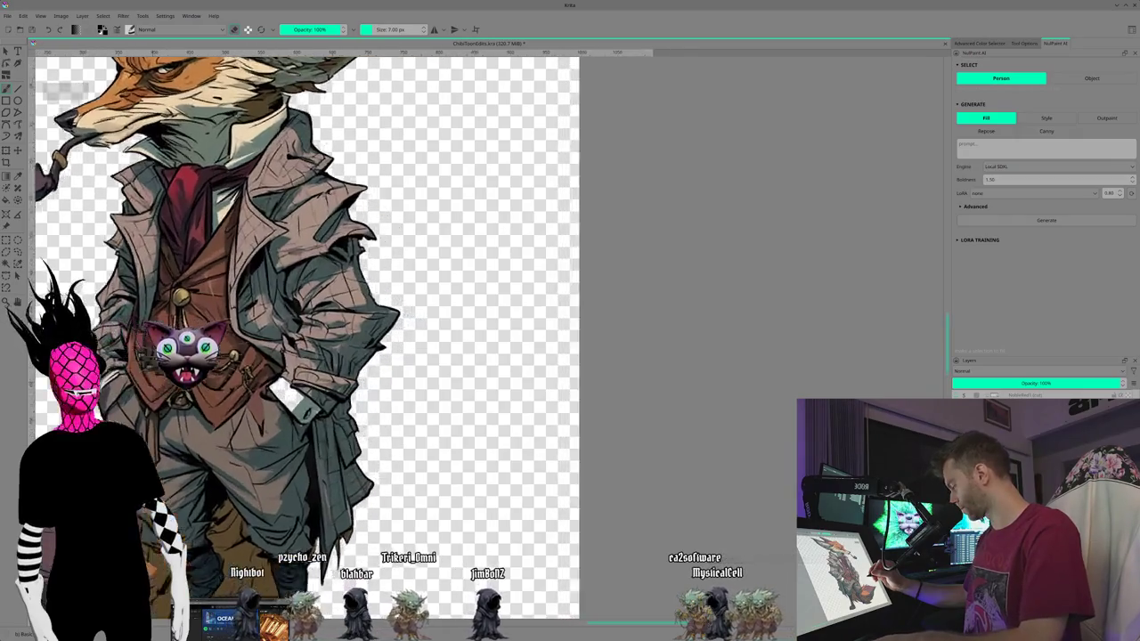
Step: Inspect the coat's edge up close, zoom back out, and switch to the laughing fox variant
left_click_drag(339, 320, 374, 267)
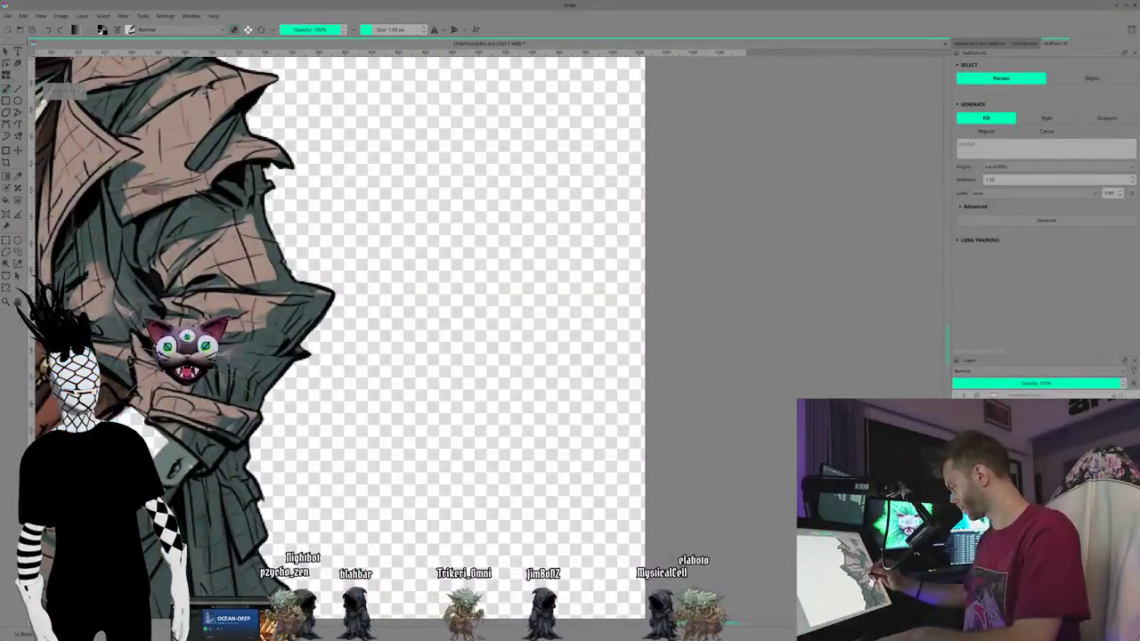
left_click_drag(313, 453, 463, 411)
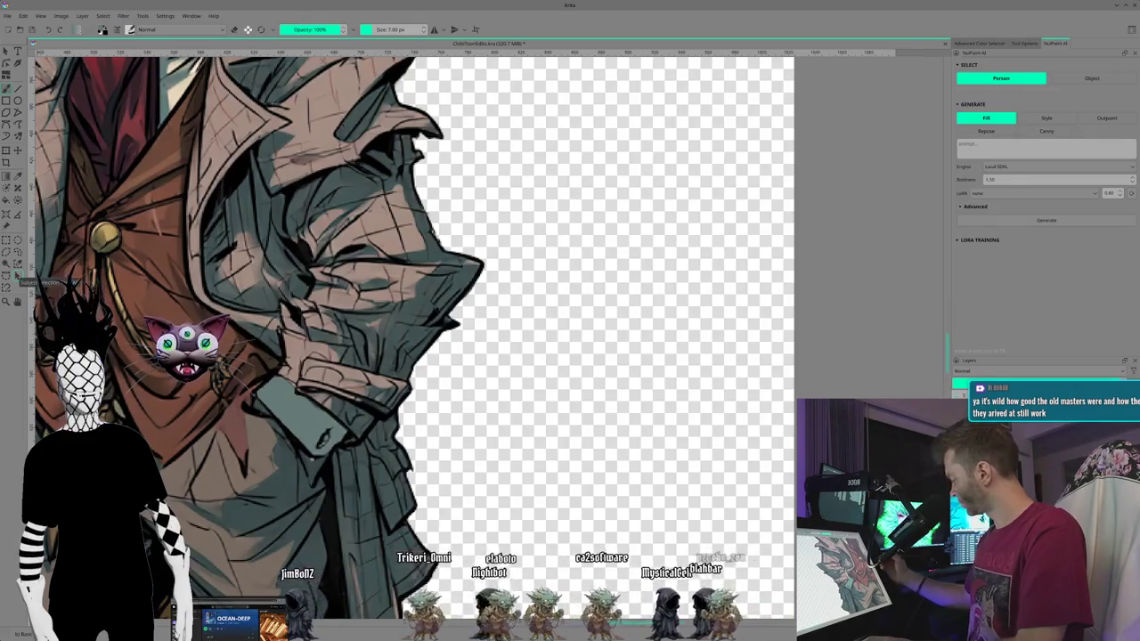
scroll(490, 331, "down", 1)
scroll(490, 331, "down", 1)
scroll(490, 330, "down", 1)
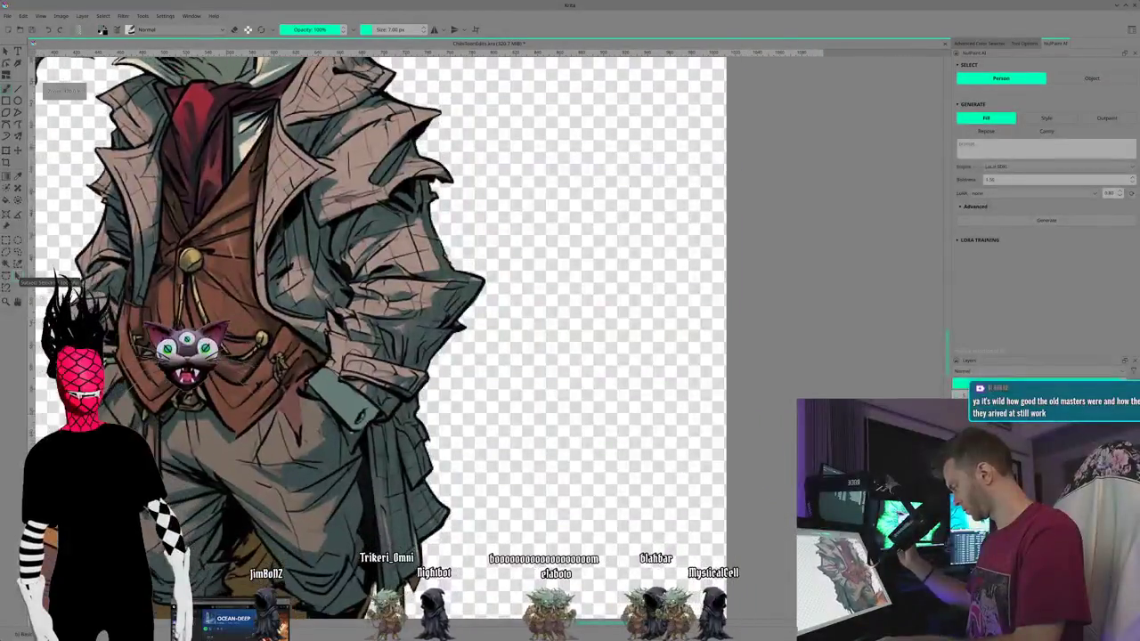
scroll(490, 331, "down", 1)
scroll(490, 330, "down", 1)
scroll(490, 331, "down", 2)
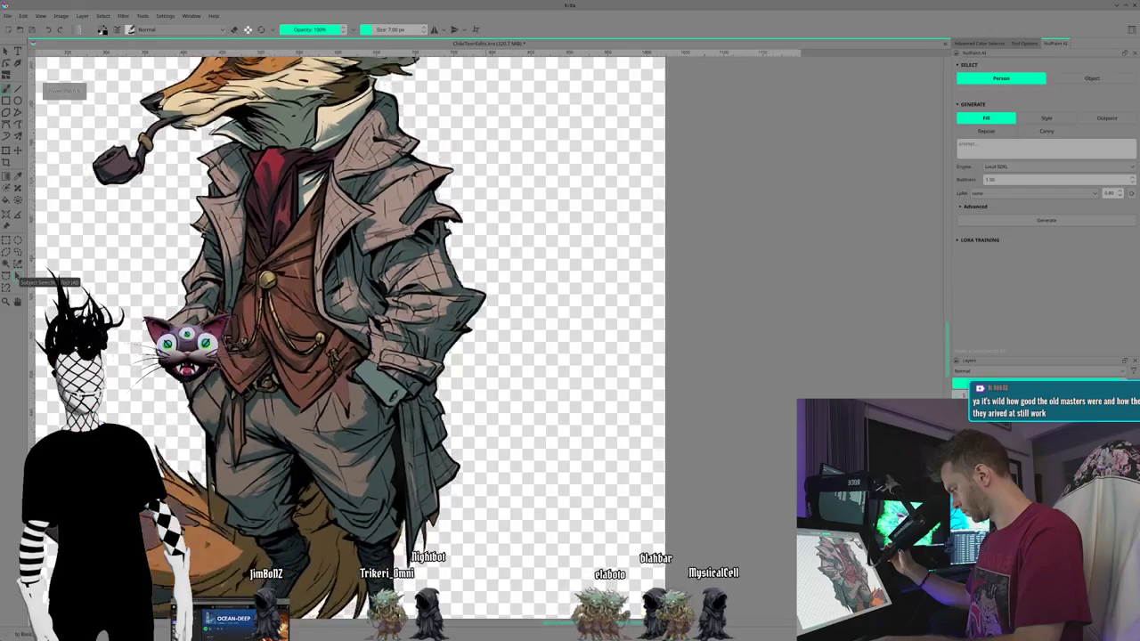
scroll(489, 330, "down", 2)
scroll(494, 327, "down", 1)
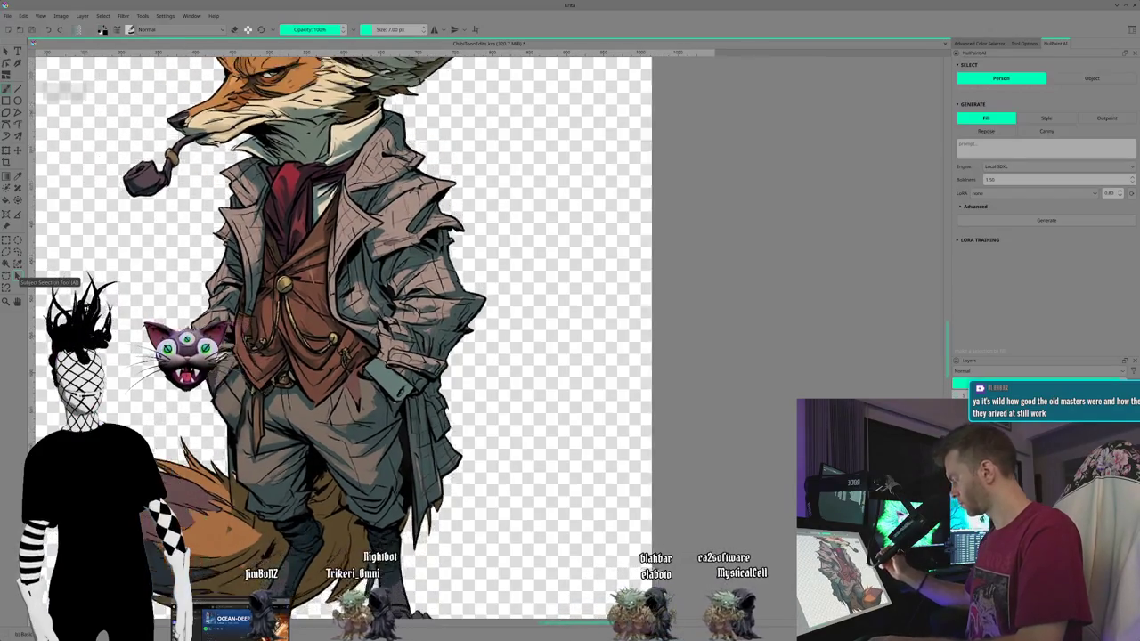
scroll(494, 328, "down", 1)
scroll(494, 328, "down", 1)
scroll(494, 328, "down", 1)
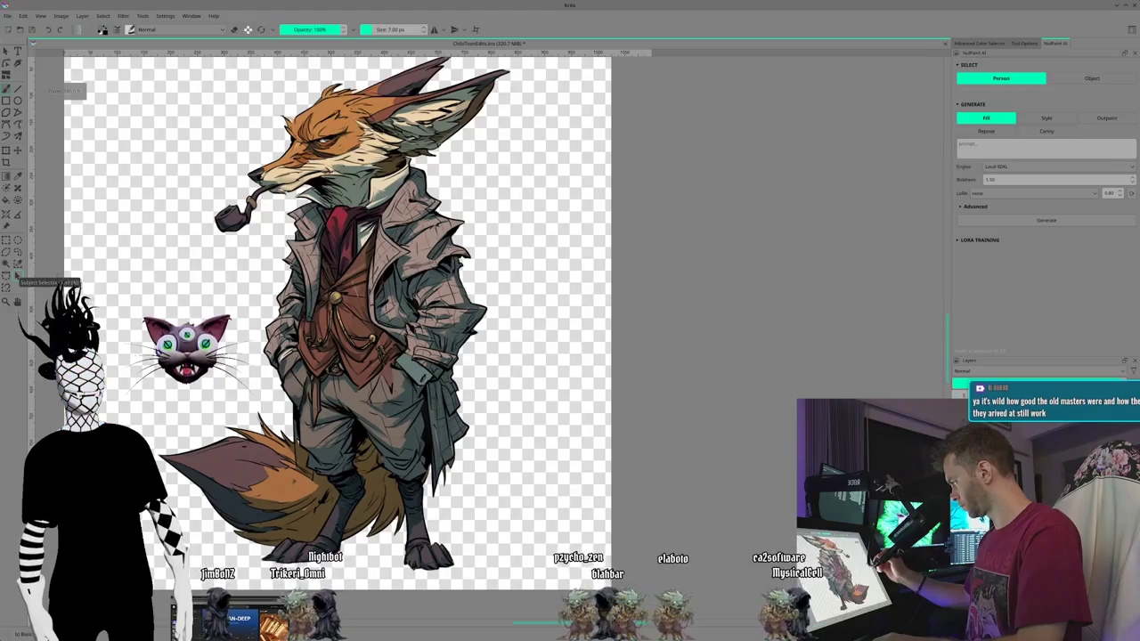
left_click_drag(494, 328, 492, 345)
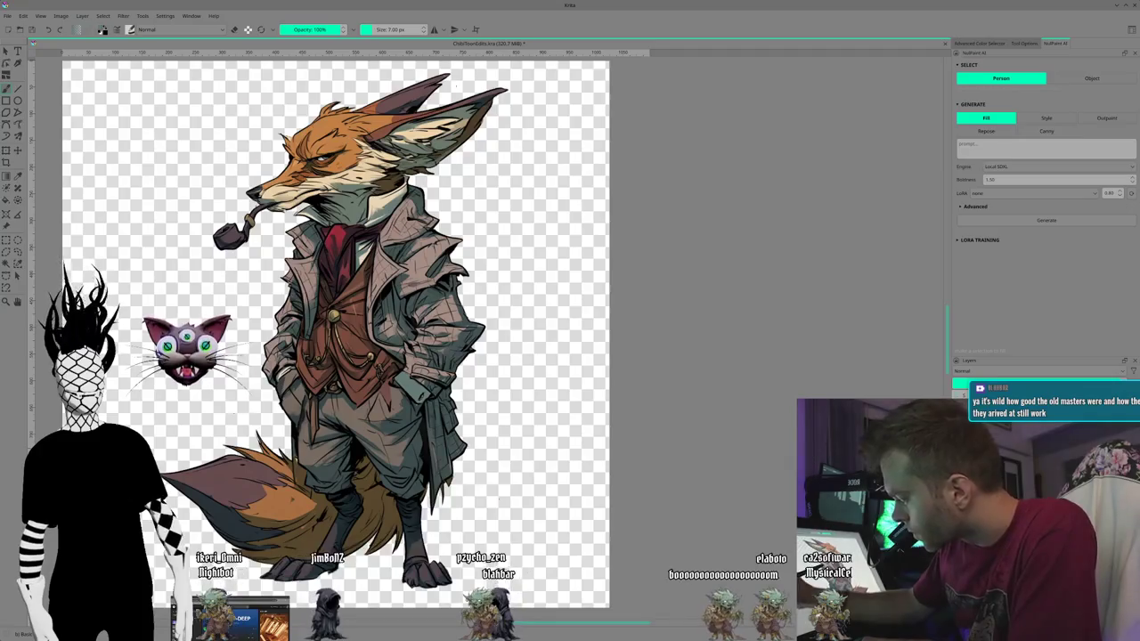
key("ctrl+z")
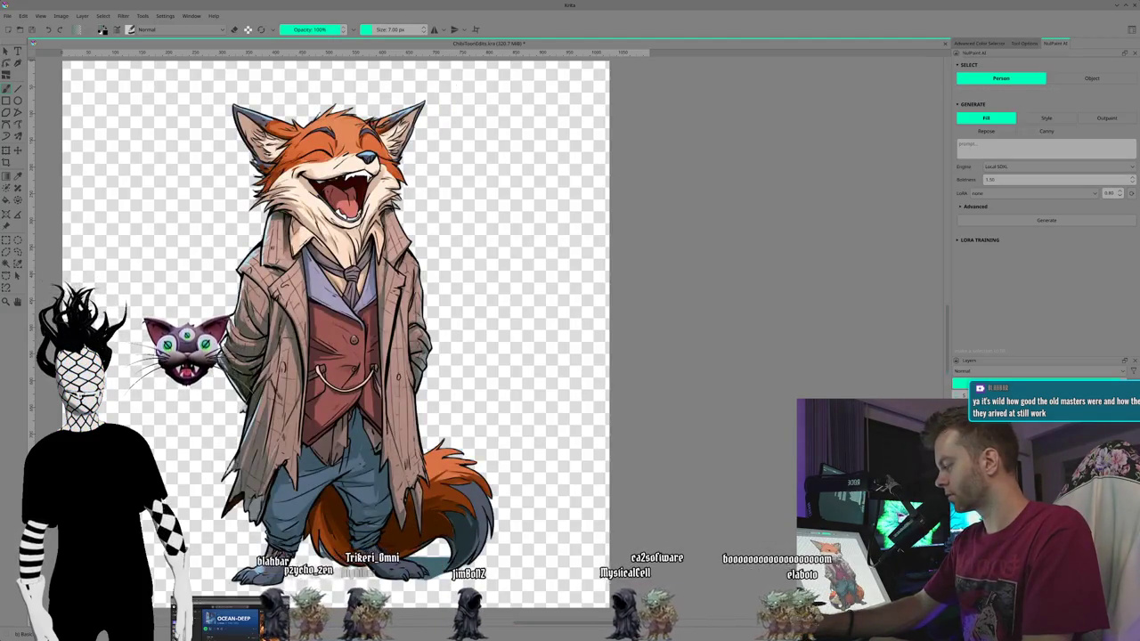
Step: Zoom in on the laughing fox's legs, tail and paw, and paint over the stray teal shape below the paw
mouse_move(357, 320)
left_mouse_down()
mouse_move(445, 320)
mouse_move(410, 321)
left_mouse_up()
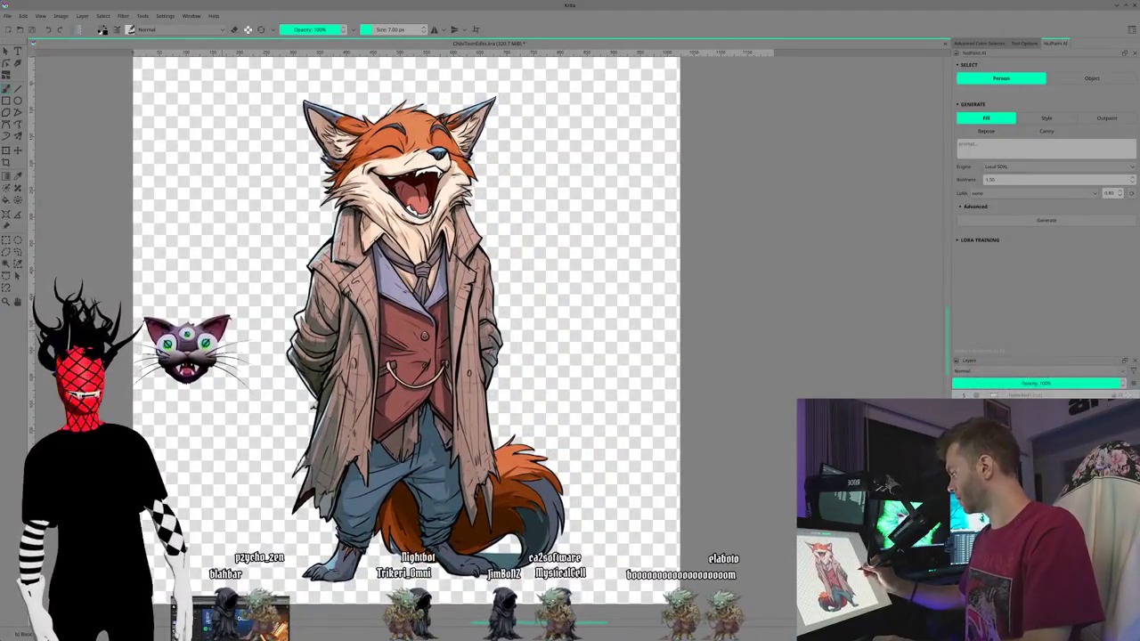
scroll(487, 333, "up", 2)
scroll(487, 334, "up", 1)
scroll(487, 334, "up", 2)
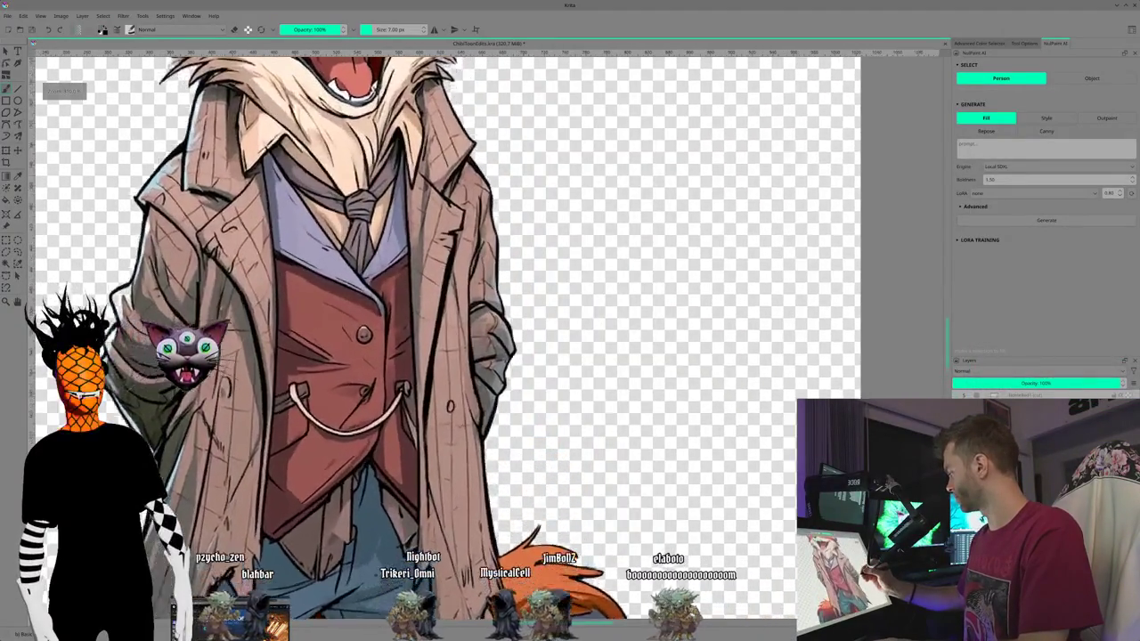
scroll(487, 334, "up", 2)
scroll(509, 339, "up", 1)
scroll(510, 340, "up", 1)
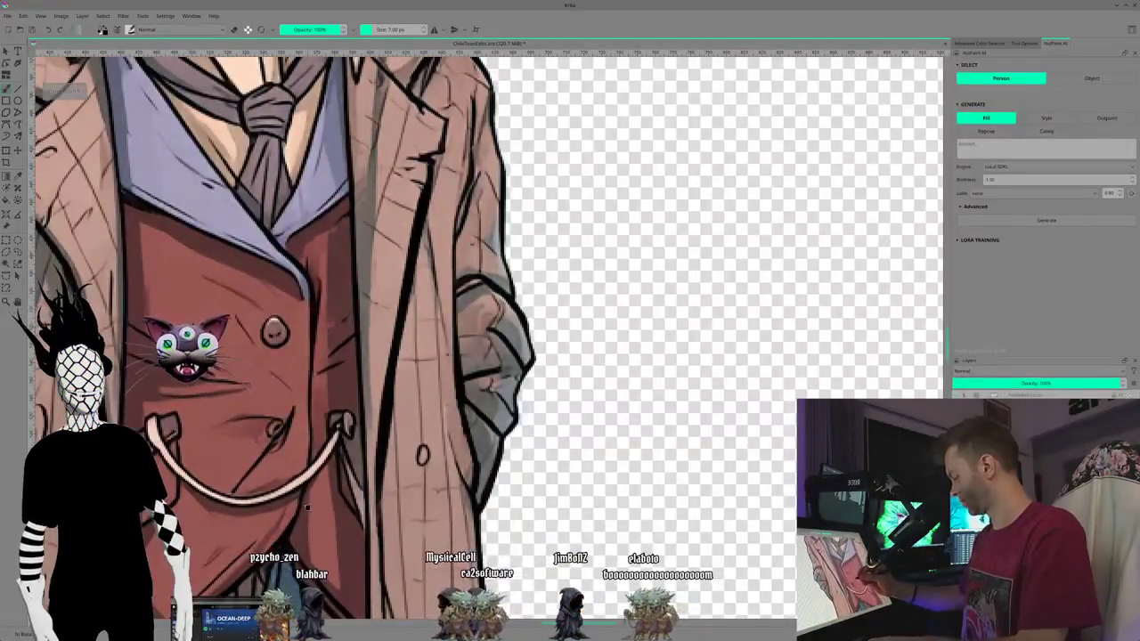
mouse_move(307, 506)
left_mouse_down()
mouse_move(360, 187)
mouse_move(211, 263)
left_mouse_up()
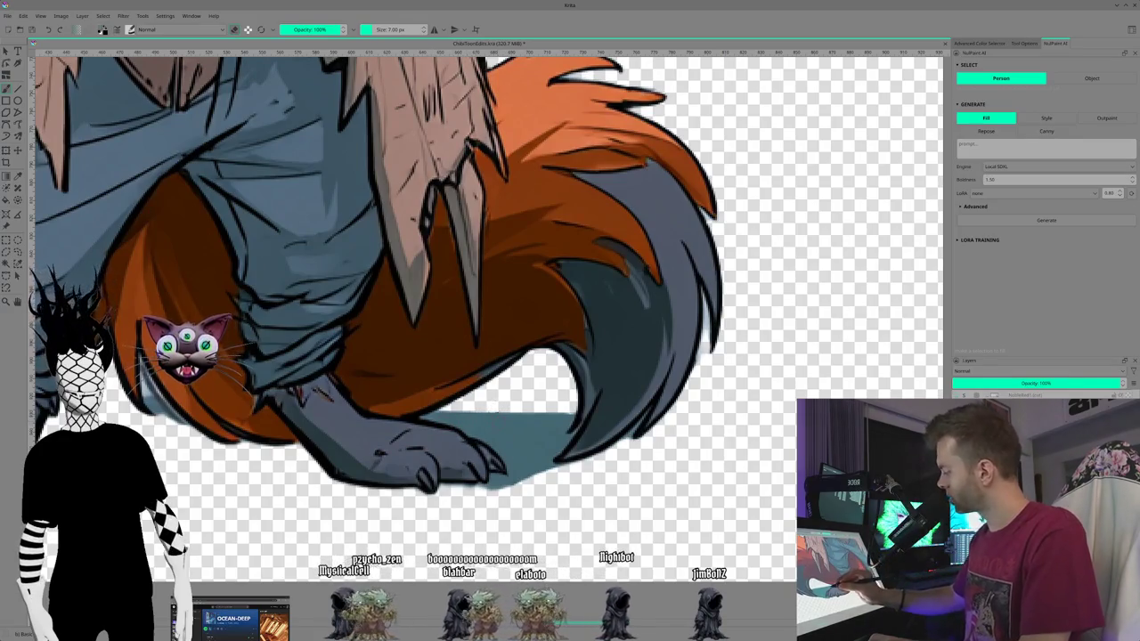
left_click_drag(516, 470, 501, 410)
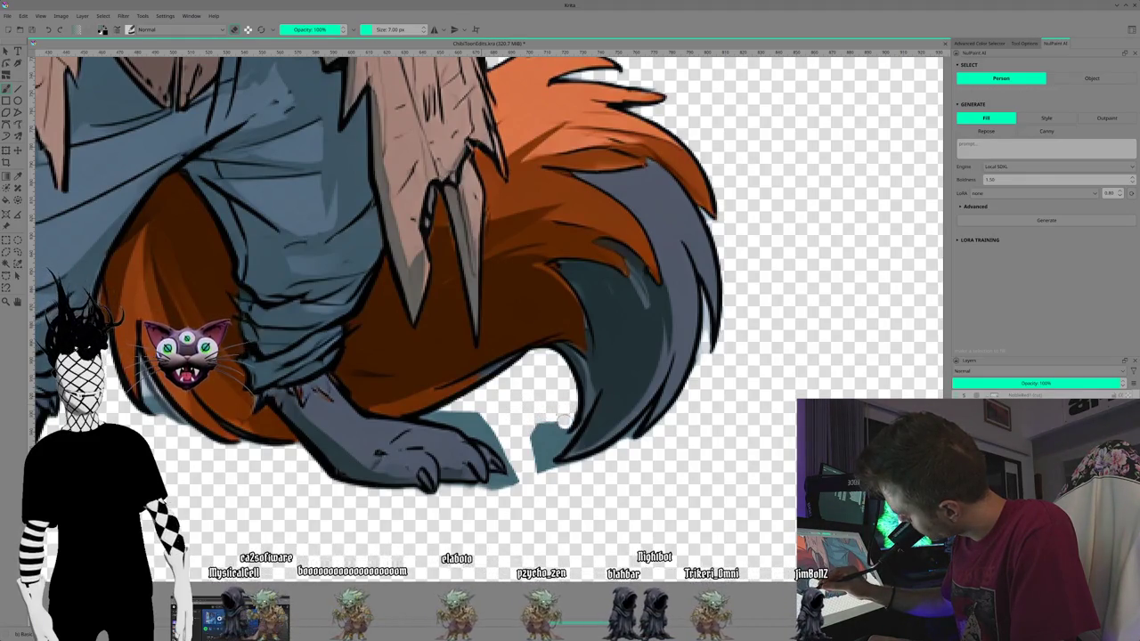
Step: Paint the teal tail tip grey to meet the paw, trim the teal edge off the paw, and shrink the brush
left_click_drag(554, 418, 532, 459)
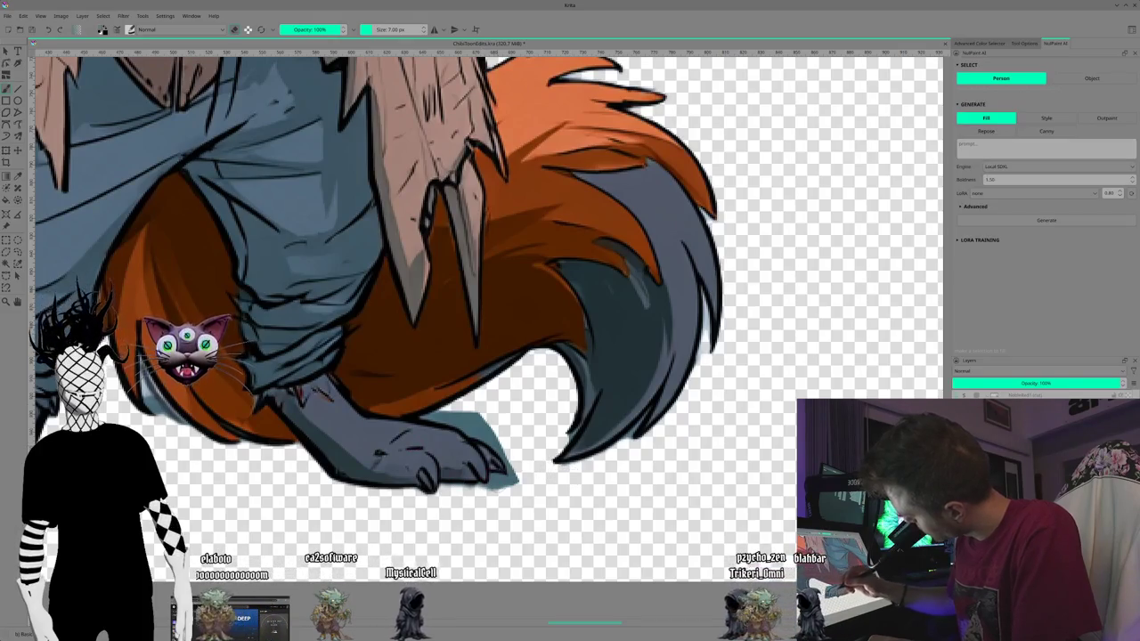
left_click_drag(519, 483, 515, 462)
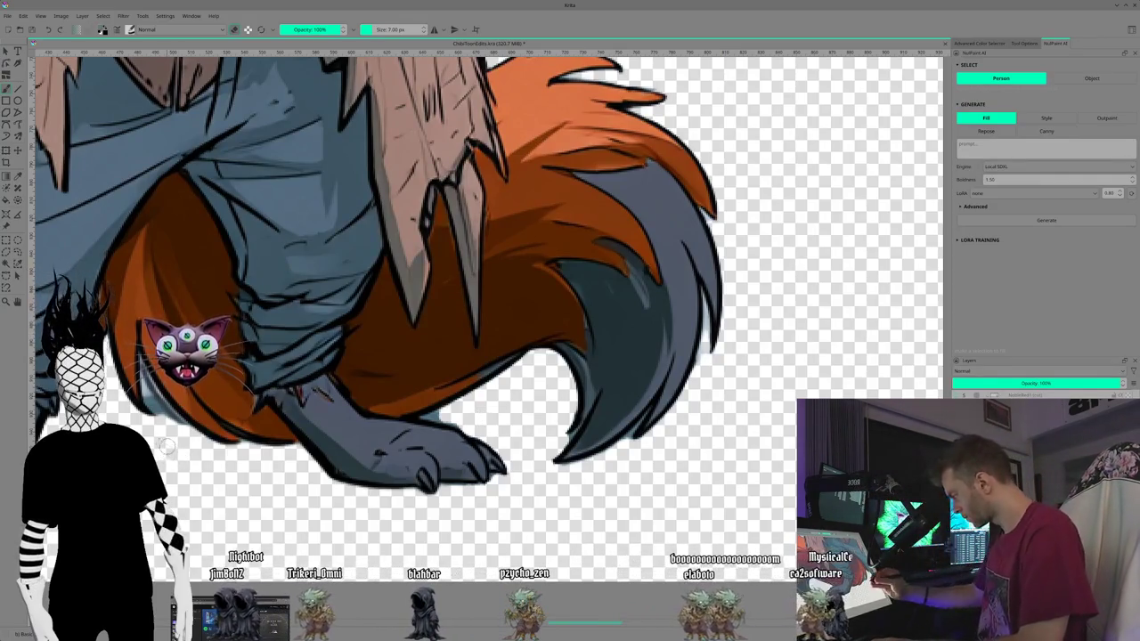
key("bracketleft")
key("bracketleft")
key("bracketleft")
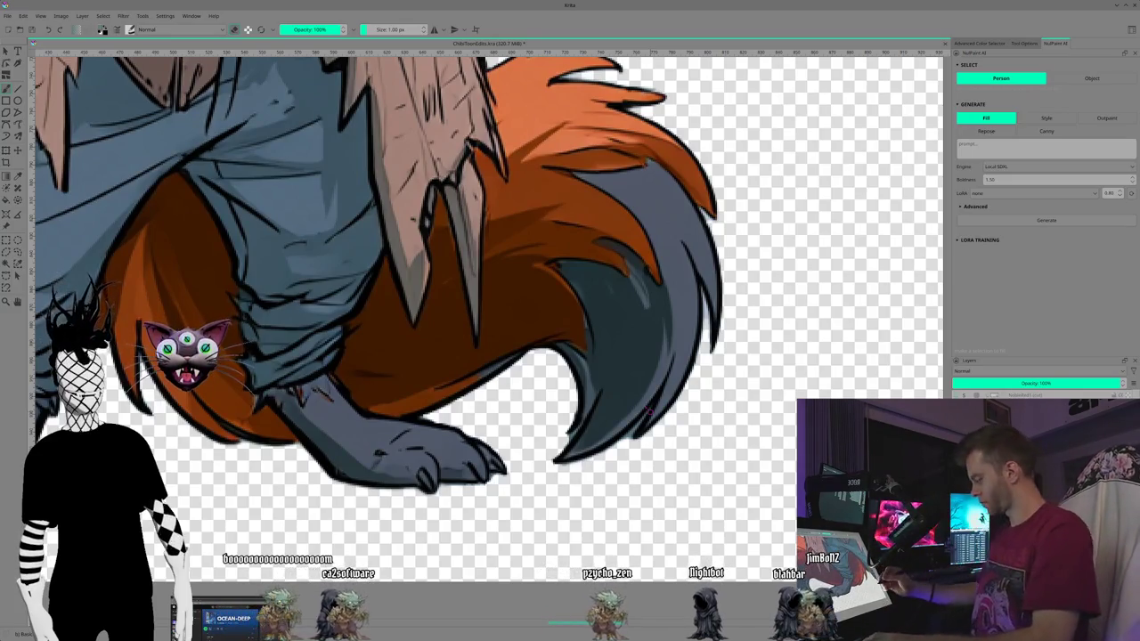
Step: Pull the view back over the fox's lower body
mouse_move(648, 411)
left_mouse_down()
mouse_move(203, 488)
mouse_move(301, 439)
left_mouse_up()
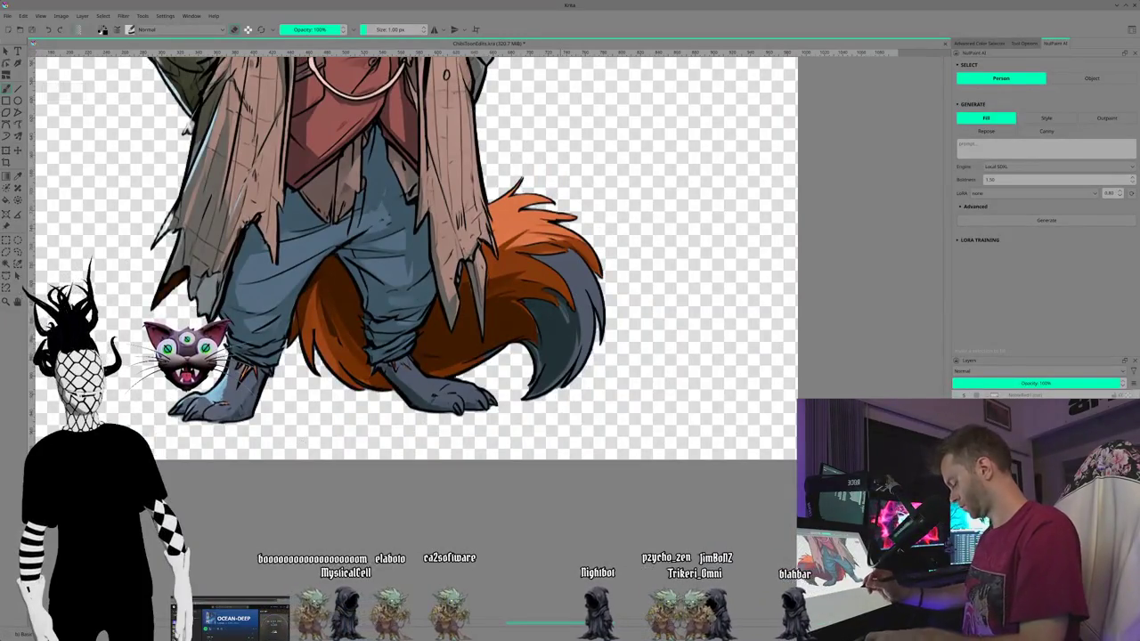
Step: Pan across the fox's vest, coat and head, then zoom out to review the whole laughing fox
left_click_drag(301, 440, 272, 518)
left_click_drag(249, 248, 268, 463)
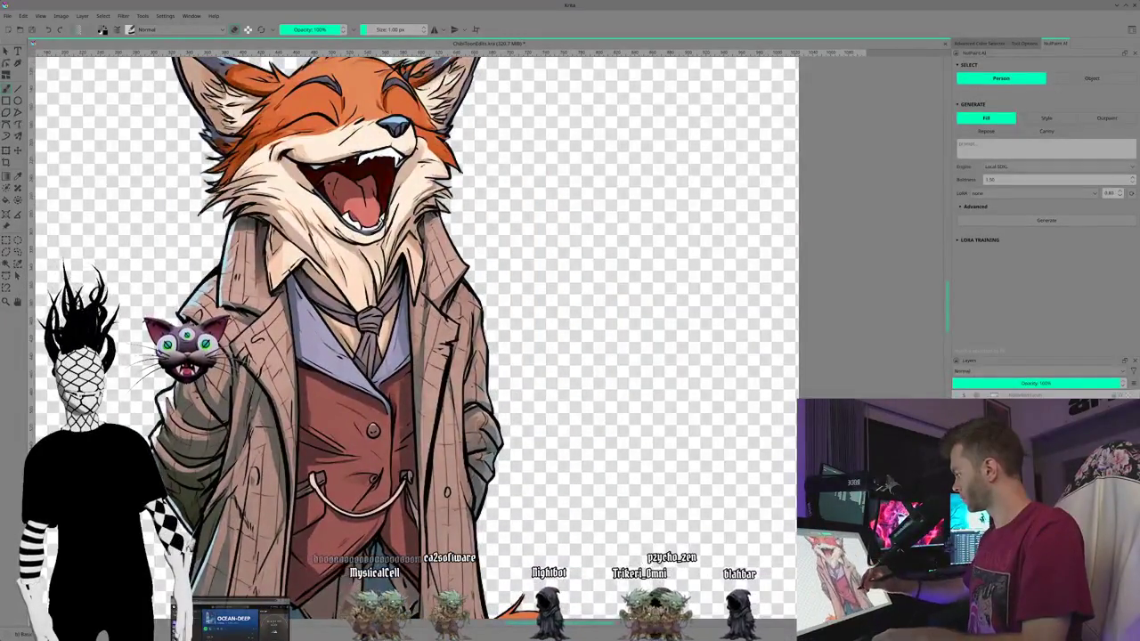
scroll(396, 338, "down", 1)
scroll(396, 338, "down", 1)
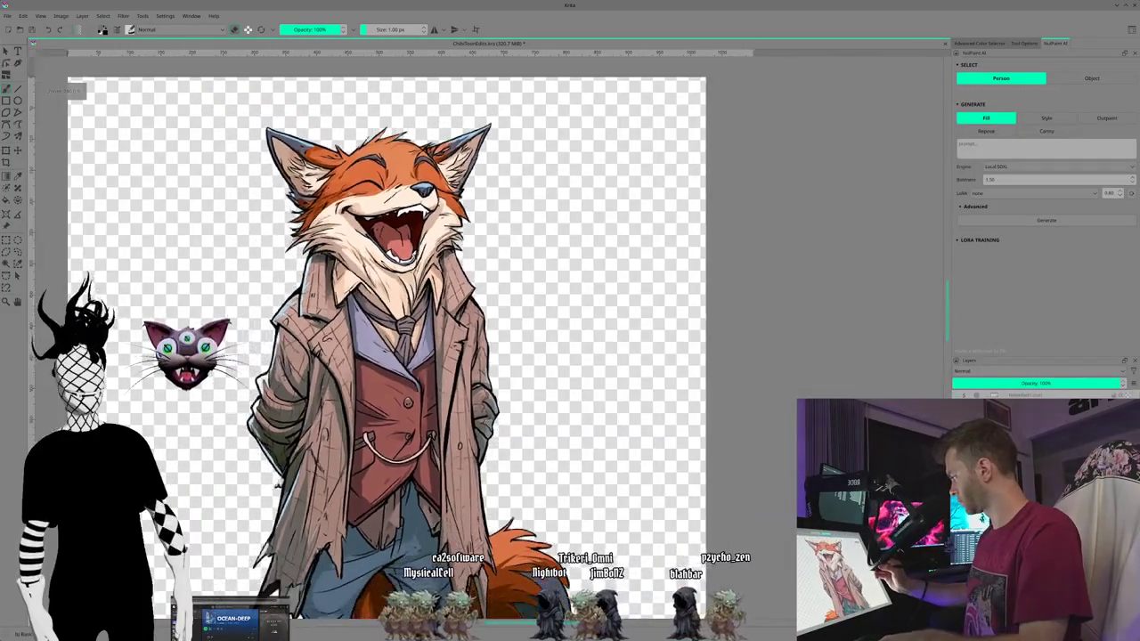
scroll(396, 338, "down", 1)
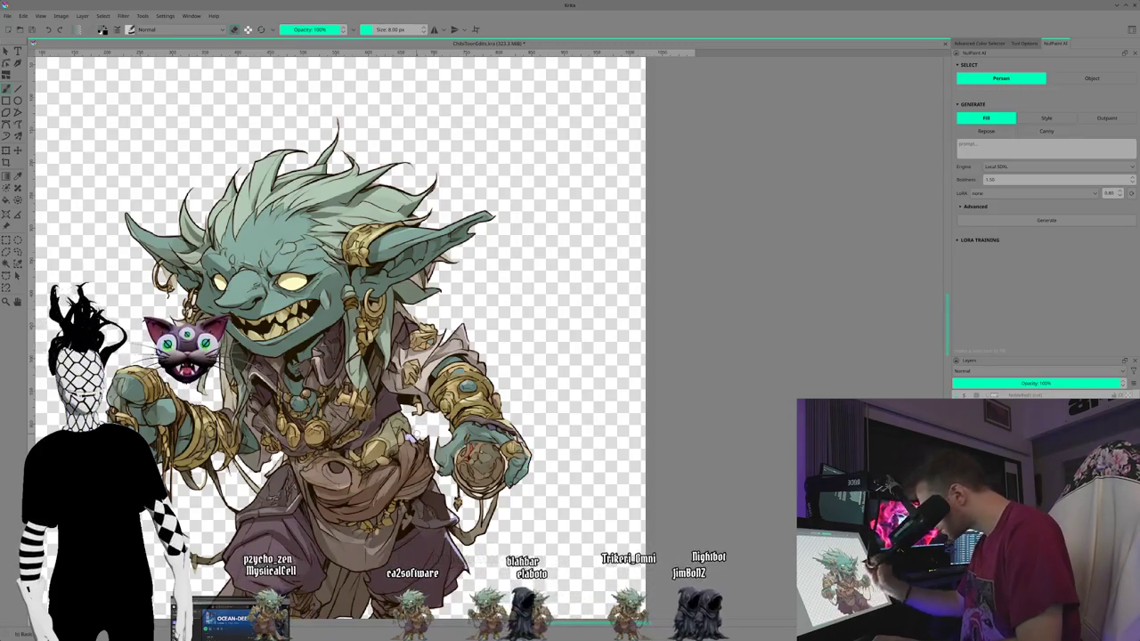
Step: Zoom in and out around the teal goblin to look it over
scroll(320, 338, "down", 2)
scroll(321, 339, "up", 2)
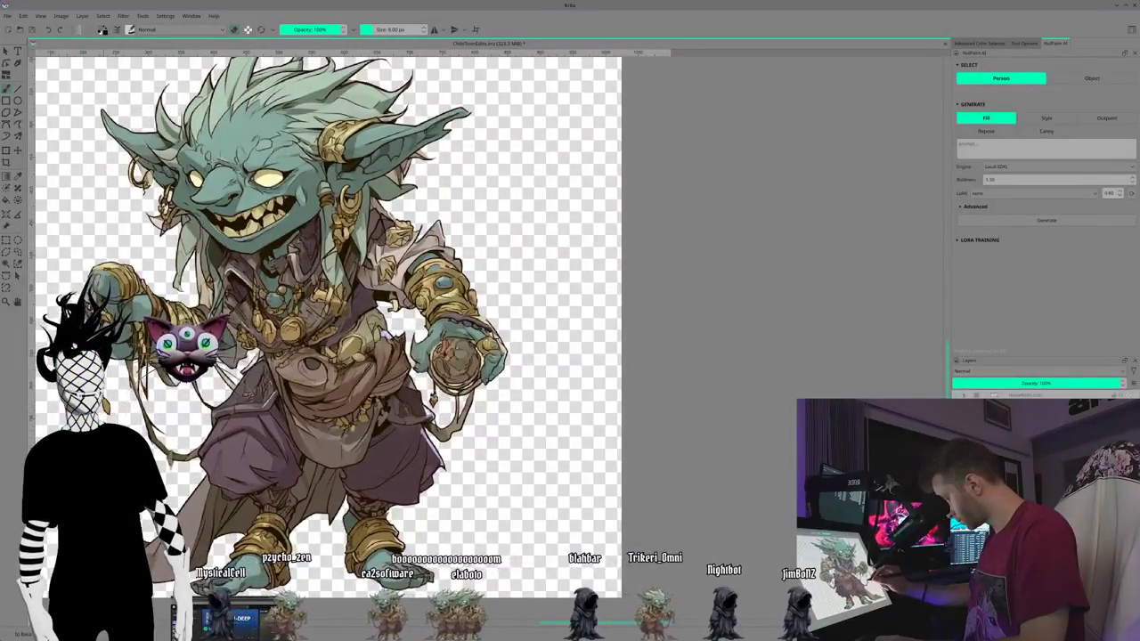
scroll(321, 338, "up", 1)
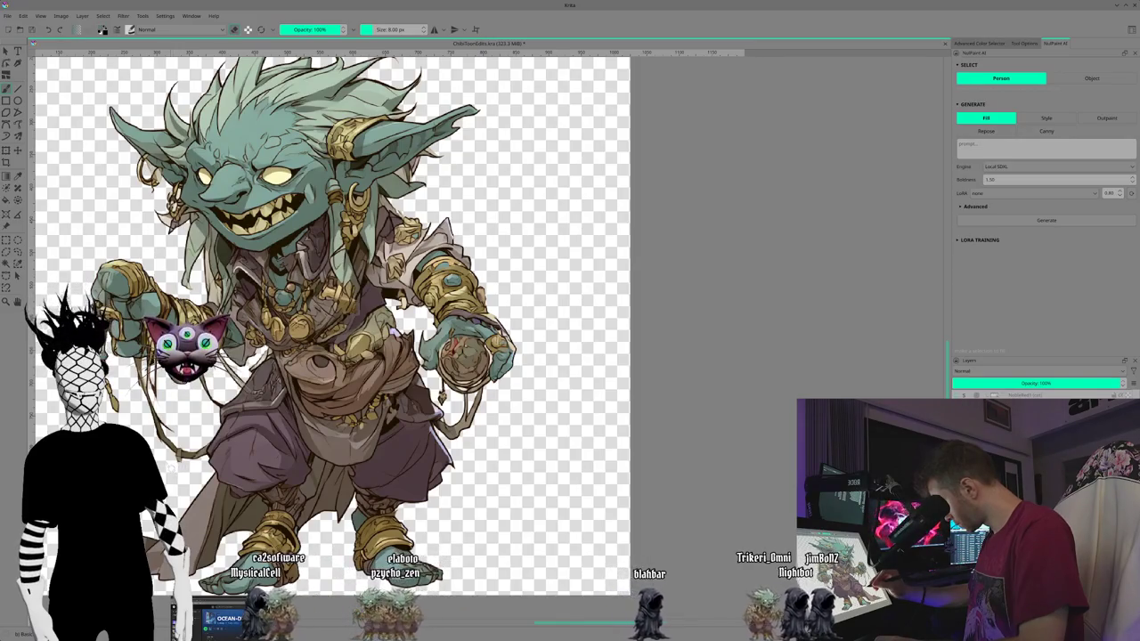
scroll(338, 339, "up", 2)
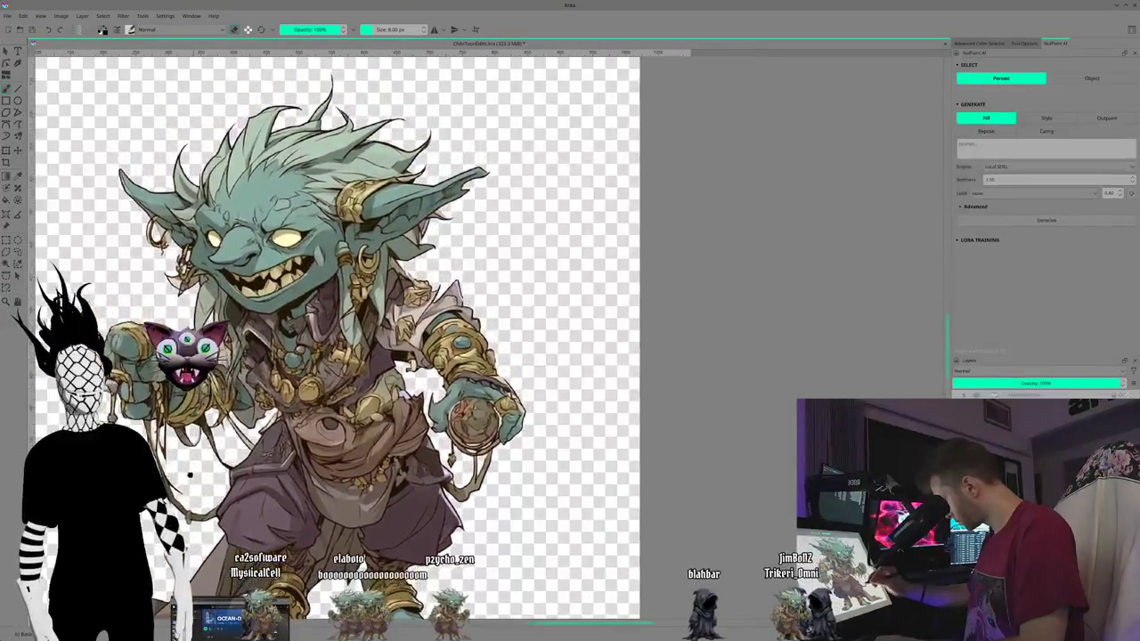
scroll(339, 338, "down", 1)
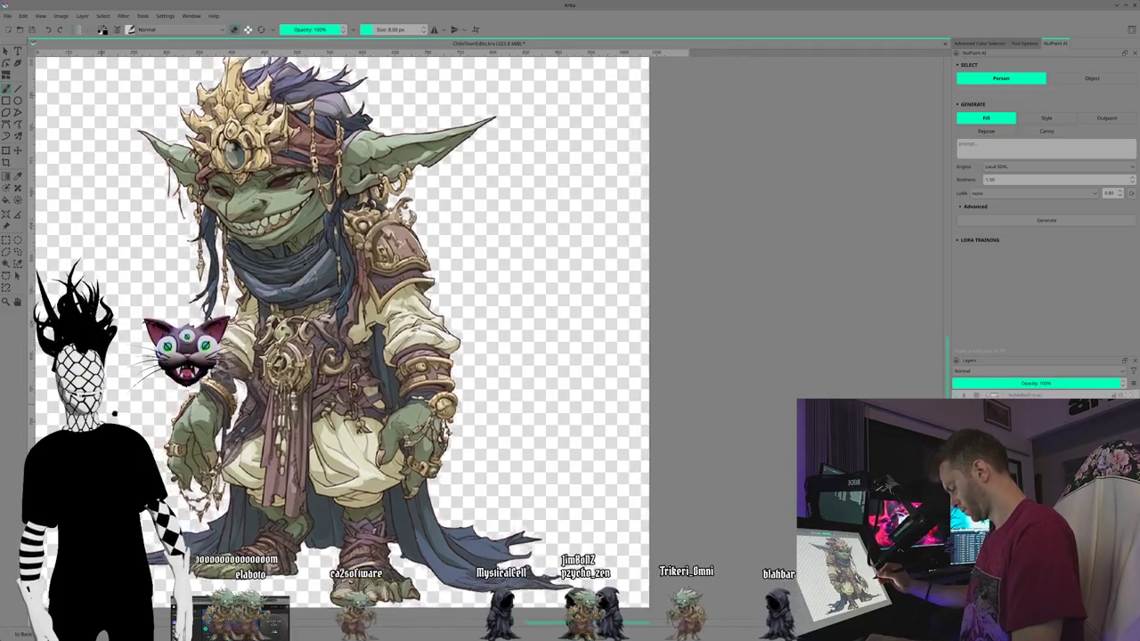
Step: Zoom and pan to the goblin wizard, undo to another variant, then move to the next layer
scroll(356, 320, "up", 3)
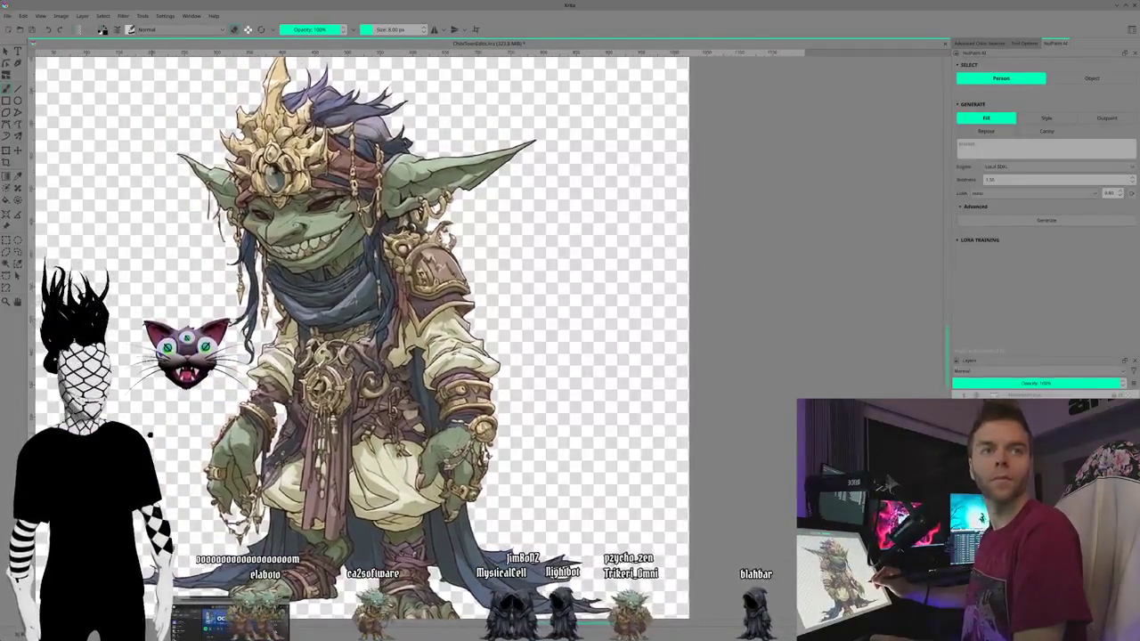
mouse_move(148, 434)
left_mouse_down()
mouse_move(202, 482)
mouse_move(135, 390)
left_mouse_up()
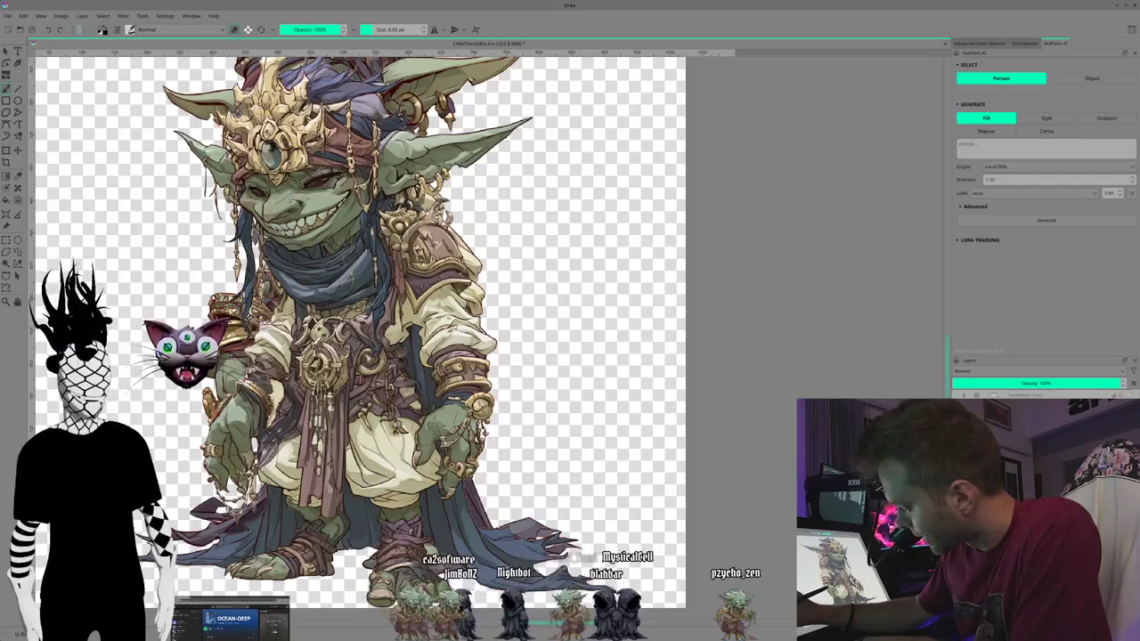
key("ctrl+z")
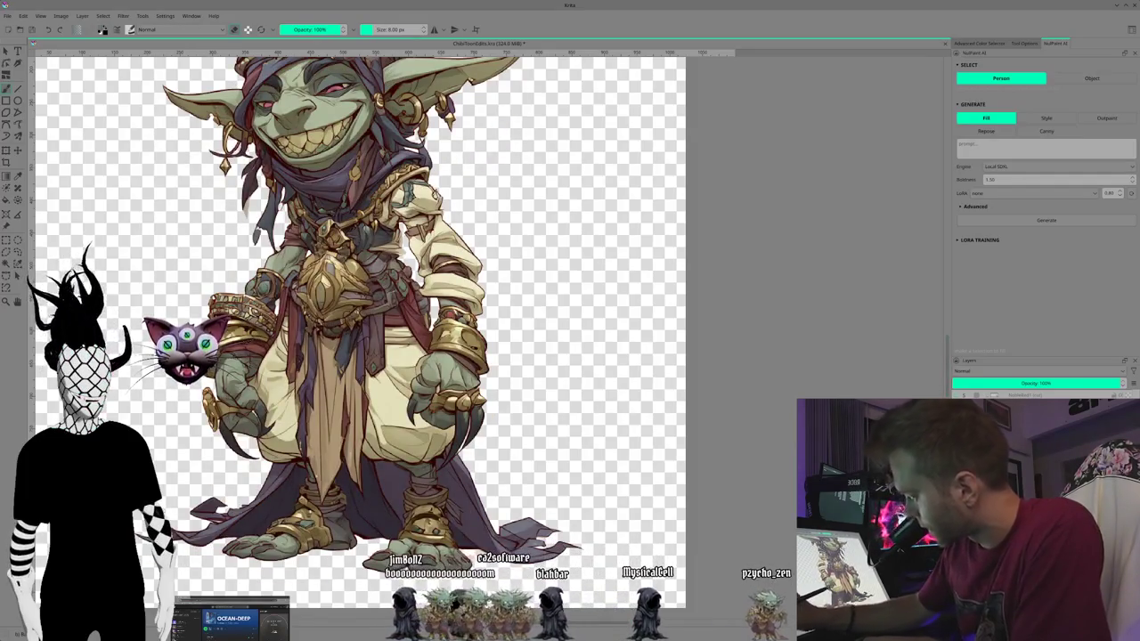
mouse_move(141, 366)
left_mouse_down()
mouse_move(167, 403)
mouse_move(158, 420)
mouse_move(154, 379)
left_mouse_up()
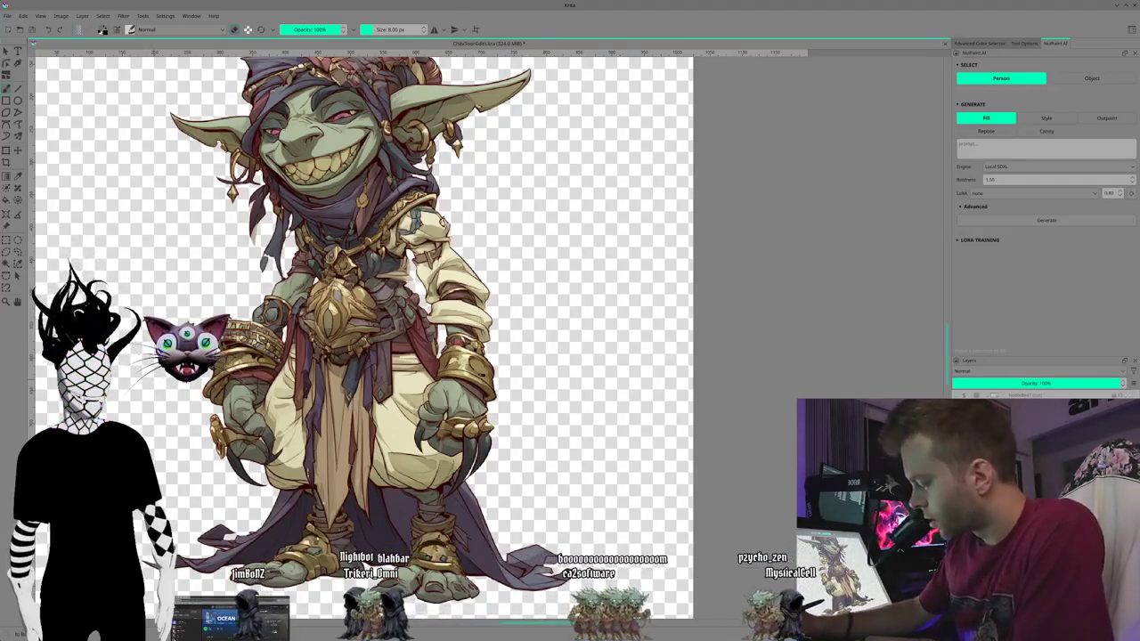
key("Page_Down")
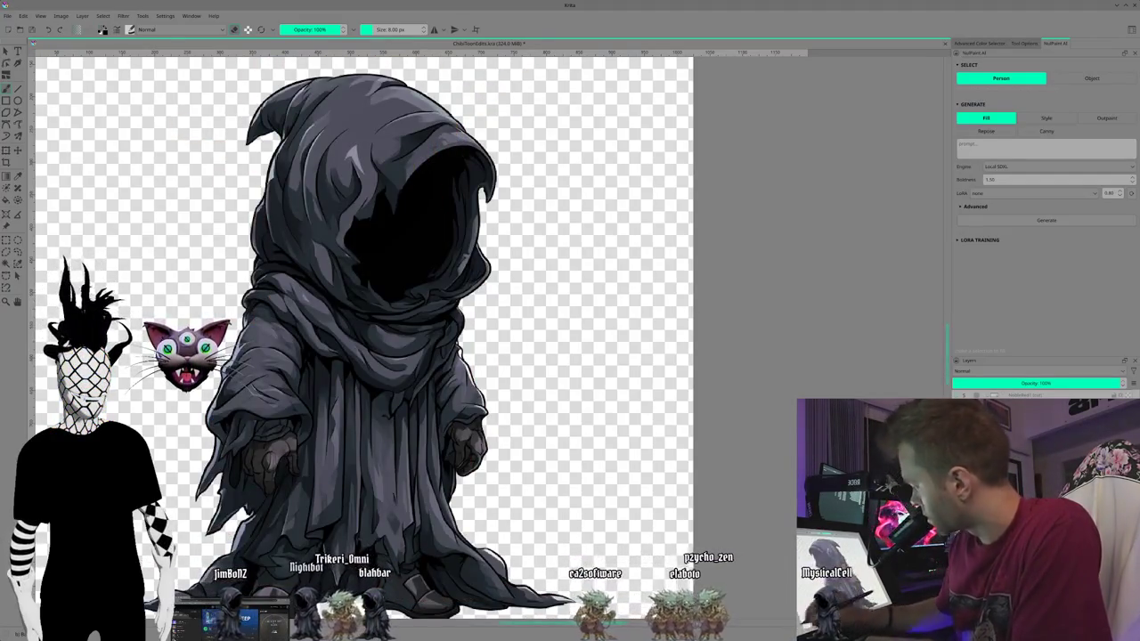
Step: Step through the reaper layers to the full-hood, tattered-robe variant with the inky pool
key("Page_Down")
key("Page_Down")
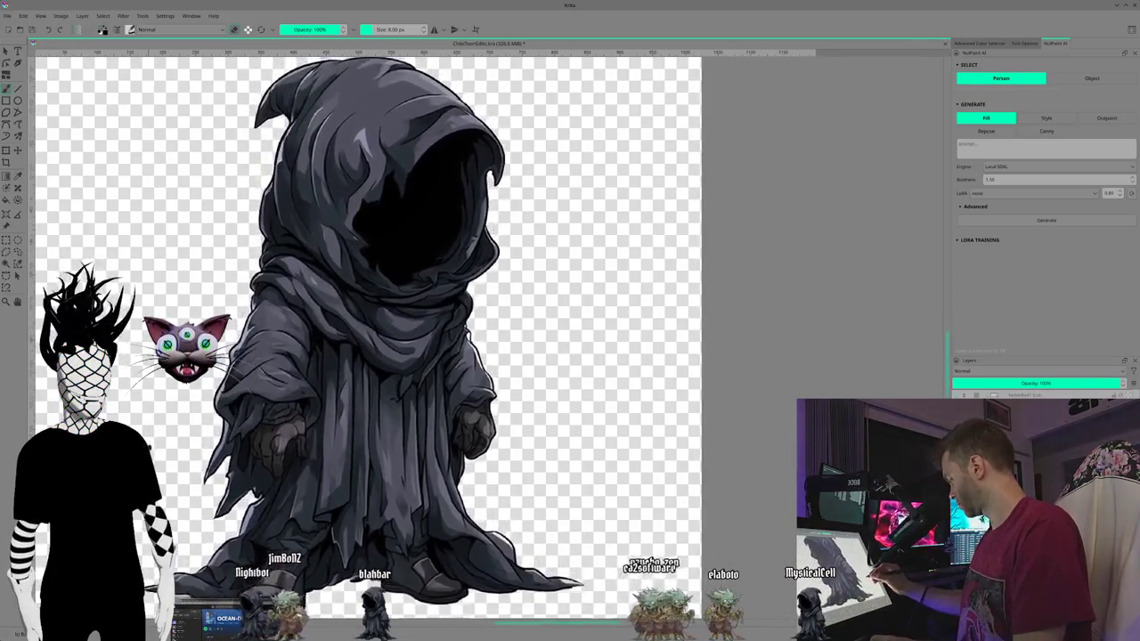
key("Page_Down")
key("Page_Down")
key("Page_Down")
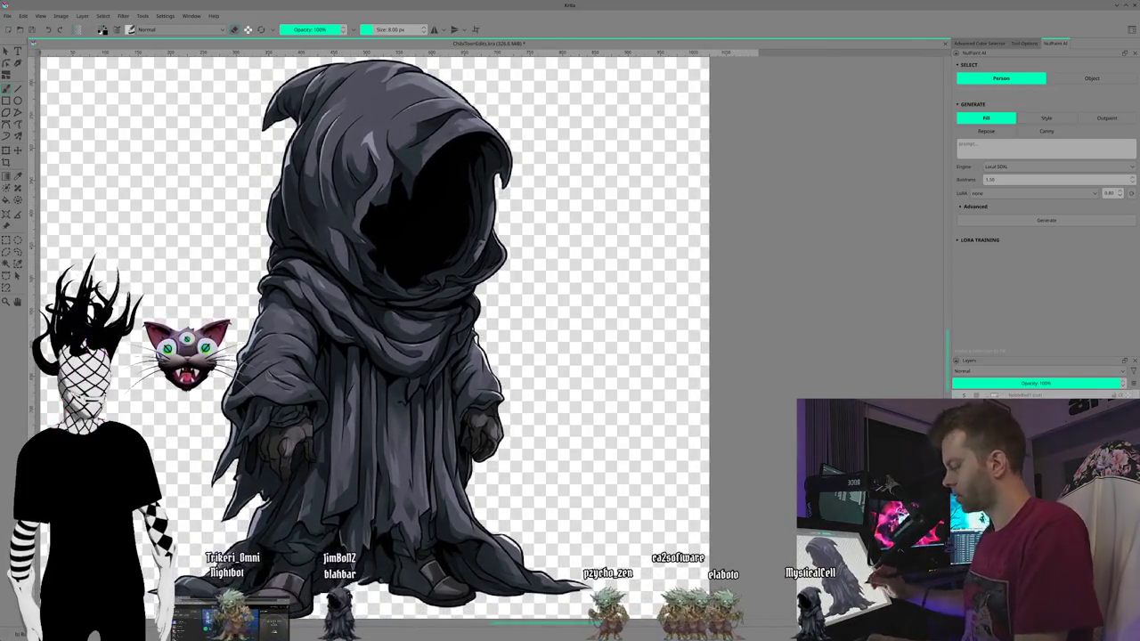
key("Page_Down")
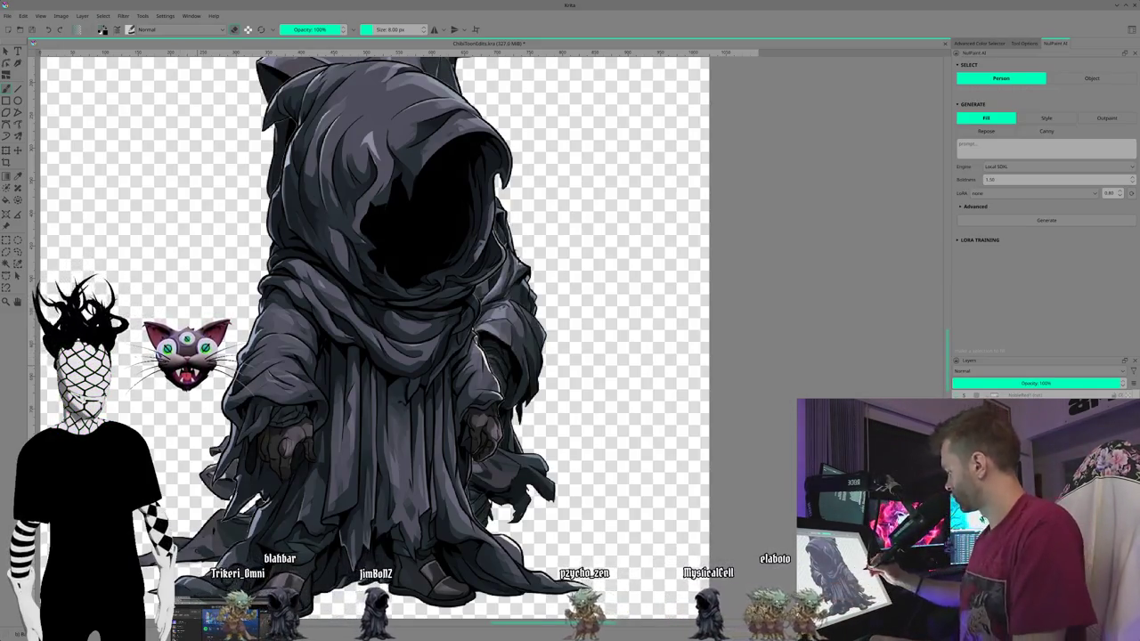
key("Page_Down")
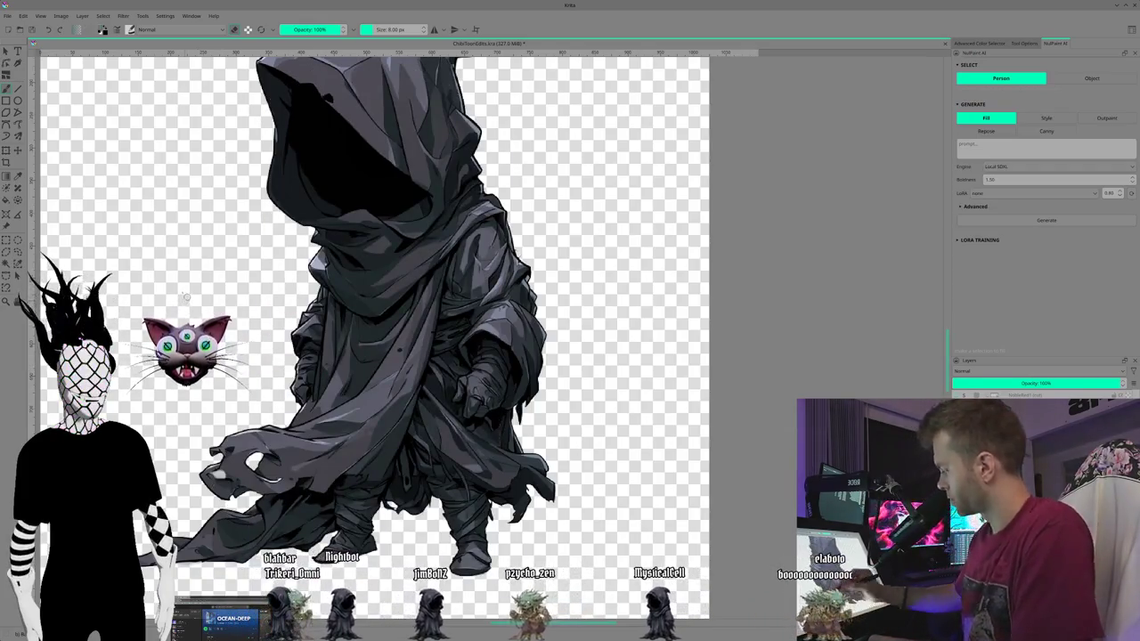
key("Page_Down")
key("Page_Down")
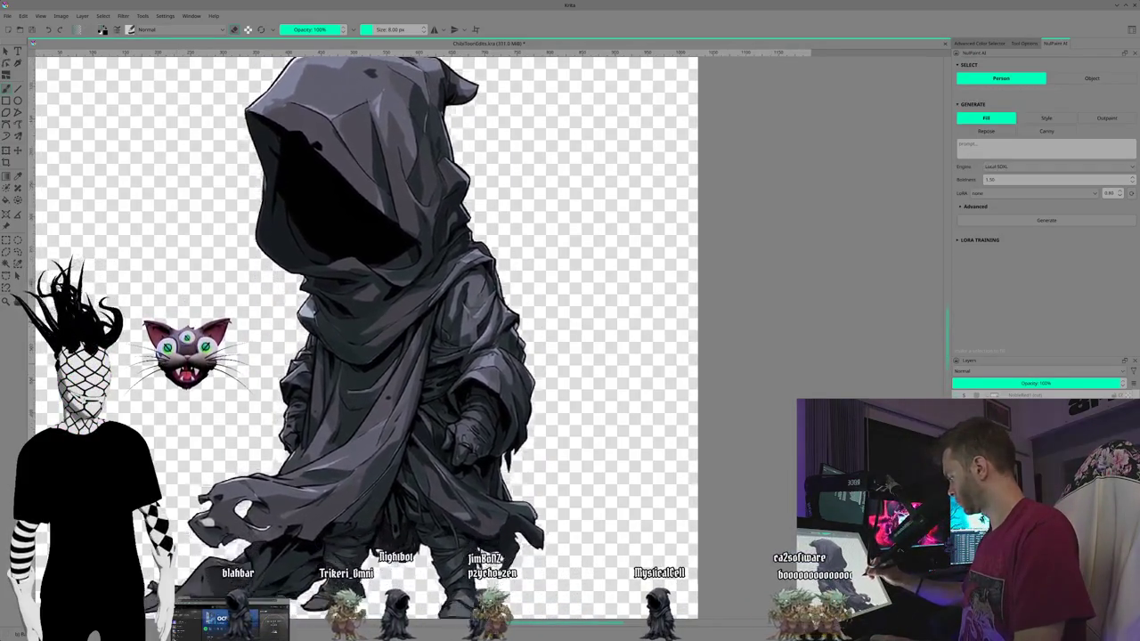
key("Page_Down")
key("Page_Down")
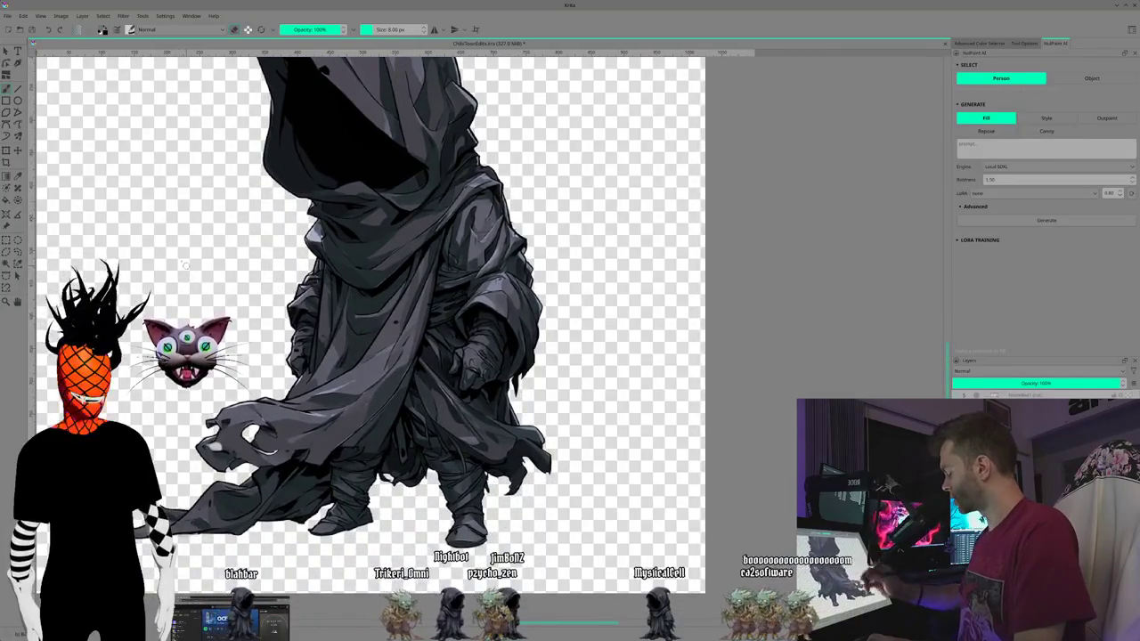
key("Page_Down")
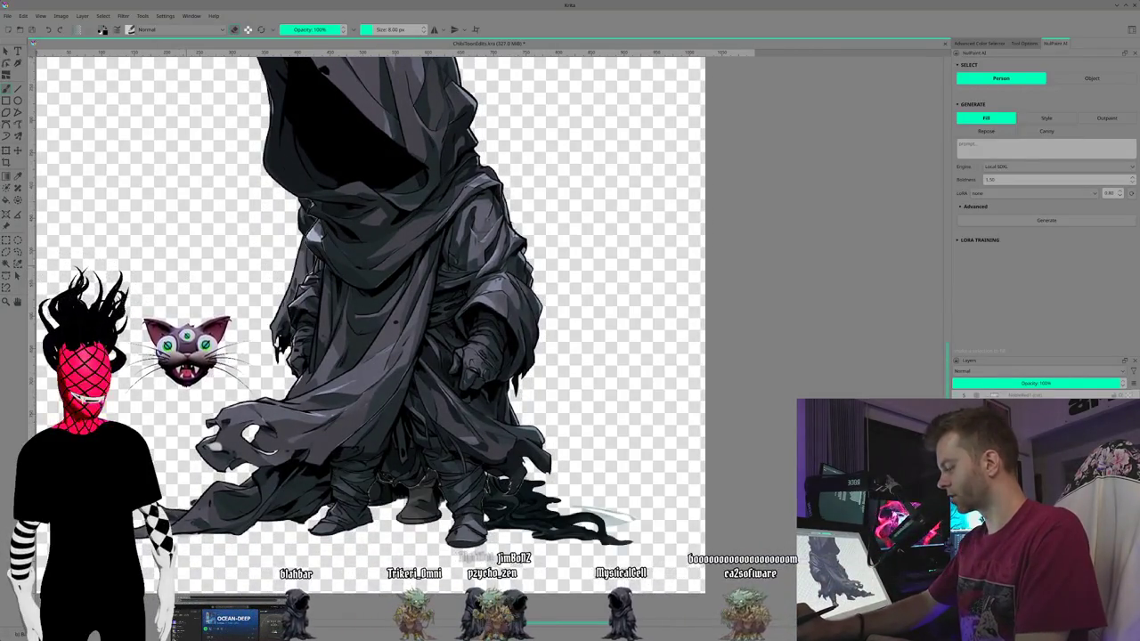
key("Page_Down")
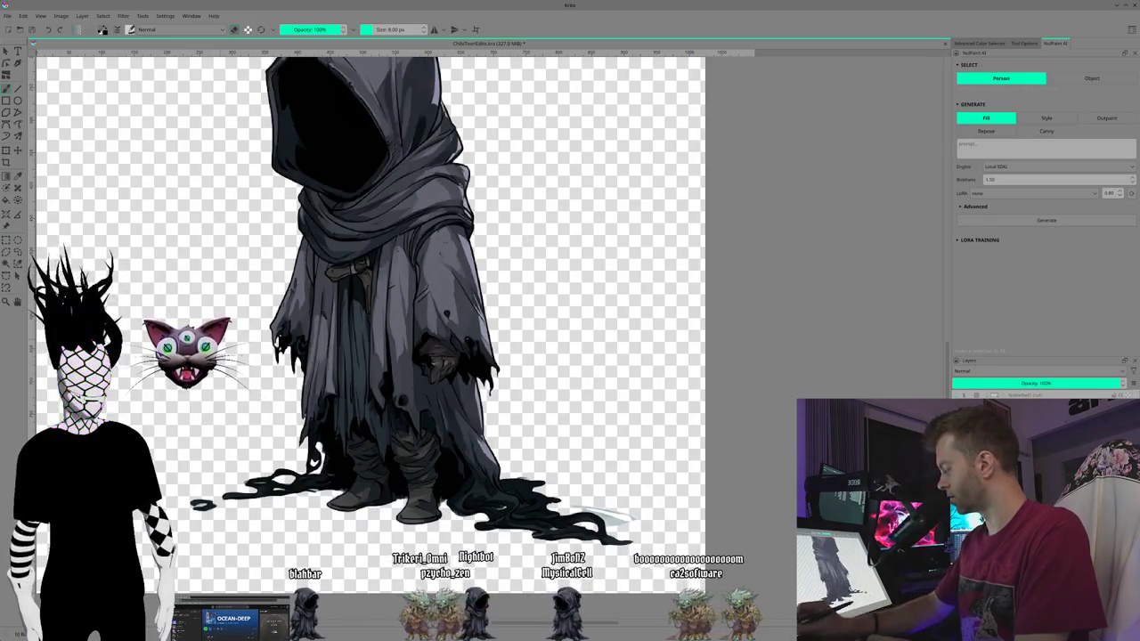
Step: Recentre and zoom in on the tattered-robe reaper, then zoom out to the whole canvas
left_click_drag(446, 312, 401, 338)
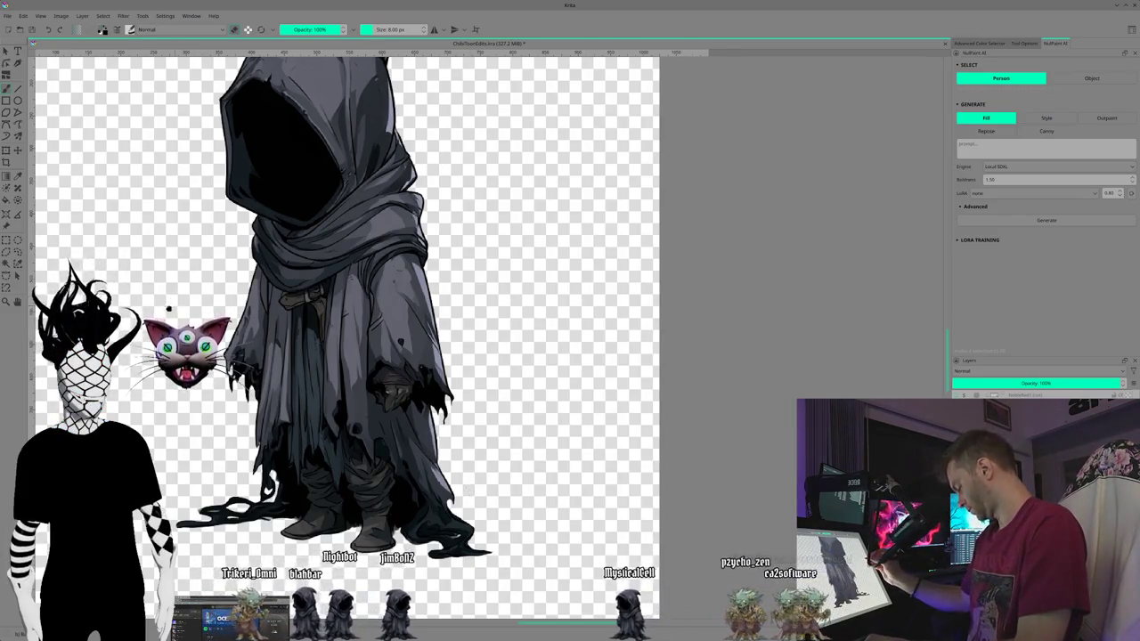
scroll(347, 338, "up", 1)
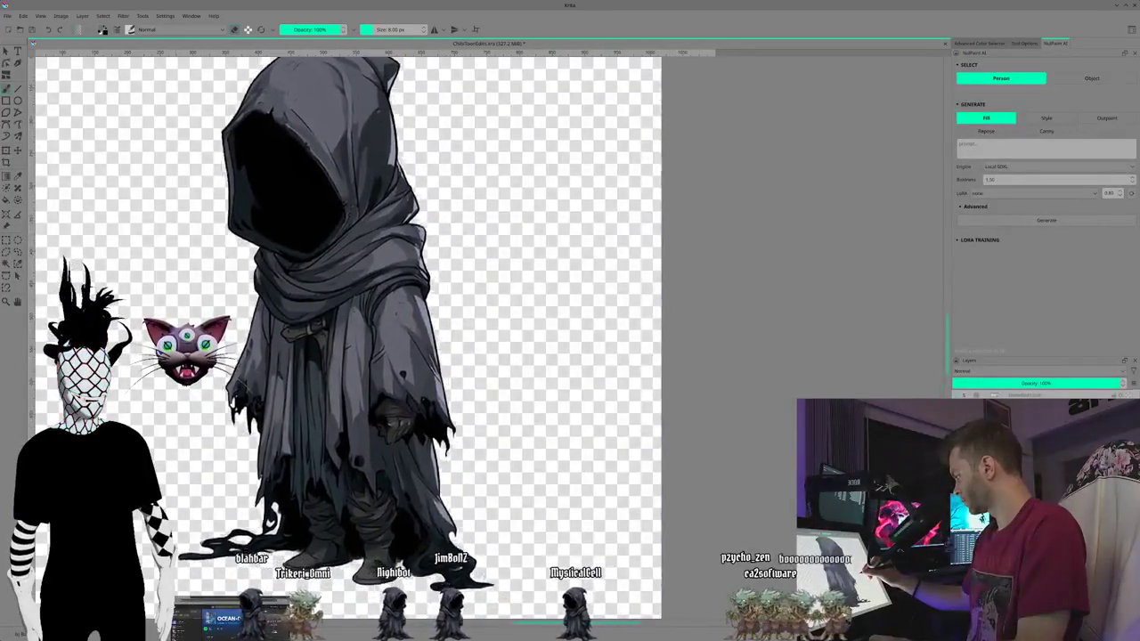
left_click_drag(170, 325, 156, 307)
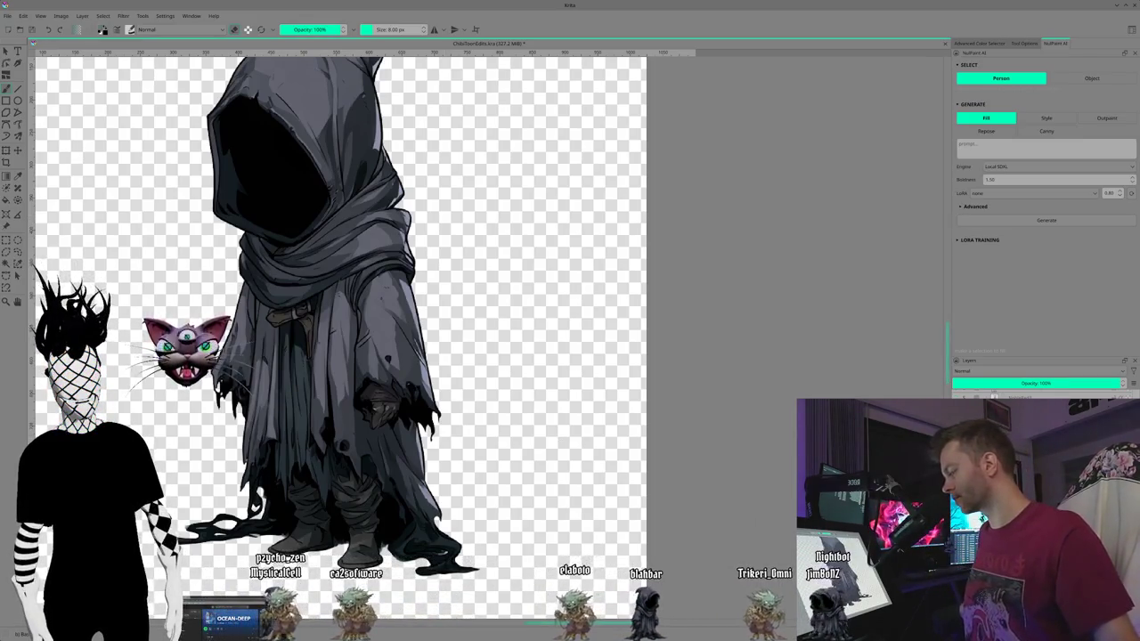
key("minus")
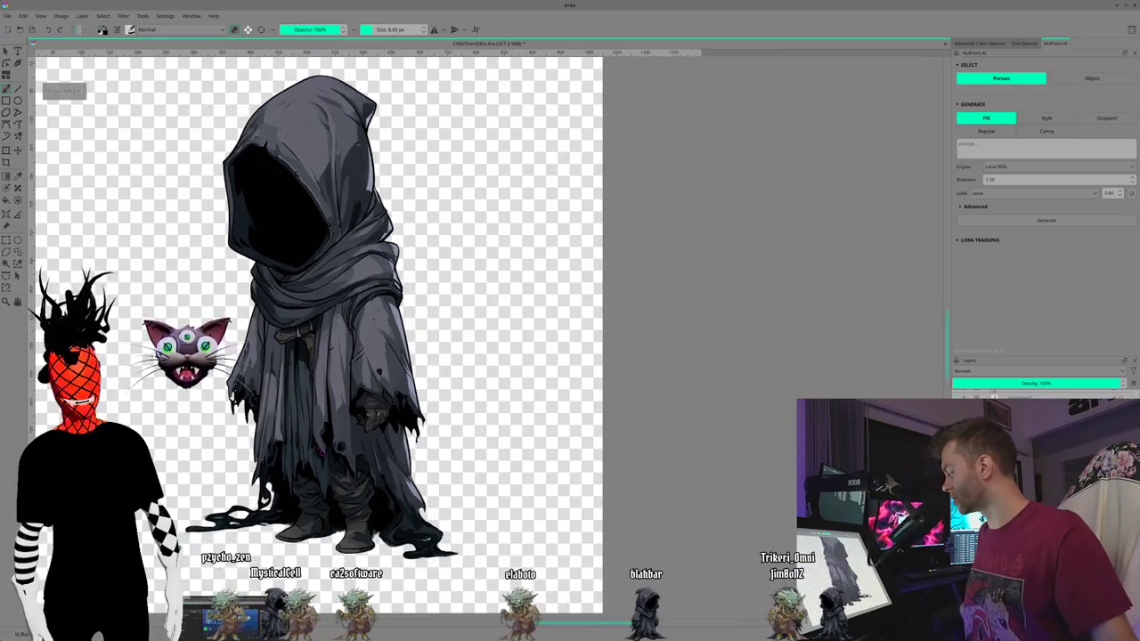
key("minus")
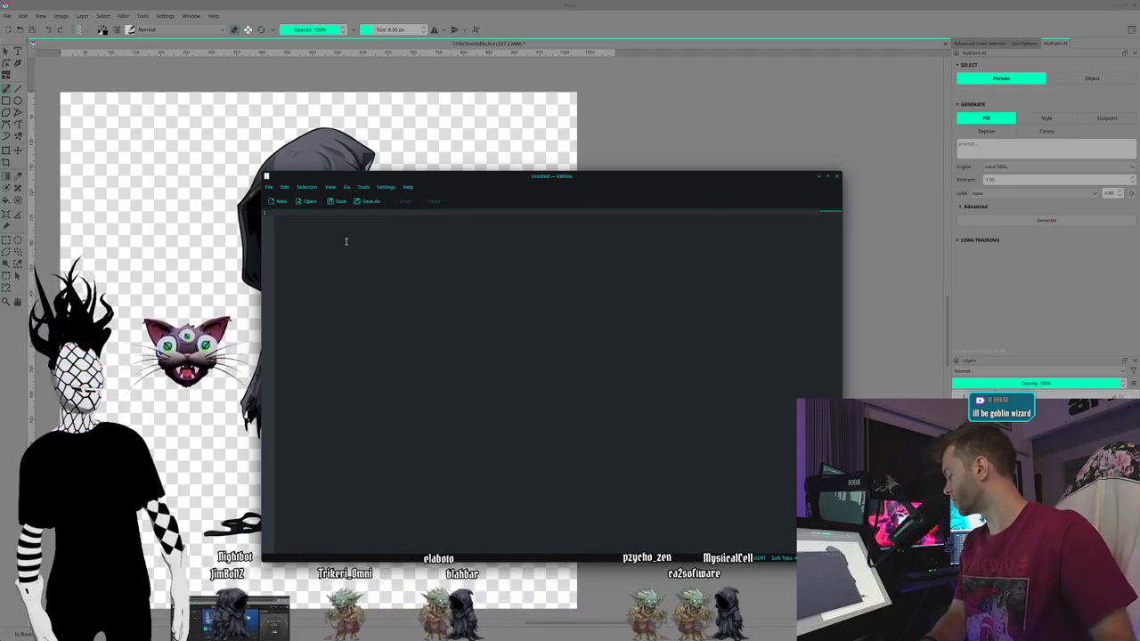
Step: List a viewer's name, World Synth 1, World Synth 2 and Cyren 1 on separate lines, then return to Krita
type("Trikeri")
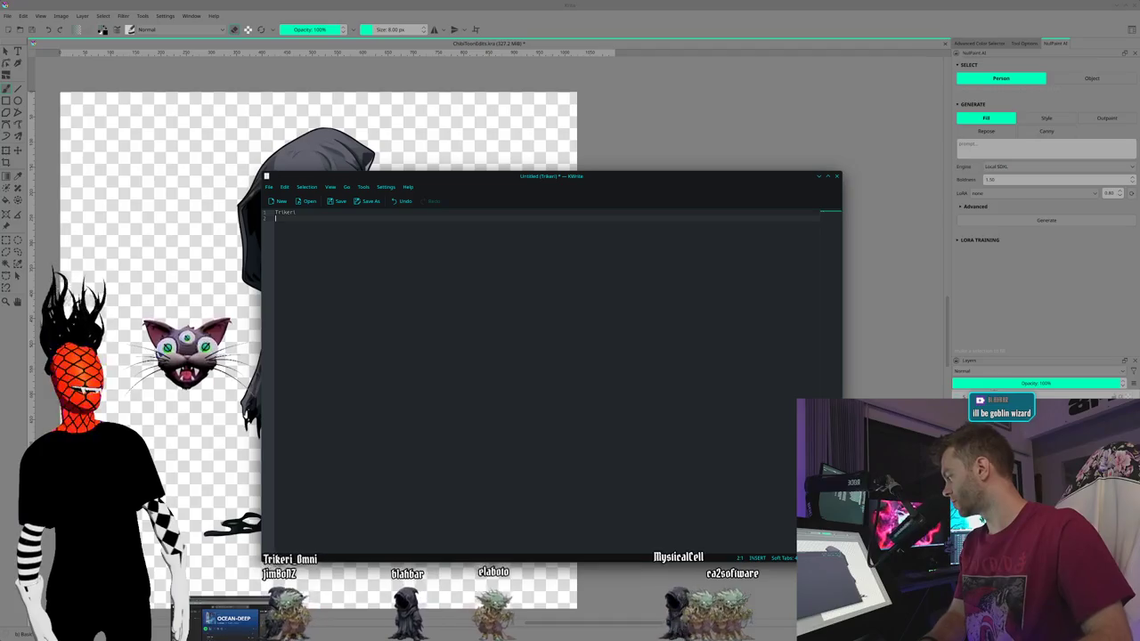
key("Return")
type("orld Synt")
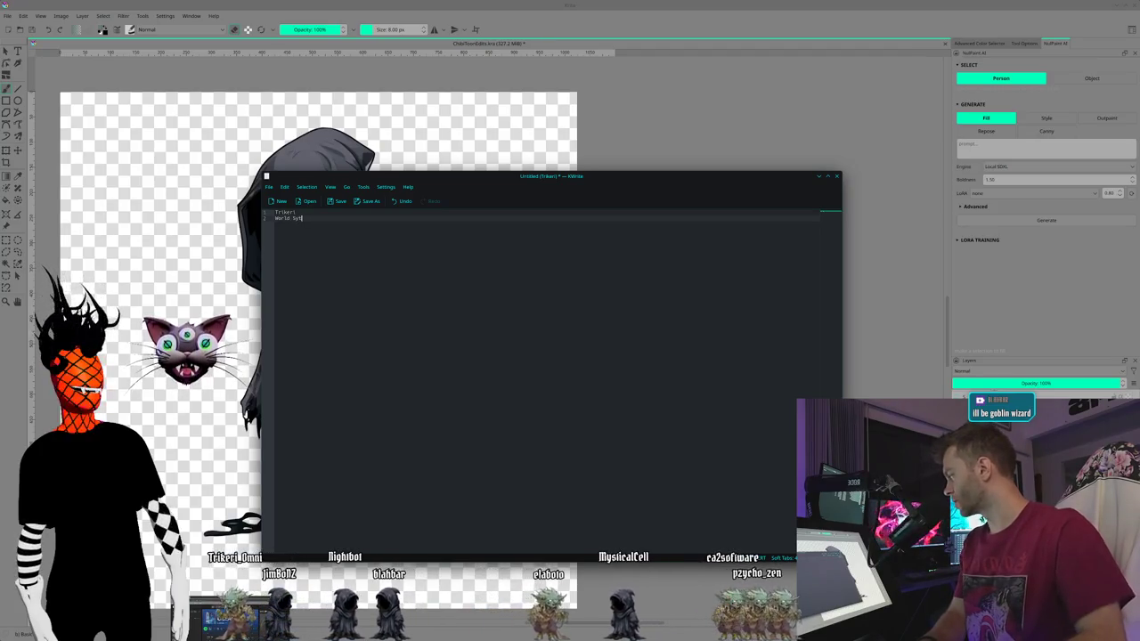
type("h 1")
key("Return")
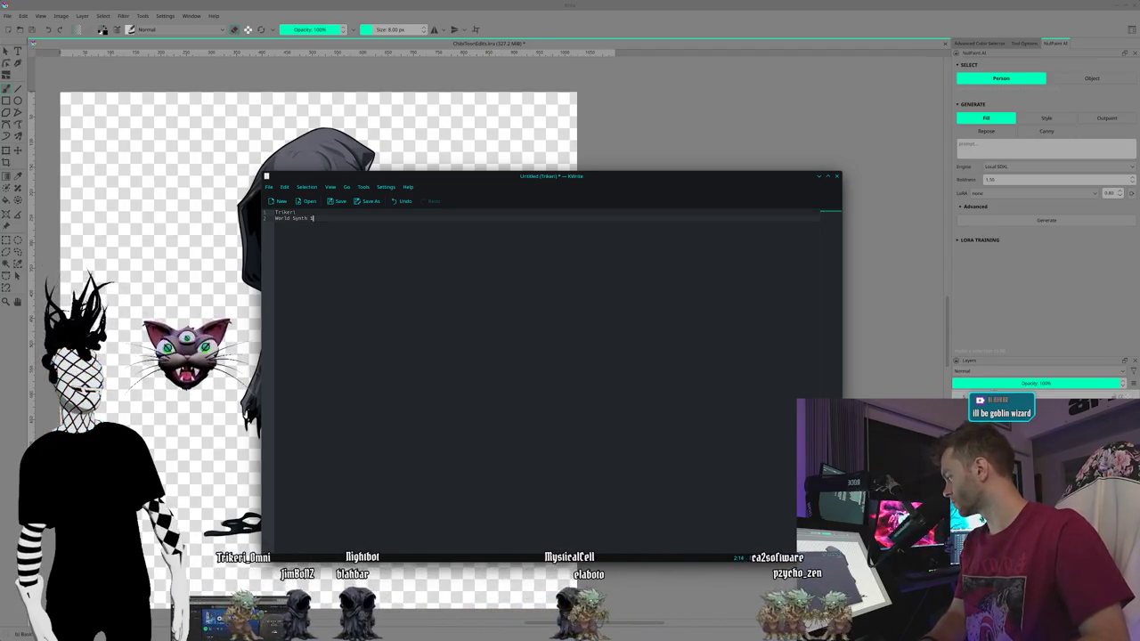
type("World Syn")
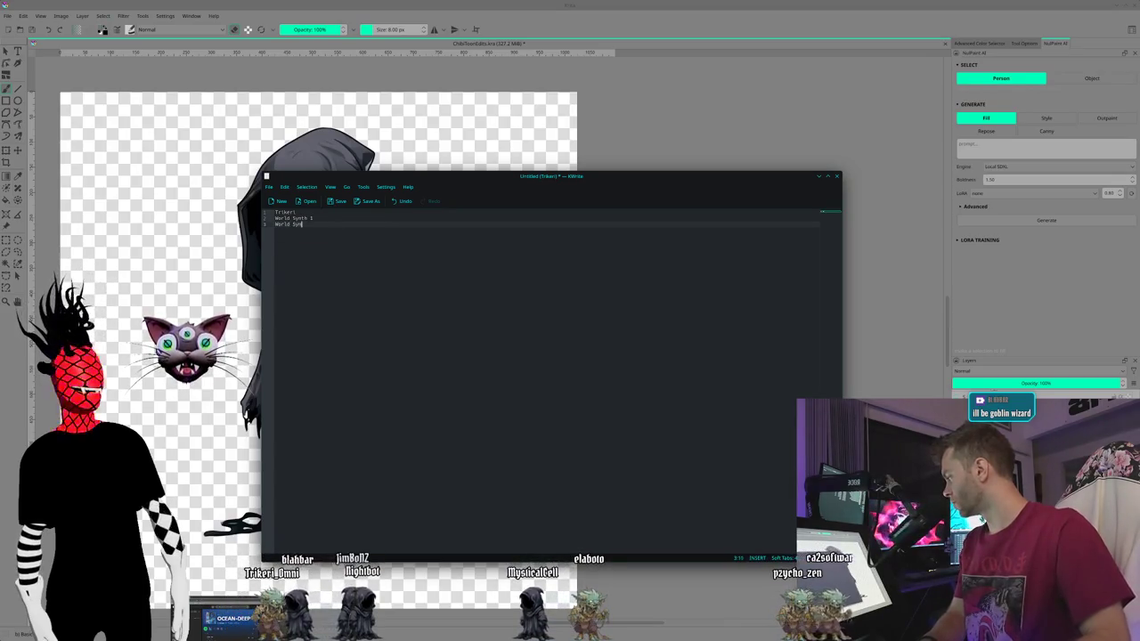
type("th 2")
key("Return")
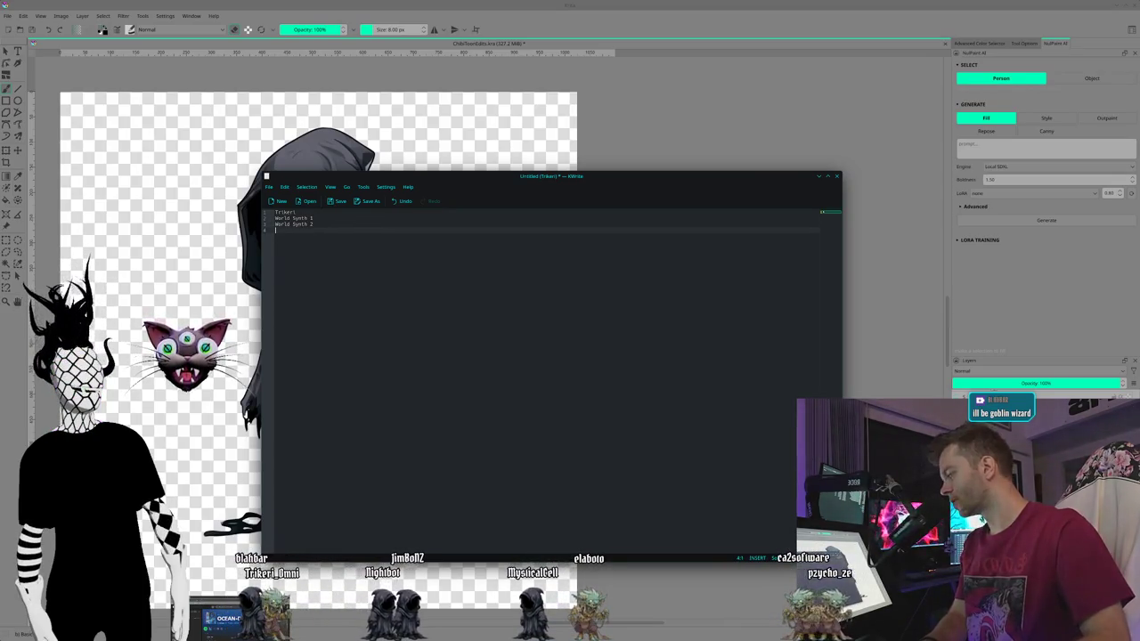
type("q")
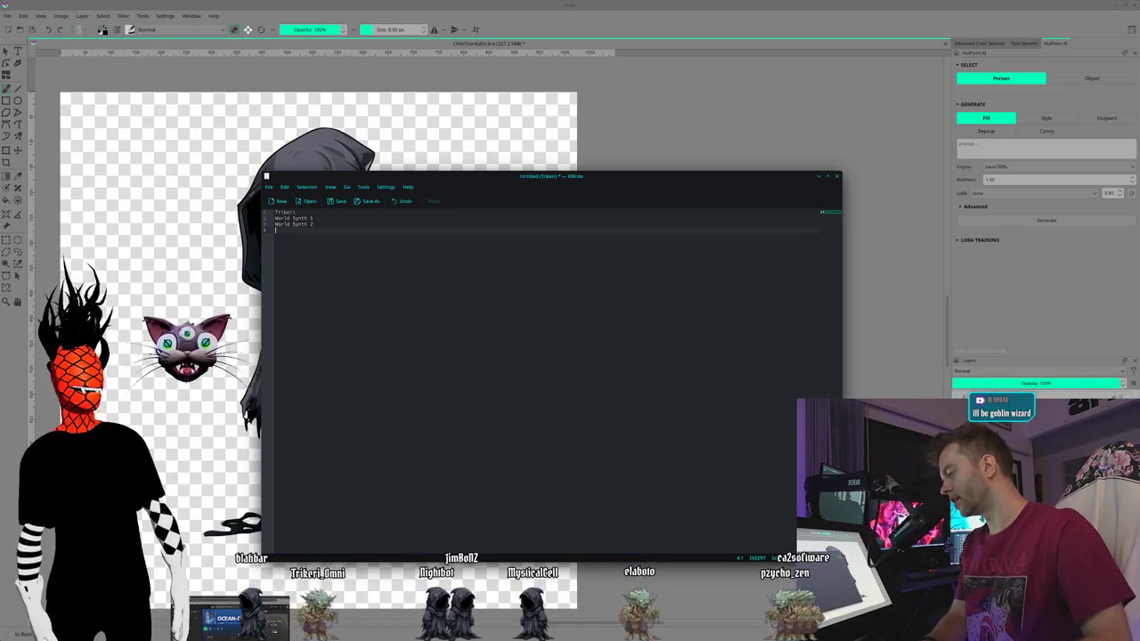
type("yre")
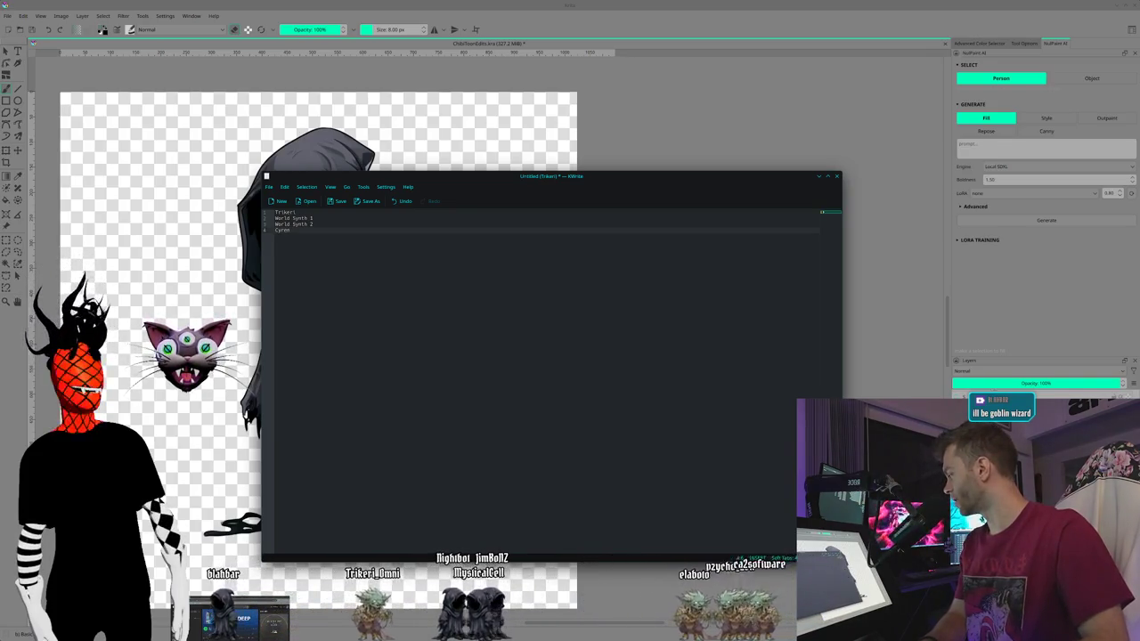
type("n")
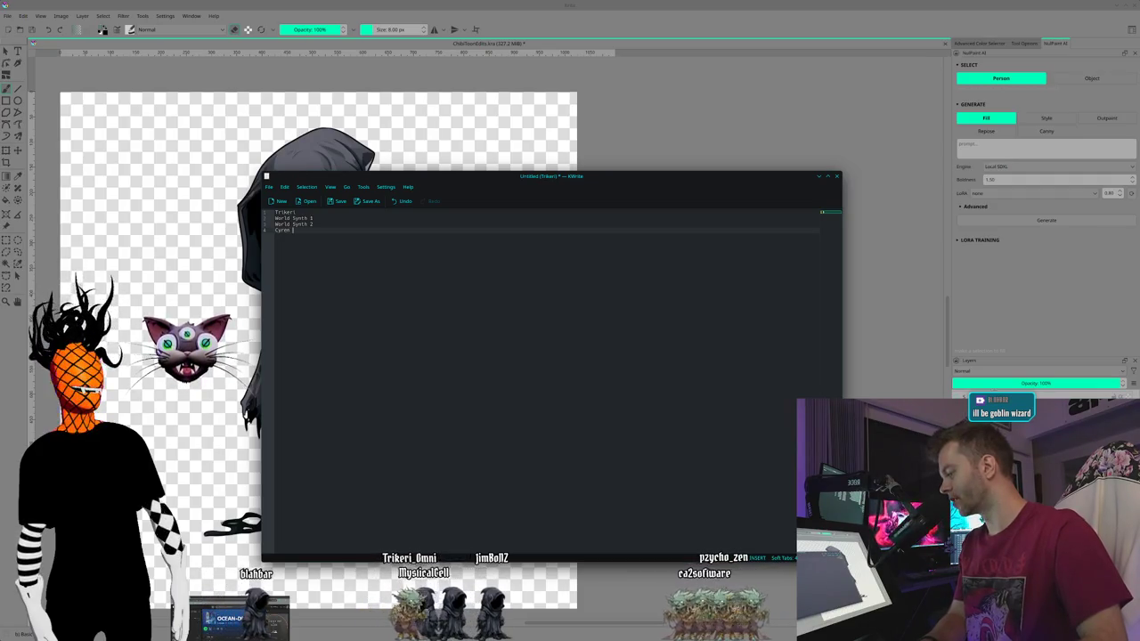
type(" 1")
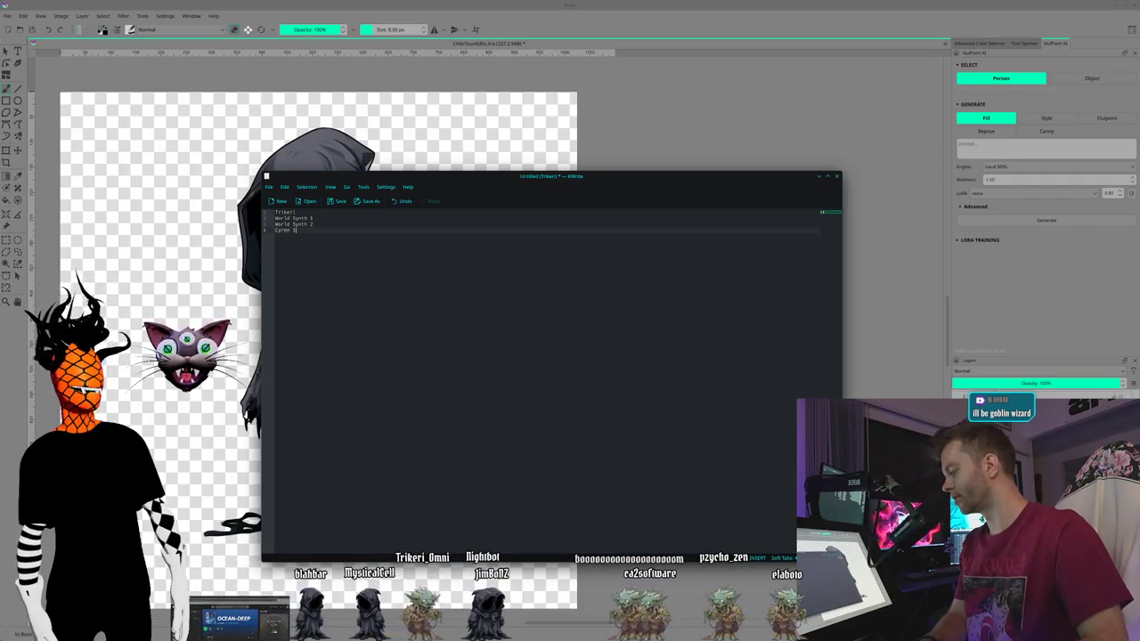
key("Return")
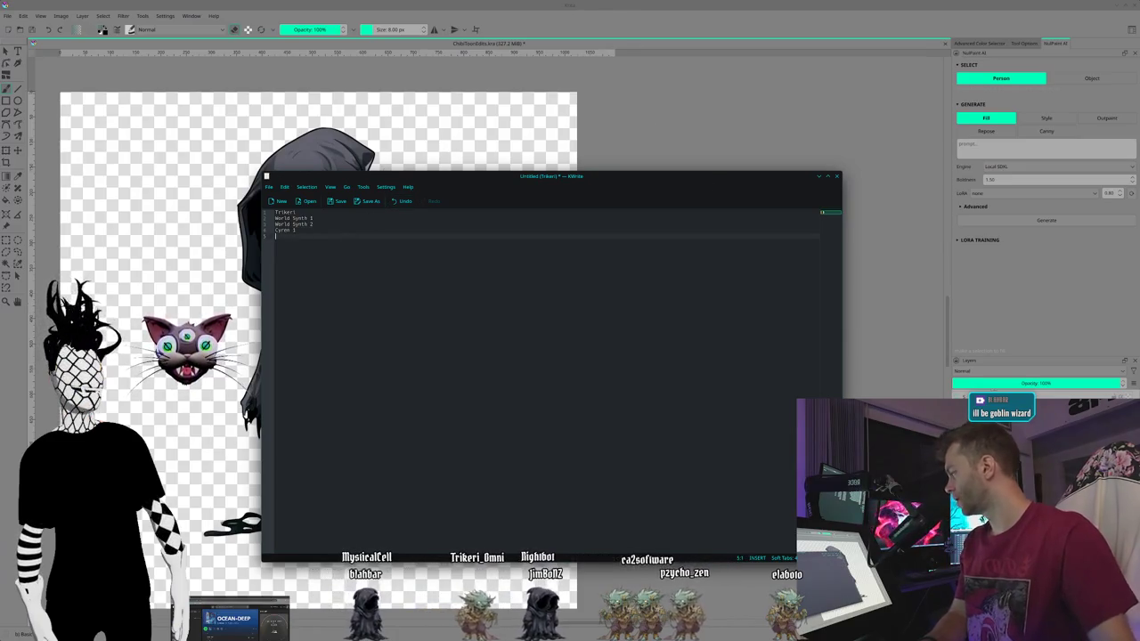
left_click(733, 28)
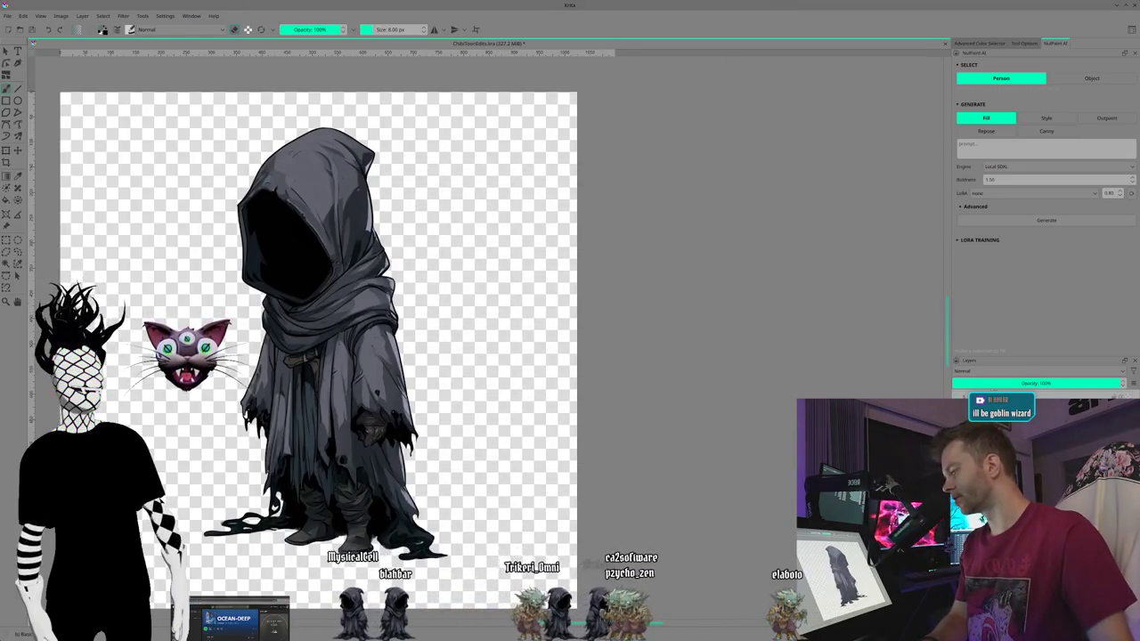
Step: Swap the hooded reaper for the cyborg characters, ending on the blue armored cyborg girl
key("ctrl+v")
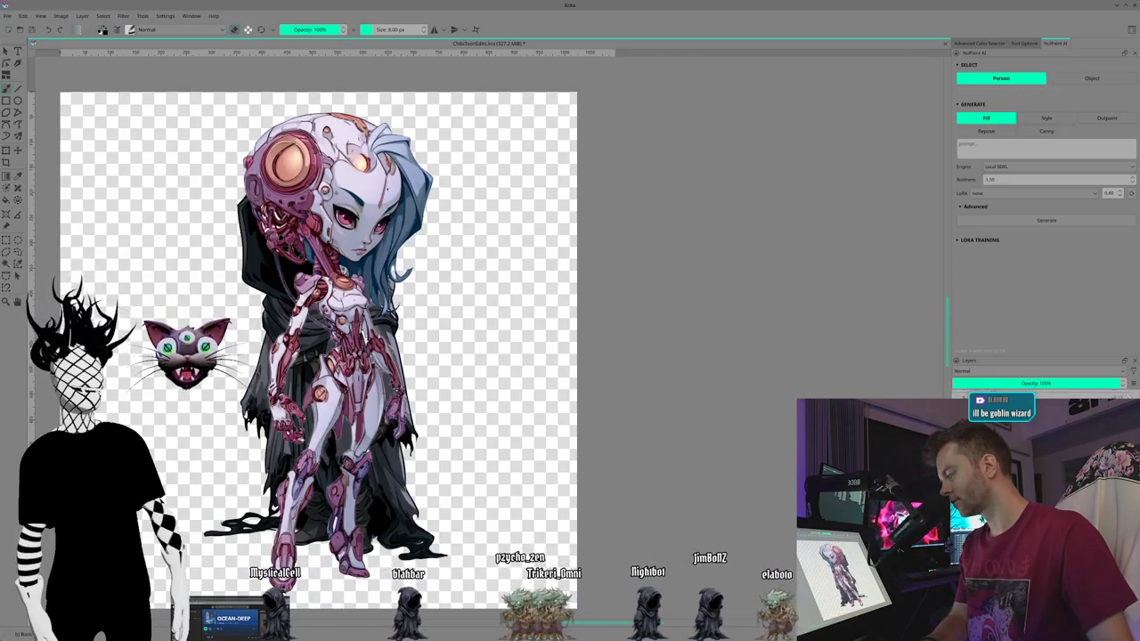
key("shift+Delete")
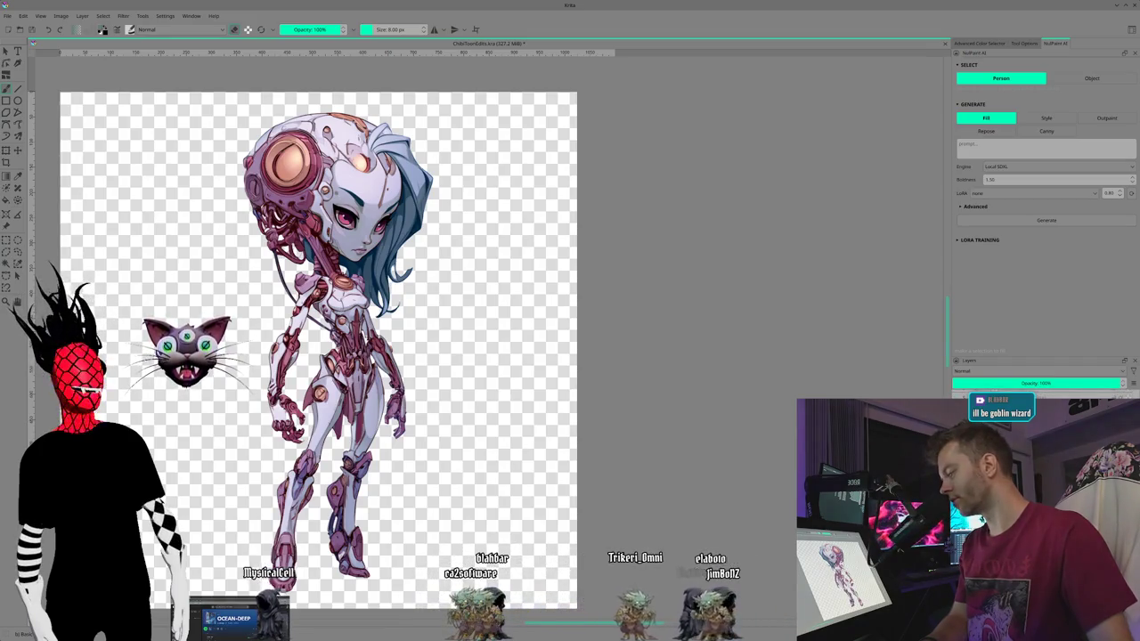
key("ctrl+v")
key("shift+Delete")
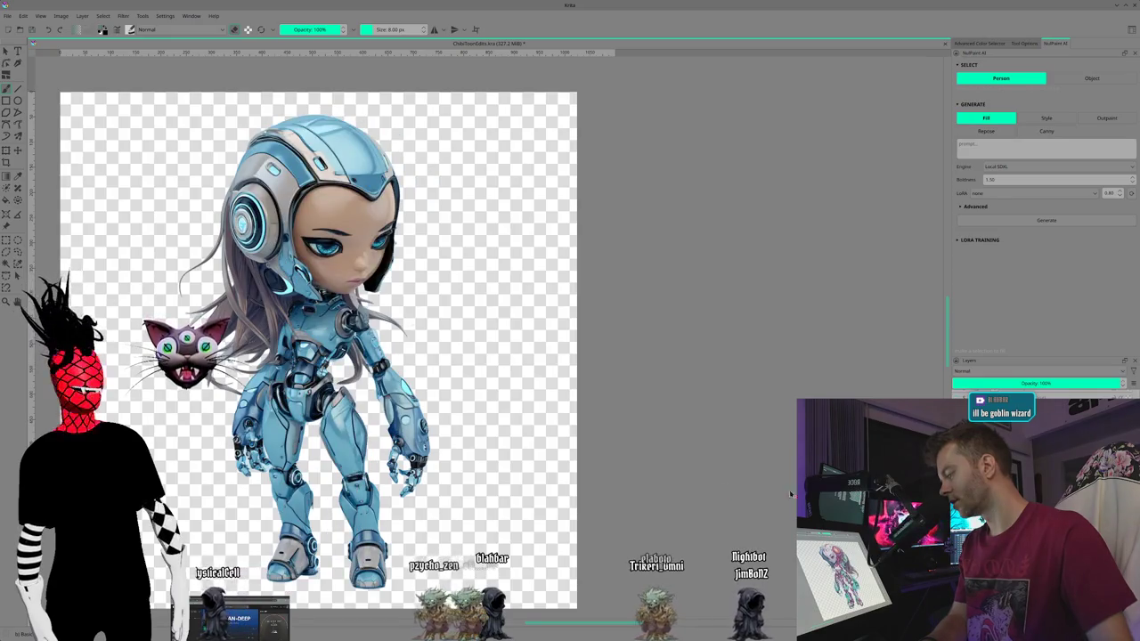
Step: Change the list's Cyren 1 entry to Cyren 2, glance at Krita, and bring the list back
key("alt+Tab")
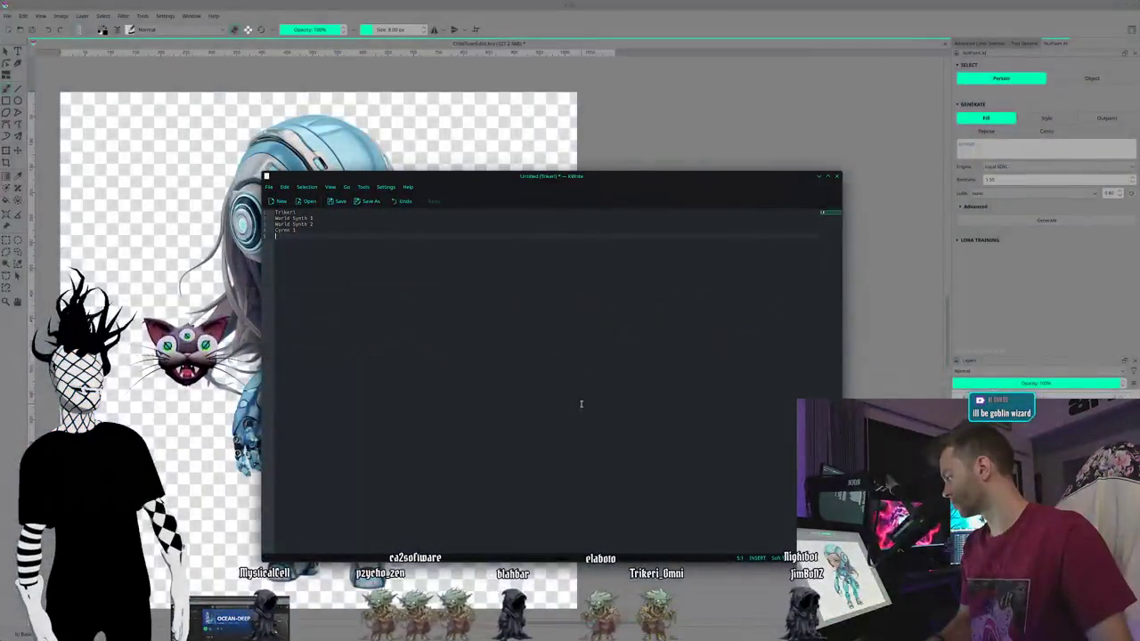
key("BackSpace")
key("Insert")
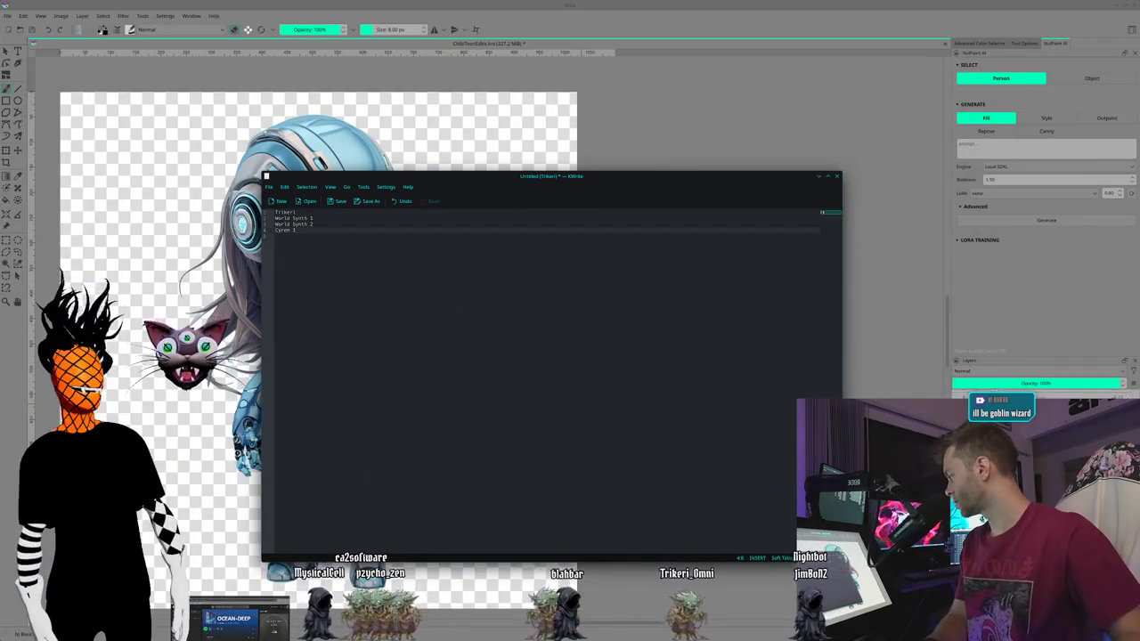
type("2")
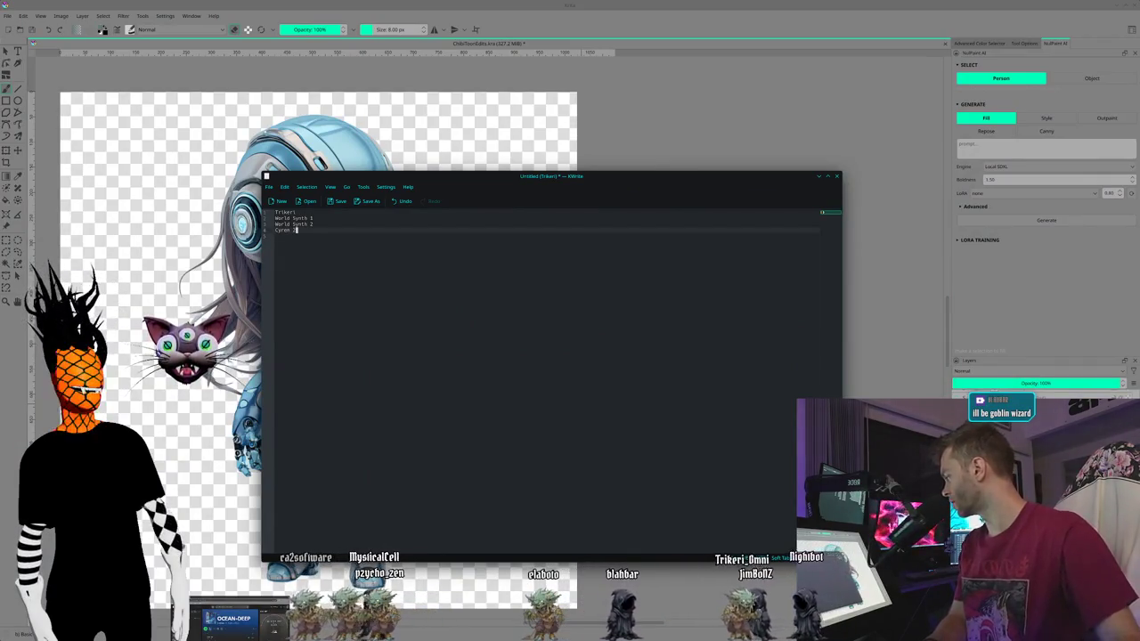
key("Down")
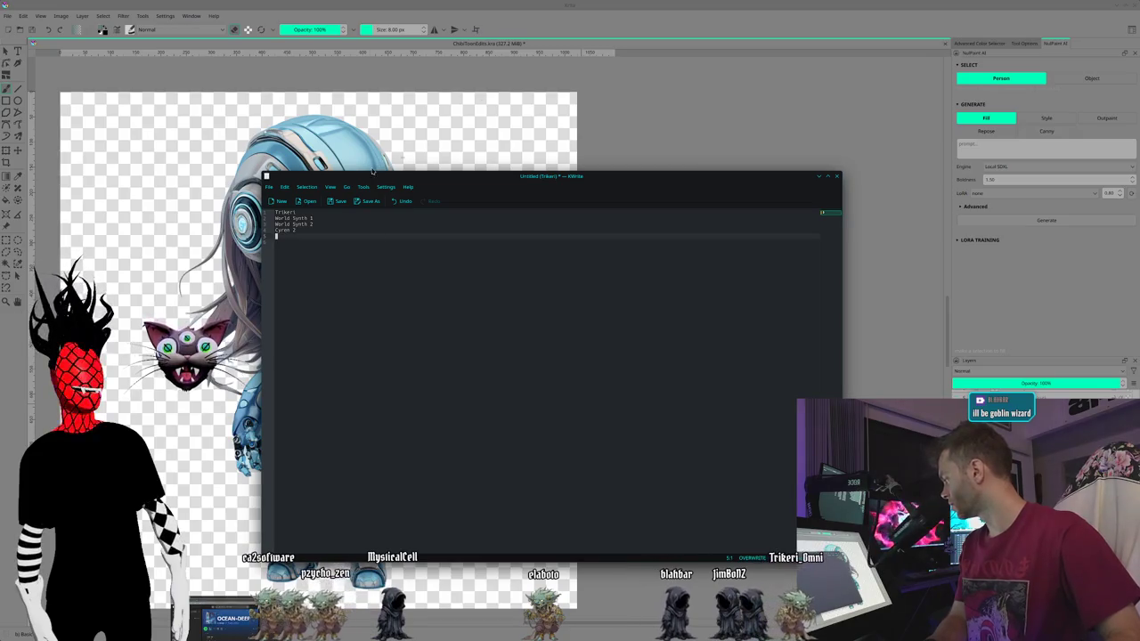
left_click(734, 15)
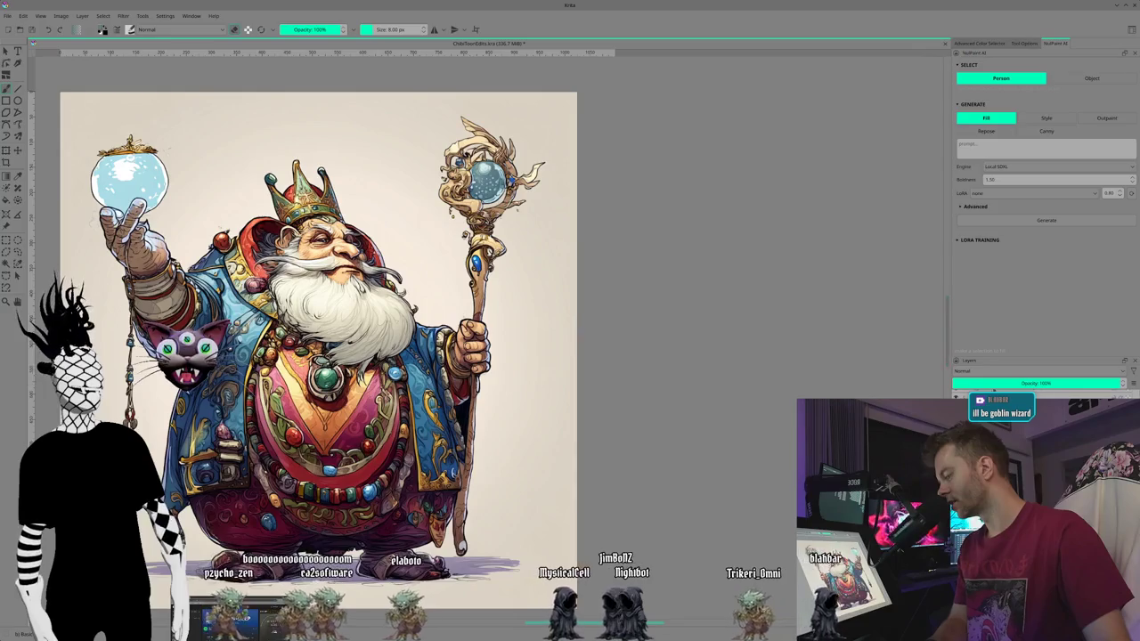
key("alt+Tab")
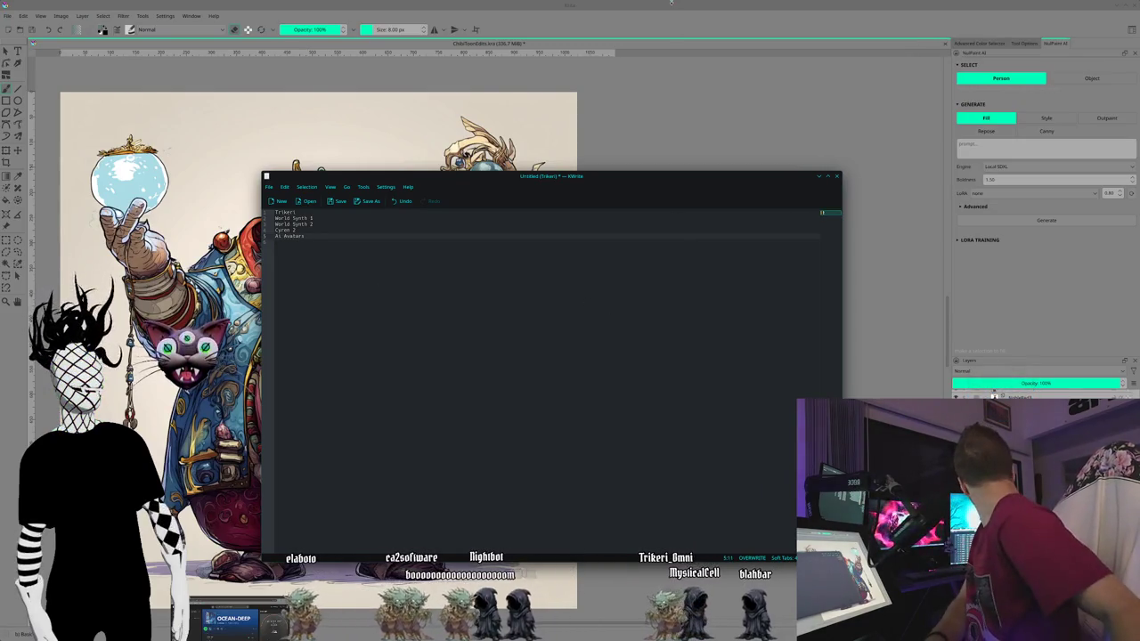
Step: Put the KWrite list away to reveal the crowned, bearded wizard in Krita
left_click(763, 14)
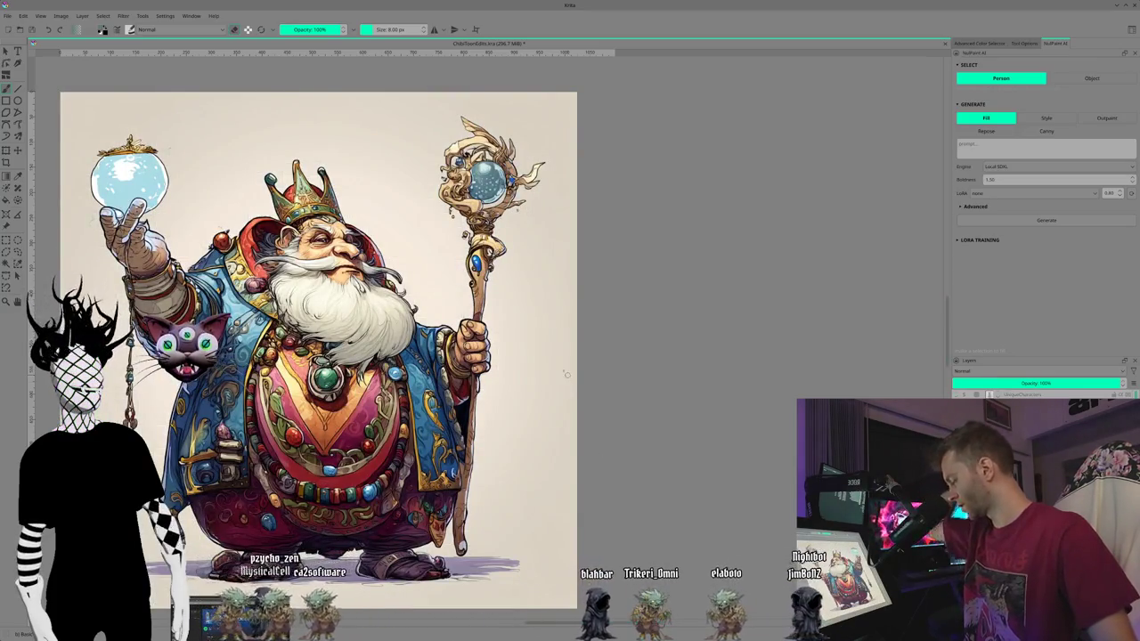
key("alt+Tab")
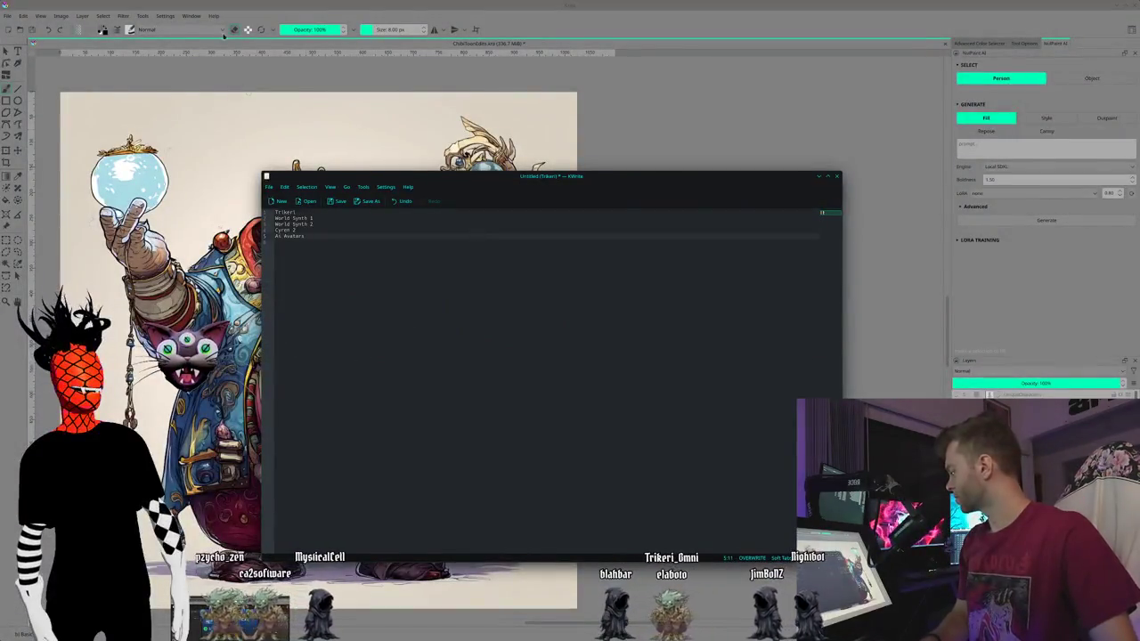
key("alt+Tab")
left_click(7, 15)
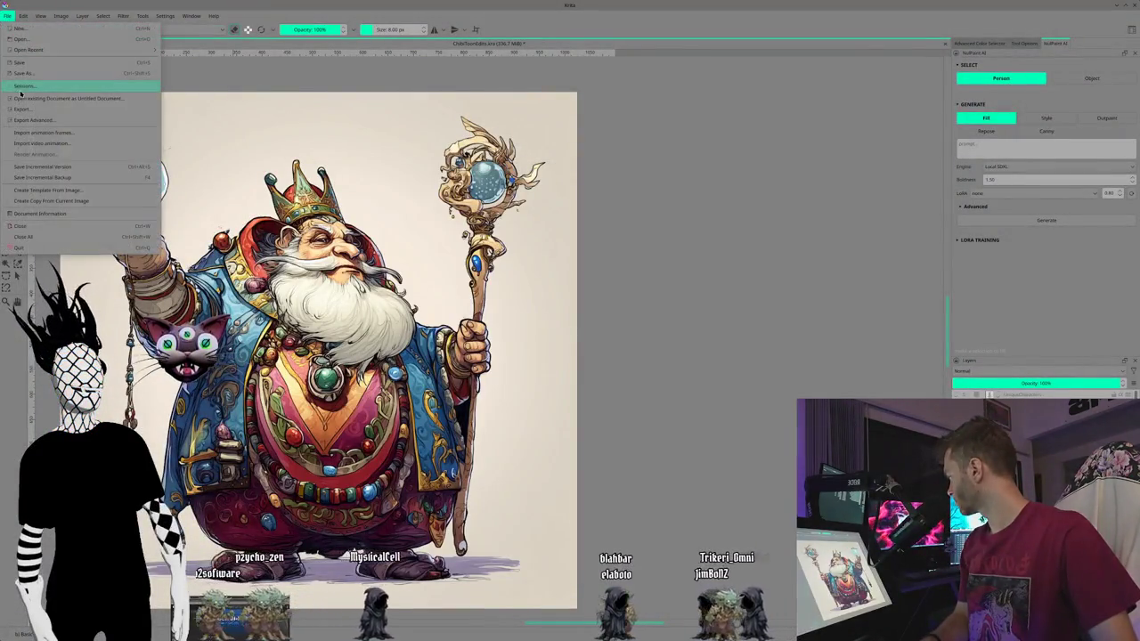
key("Escape")
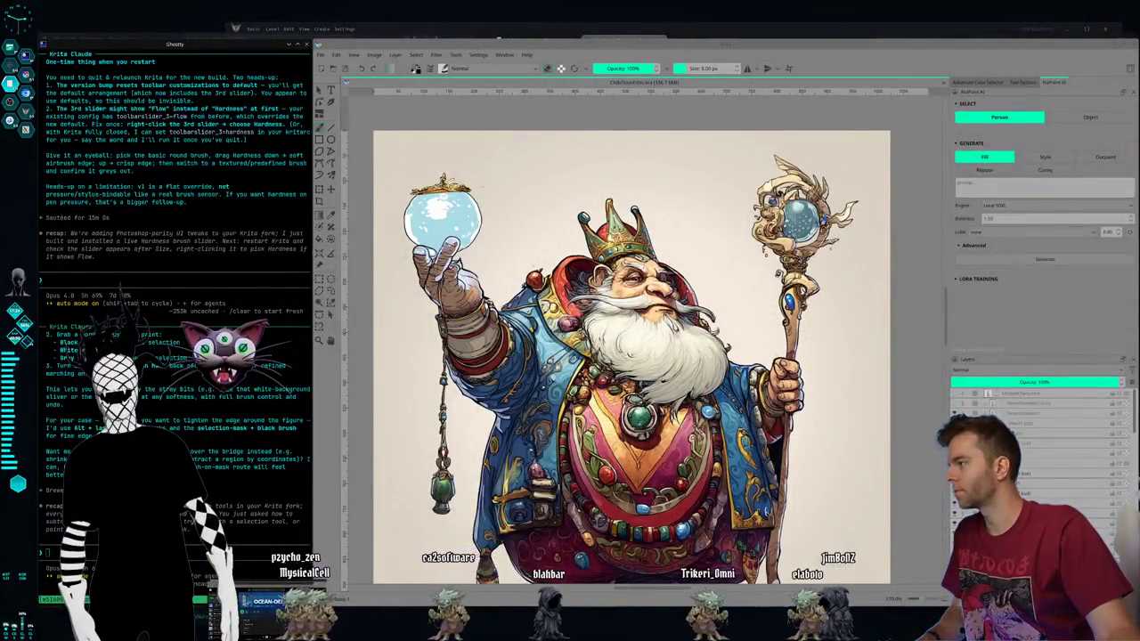
Step: Bring the KWrite list forward and remove a stray character from the World Synth 1 line
key("alt+Tab")
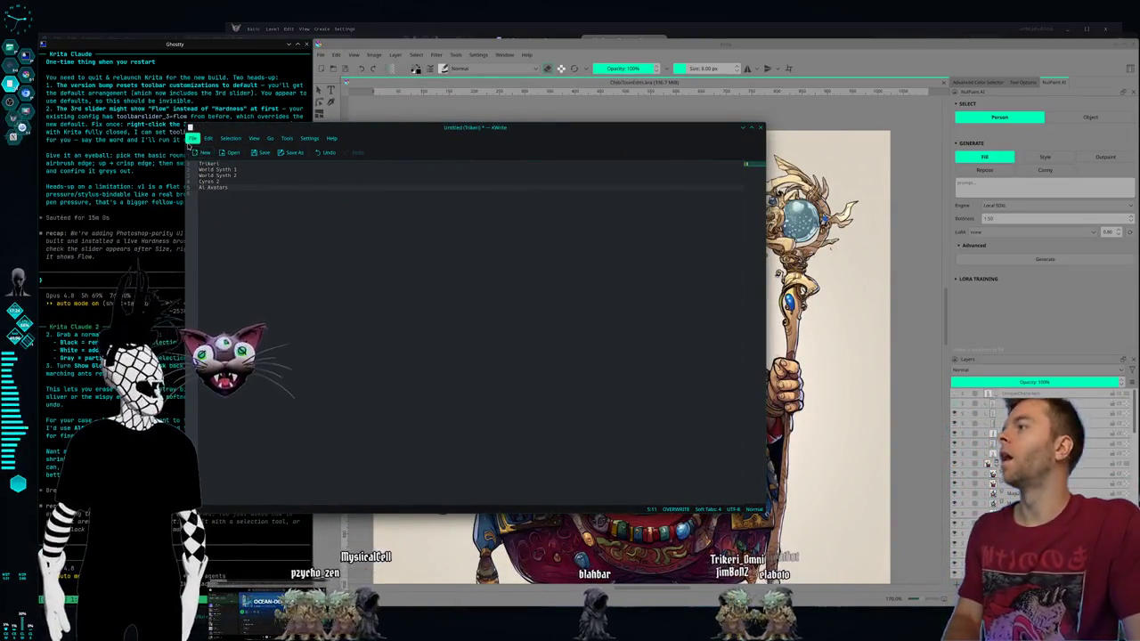
key("Print")
key("Escape")
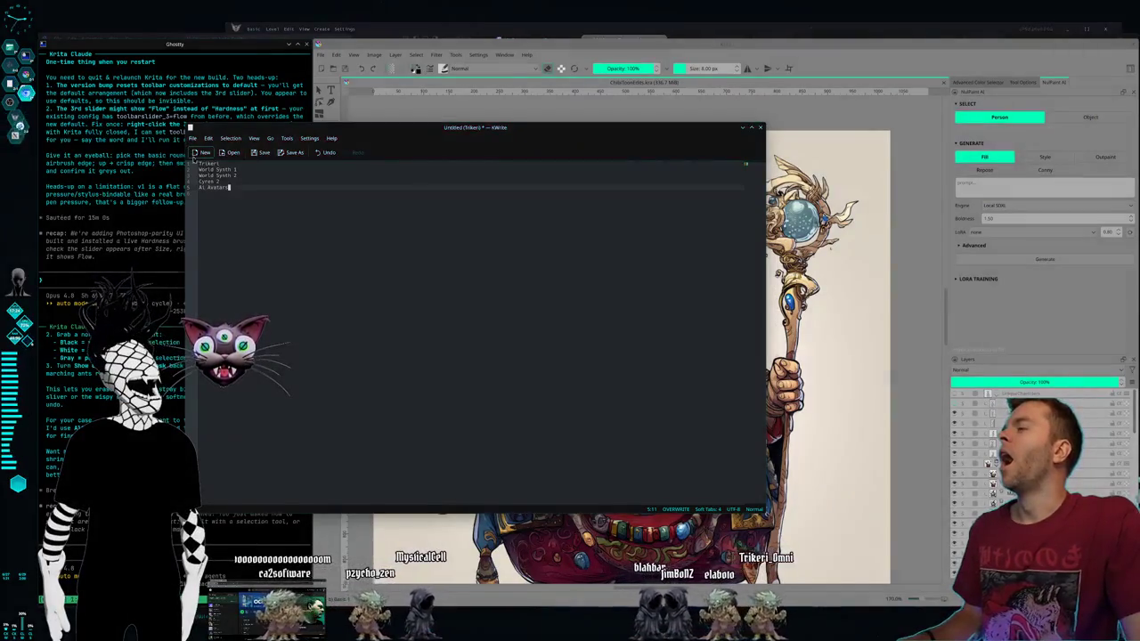
left_click(198, 169)
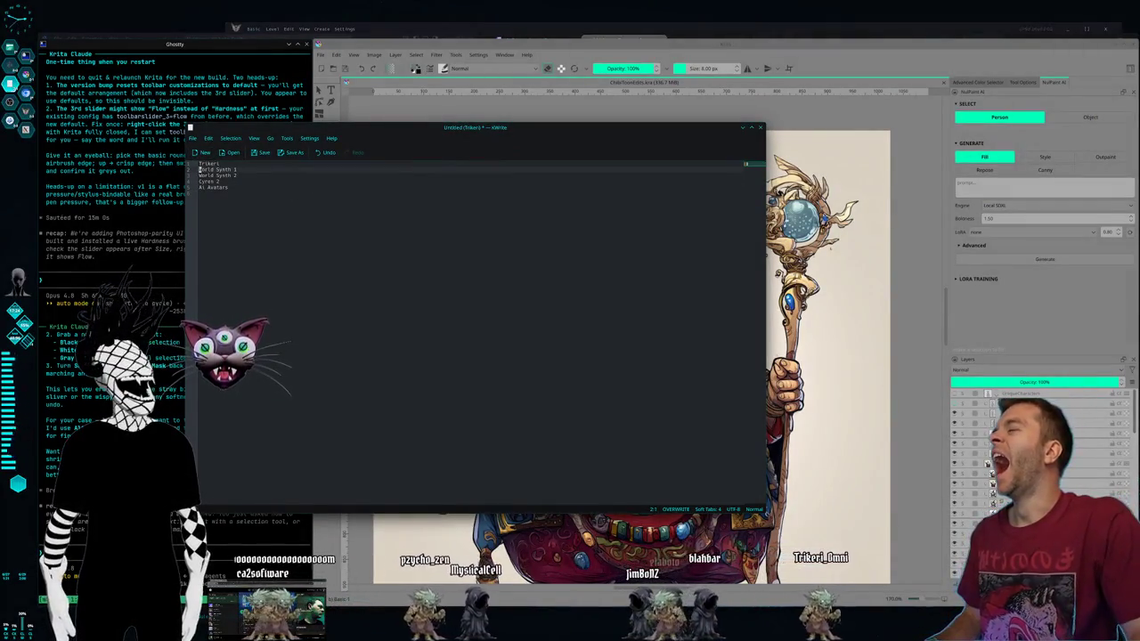
key("Right")
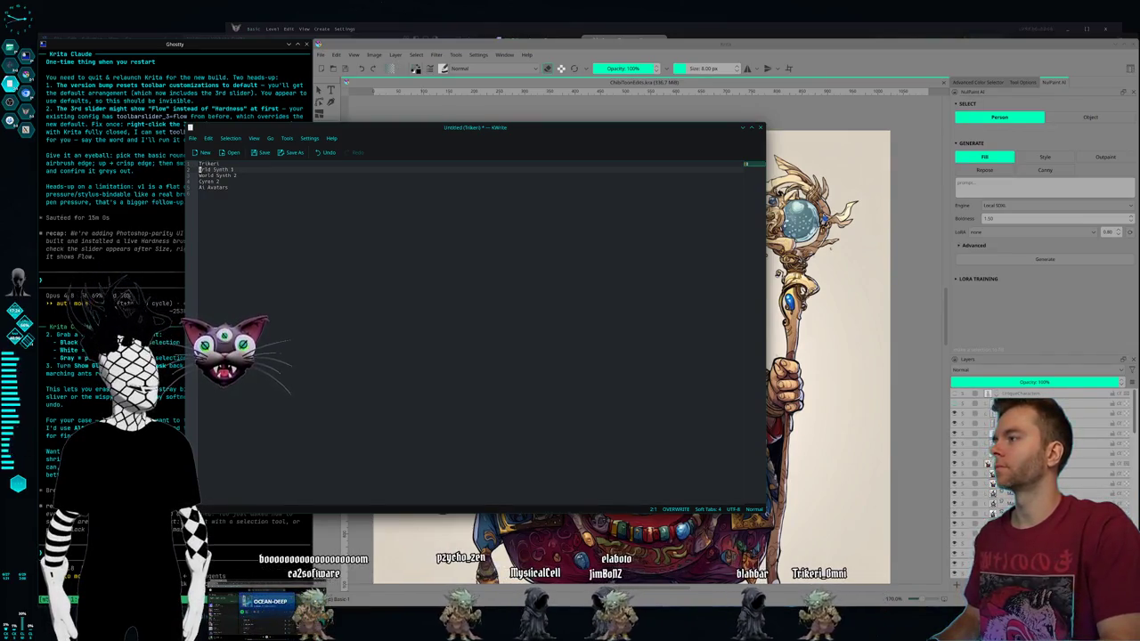
key("Right")
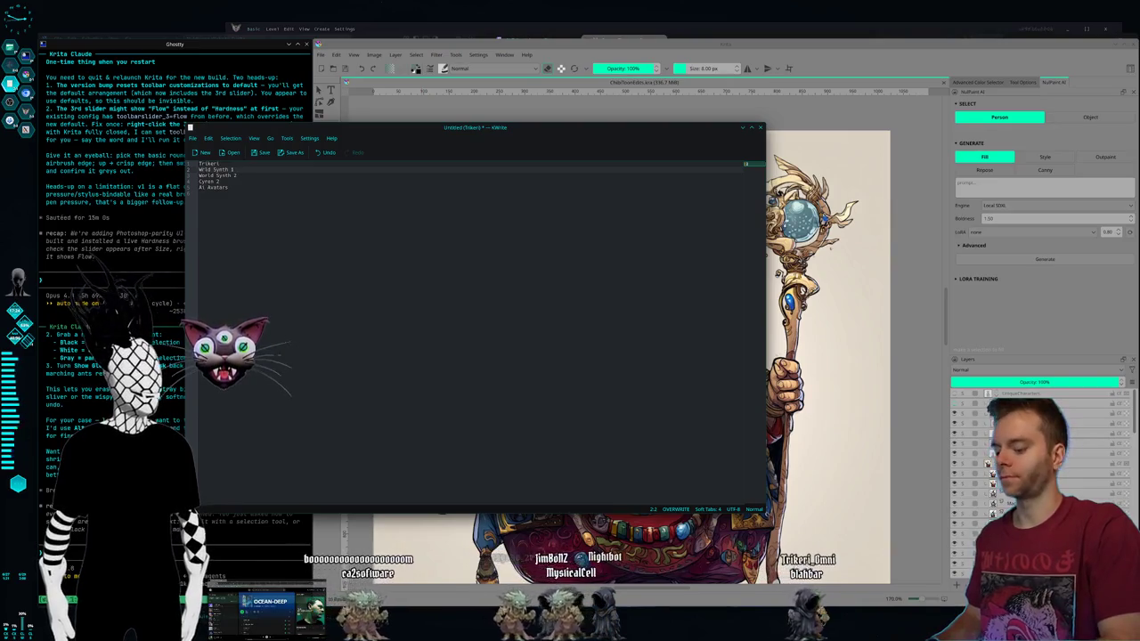
key("BackSpace")
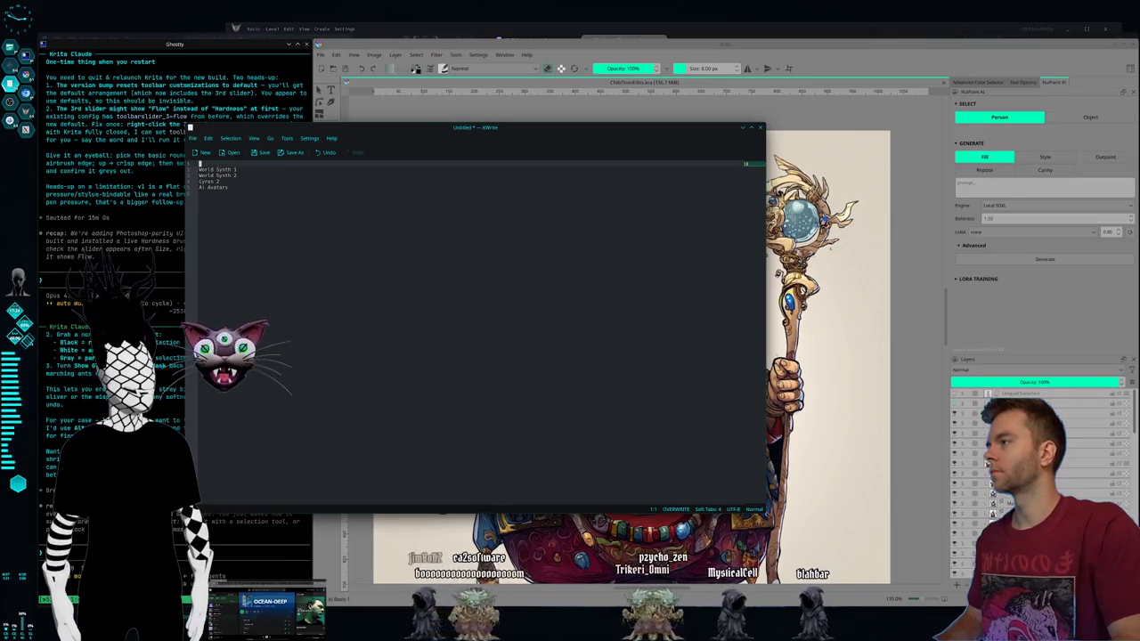
Step: Delete the leftover second line so the list holds World Synth 1, Cyren 2 and AI Avatars
left_click(295, 244)
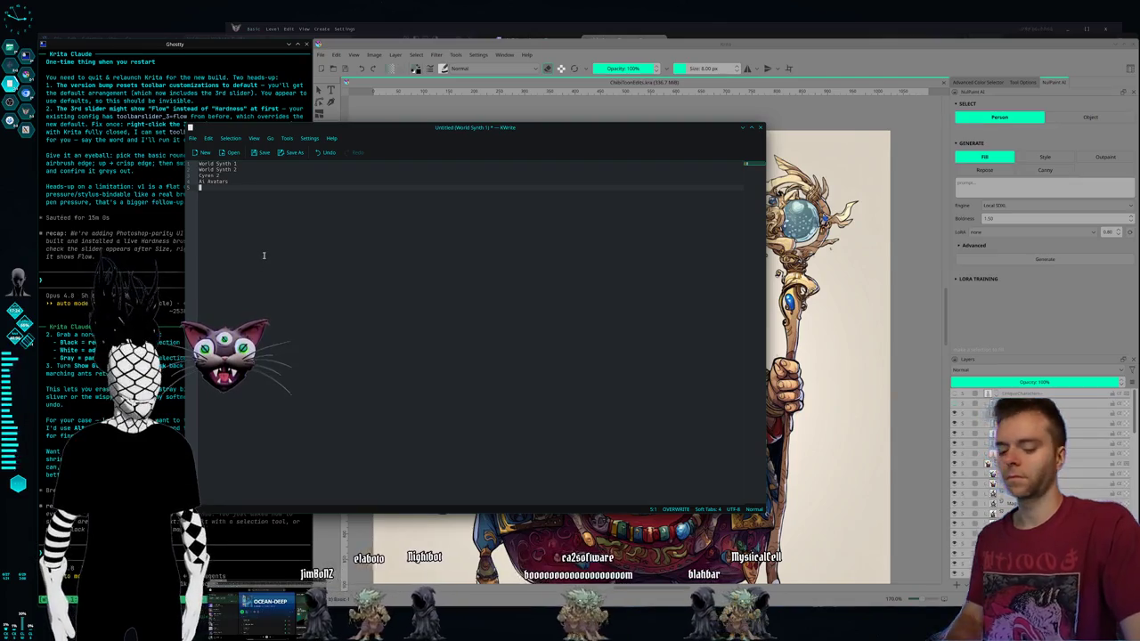
key("Print")
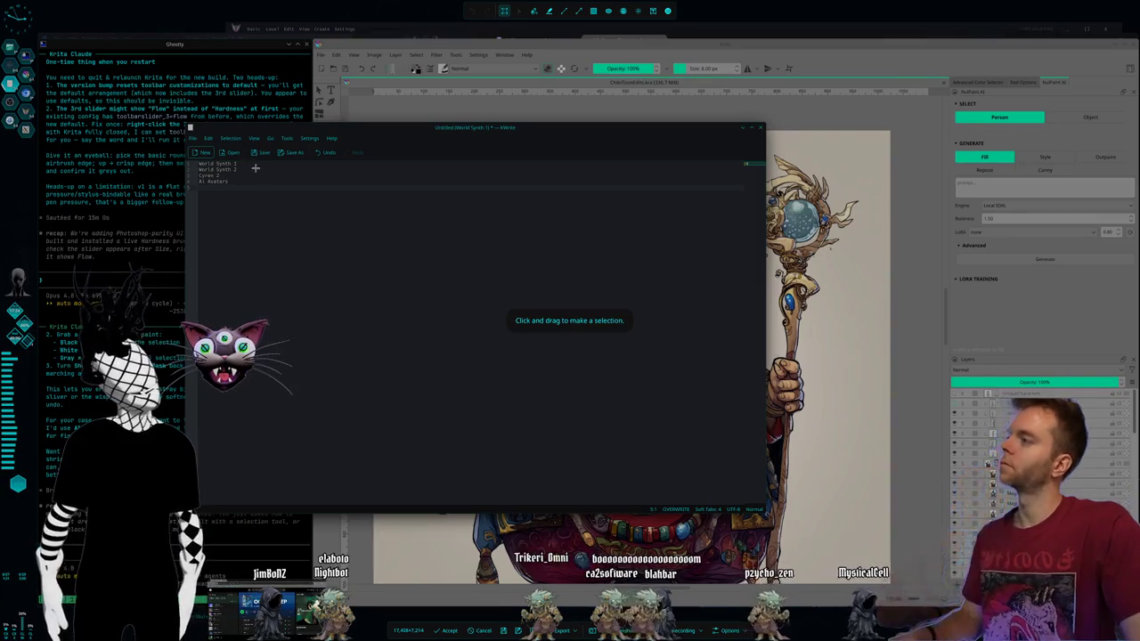
key("Escape")
left_click(240, 170)
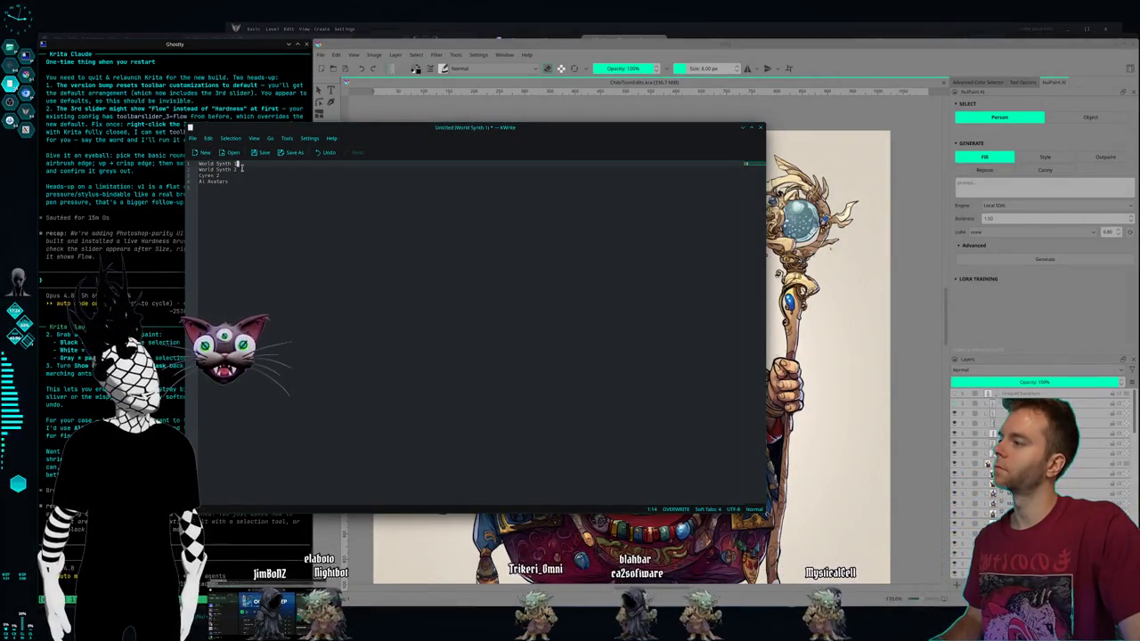
key("Down")
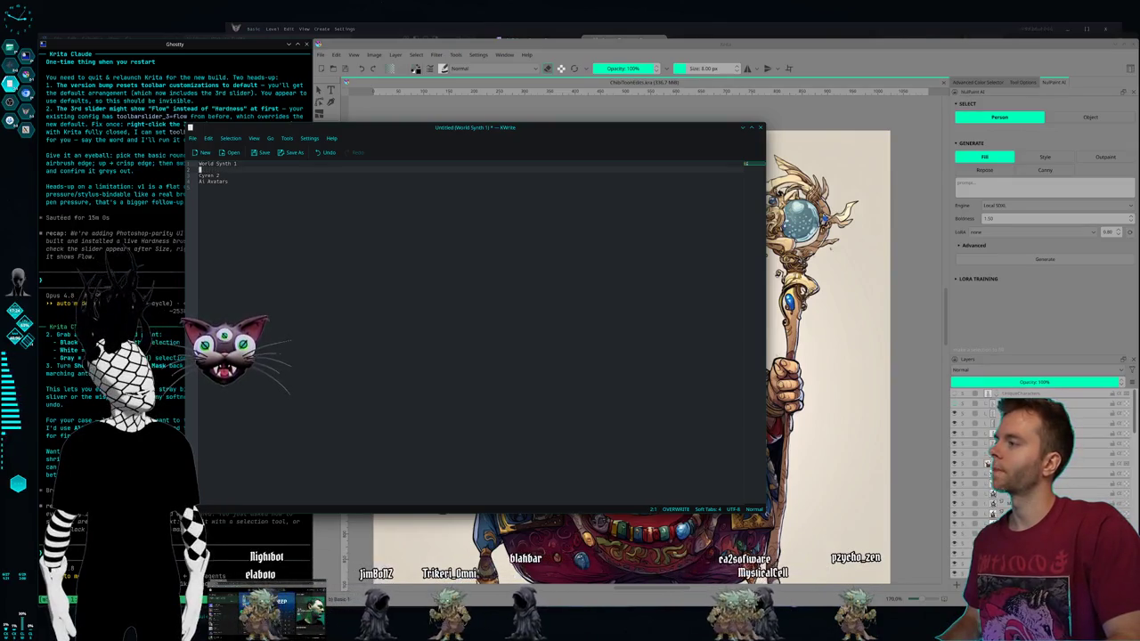
key("BackSpace")
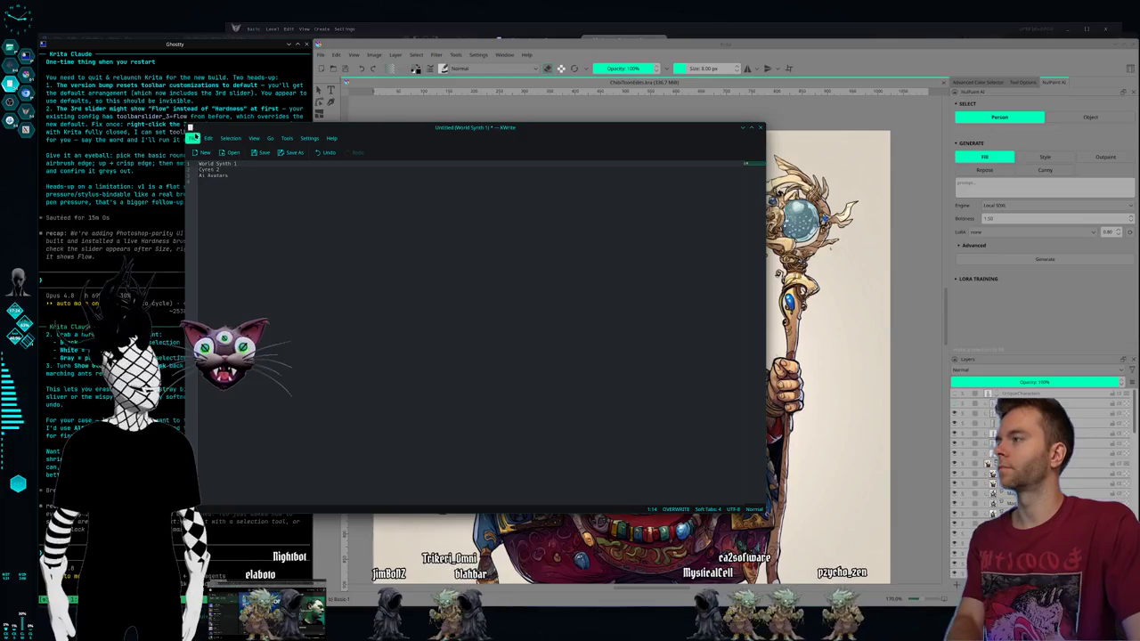
Step: Capture a region screenshot of the list and send the screenshot message in the terminal
key("Print")
left_click_drag(182, 131, 271, 229)
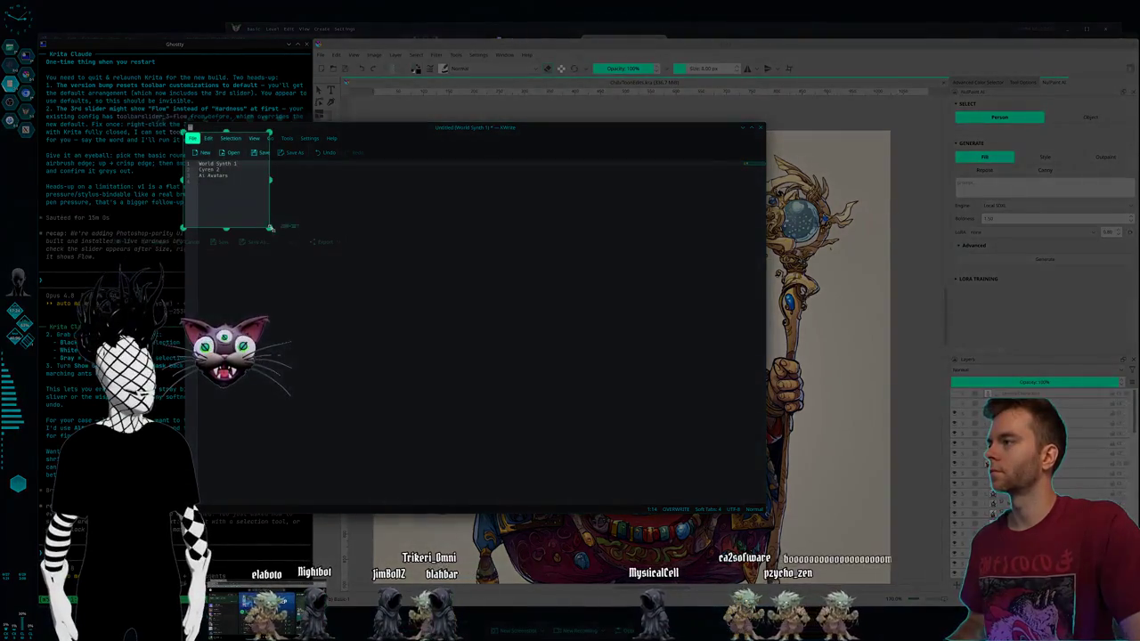
left_click(293, 241)
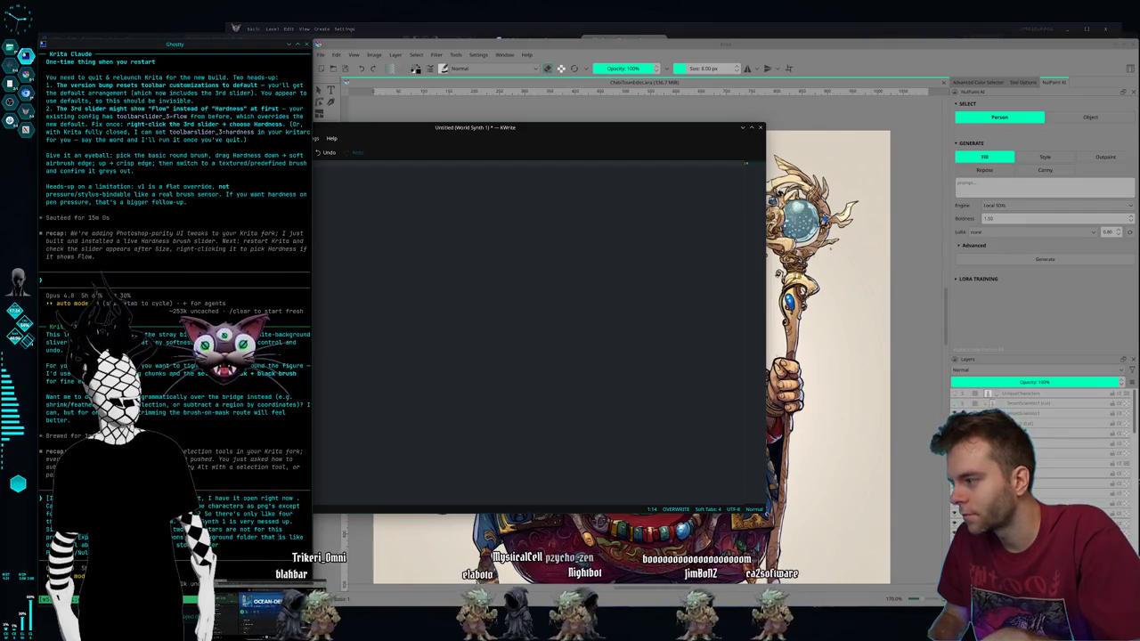
key("Return")
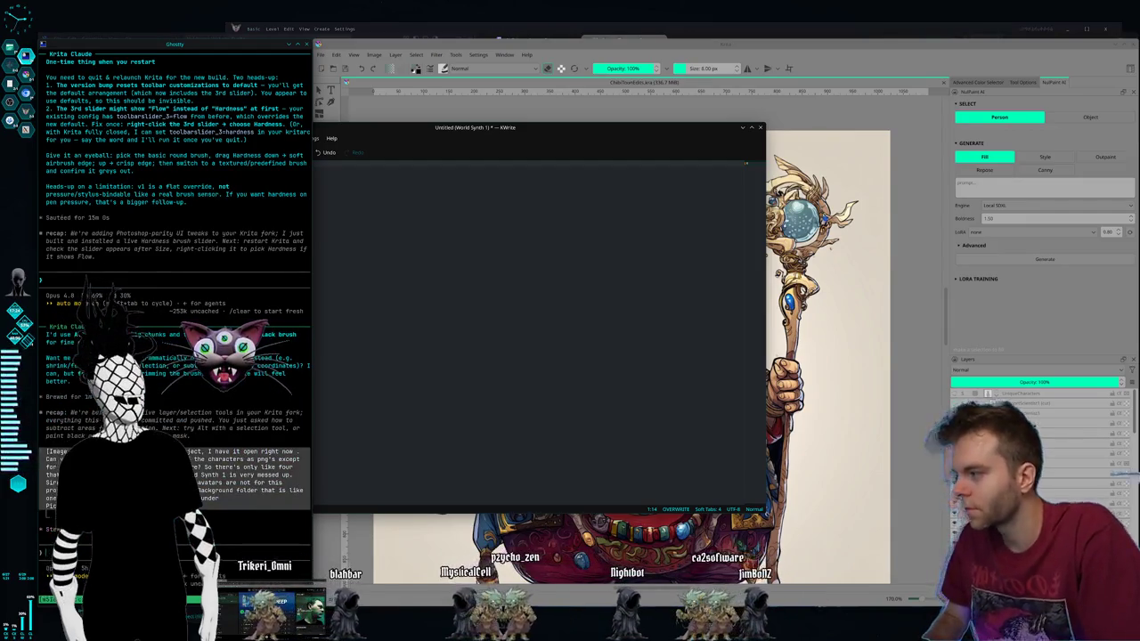
Step: Bring Krita in front of the list and select the purple hooded character's layer
left_click(410, 39)
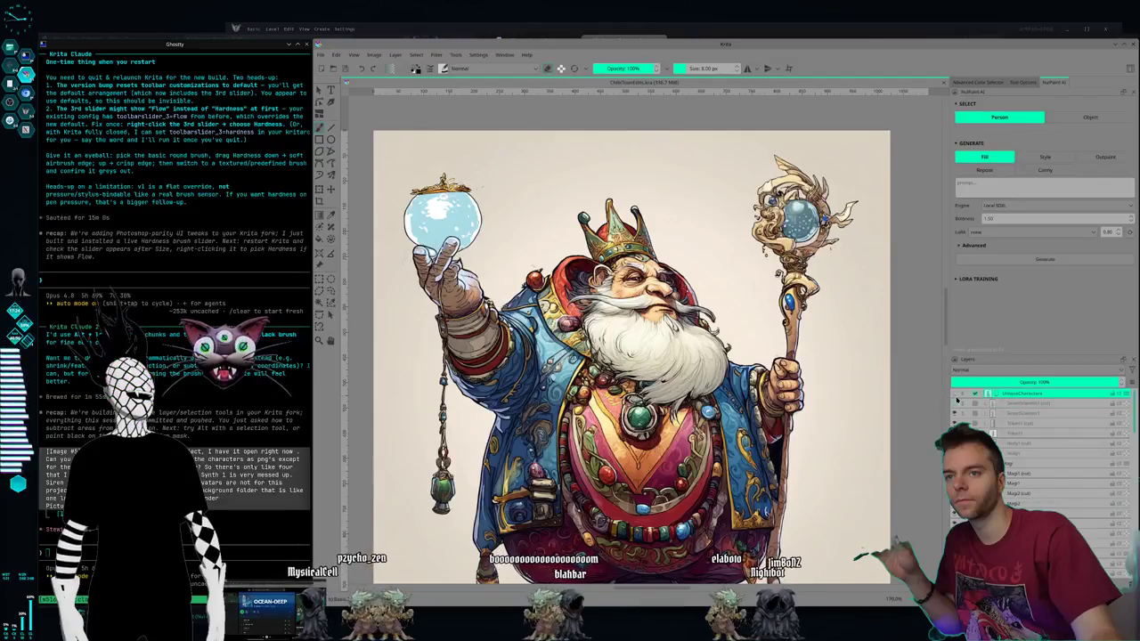
left_click(1038, 423)
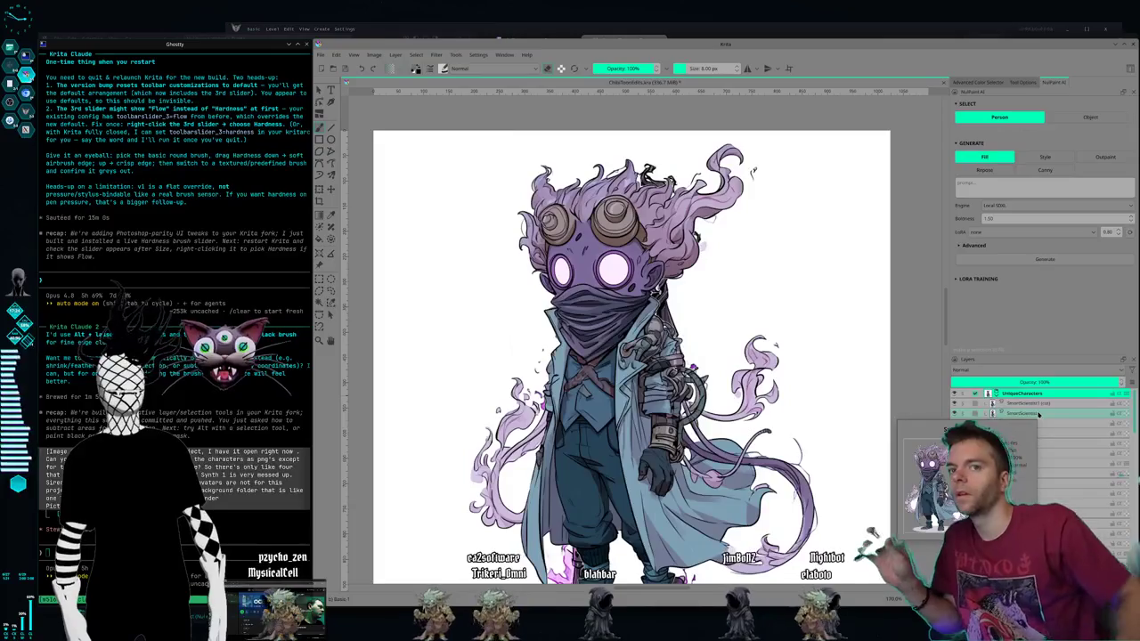
mouse_move(1024, 423)
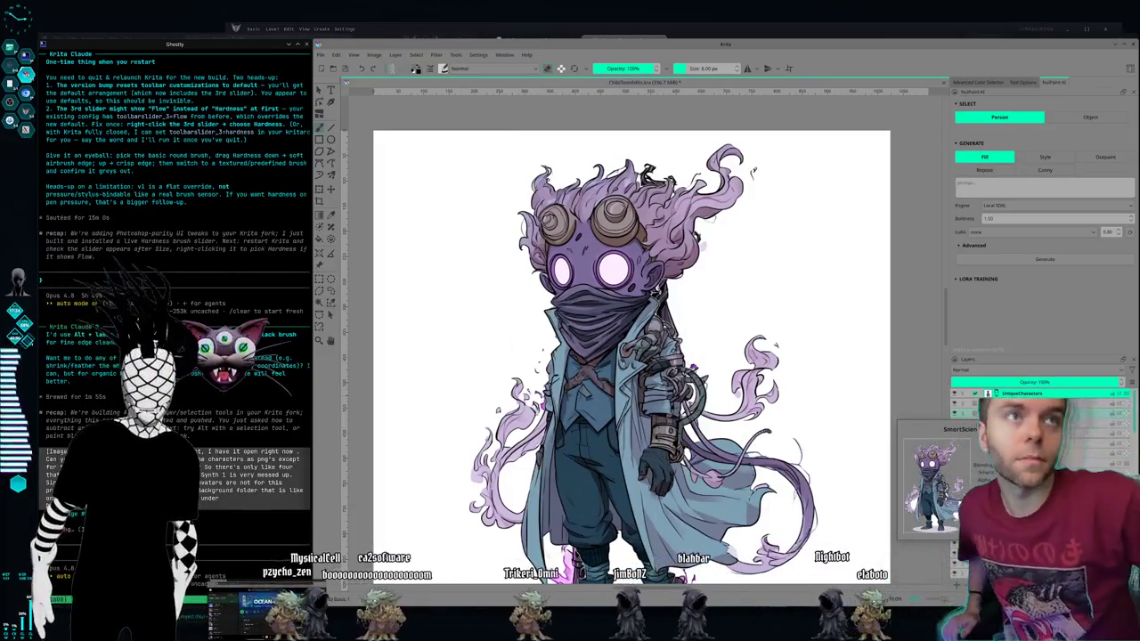
Step: Select the SmortScientist1 layer, then type 'but better slider' in the terminal
left_click(1037, 414)
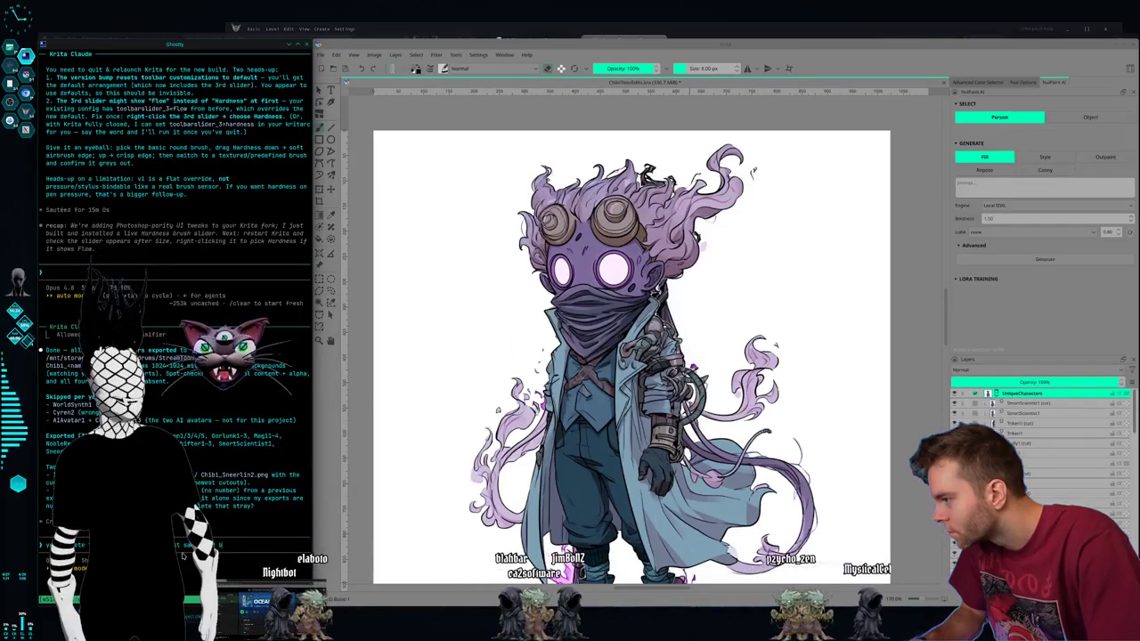
type("but better to have the")
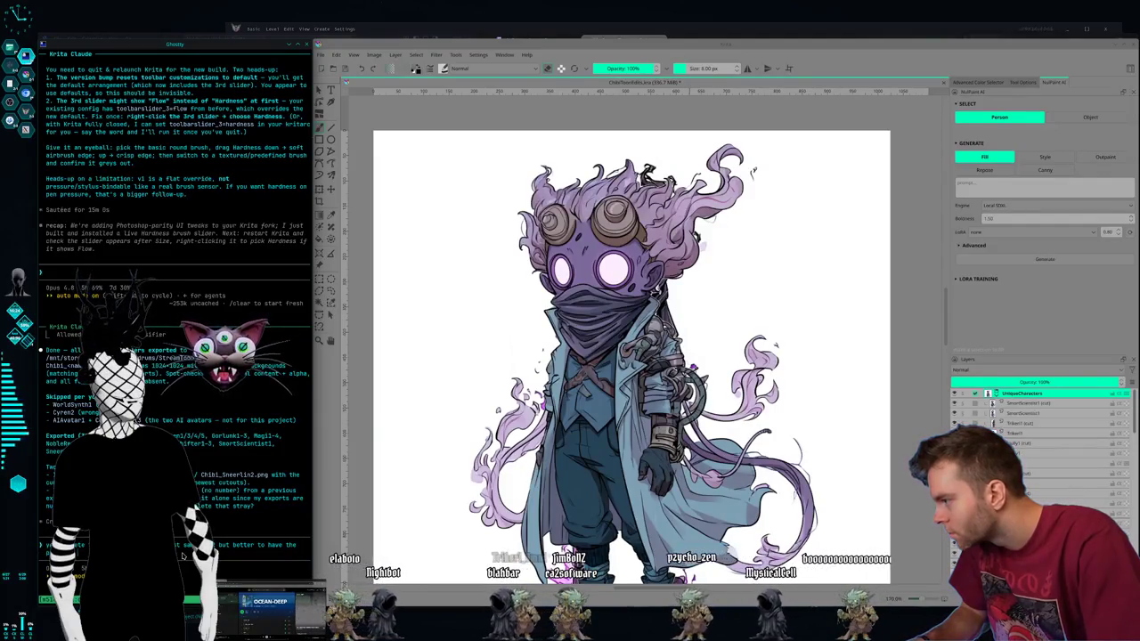
type(" slider")
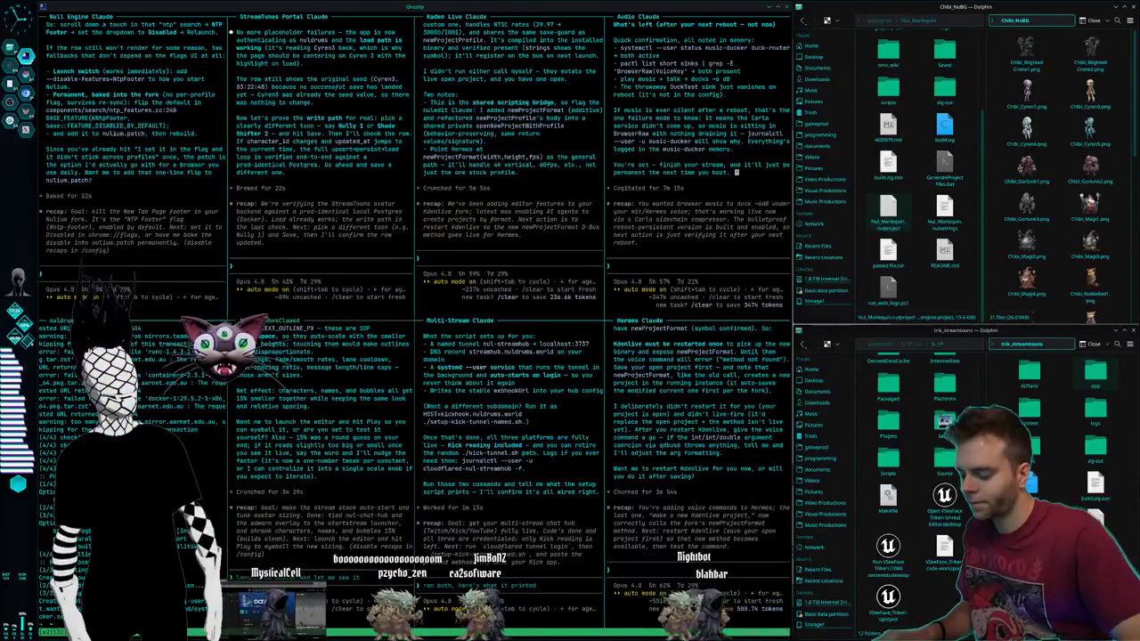
Step: Start typing 'allright the po' in the StreamToons Claude prompt
type("allright")
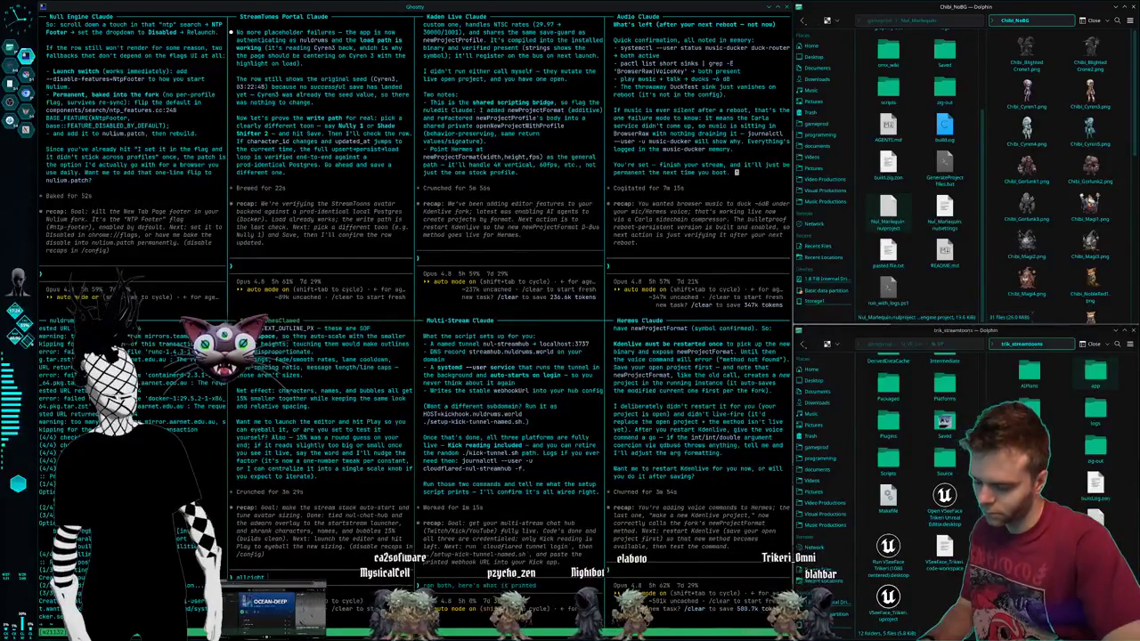
type(" the po")
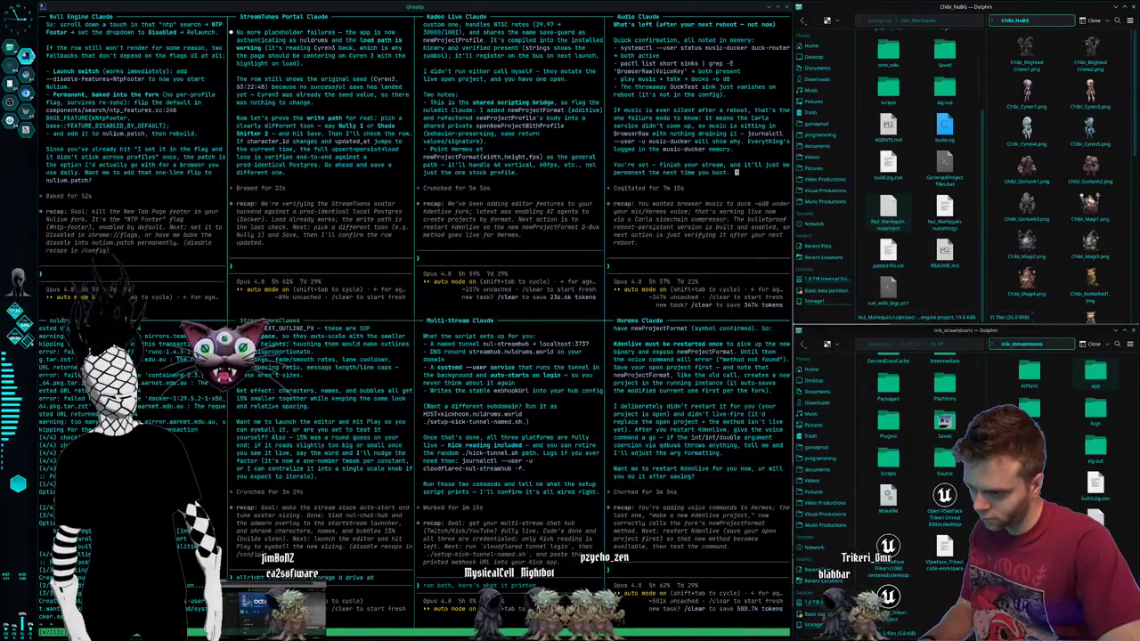
Step: Go up to StreamToons, copy the Chibi_NoBG folder's location, and submit the exported-images message
left_click(813, 27)
right_click(1014, 54)
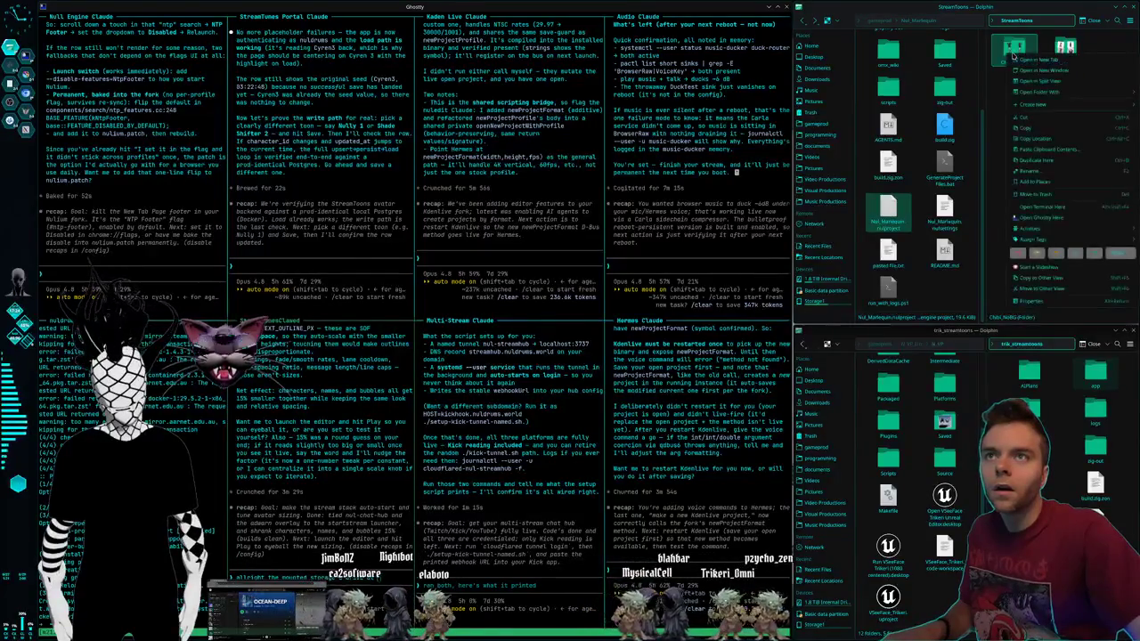
left_click(1035, 139)
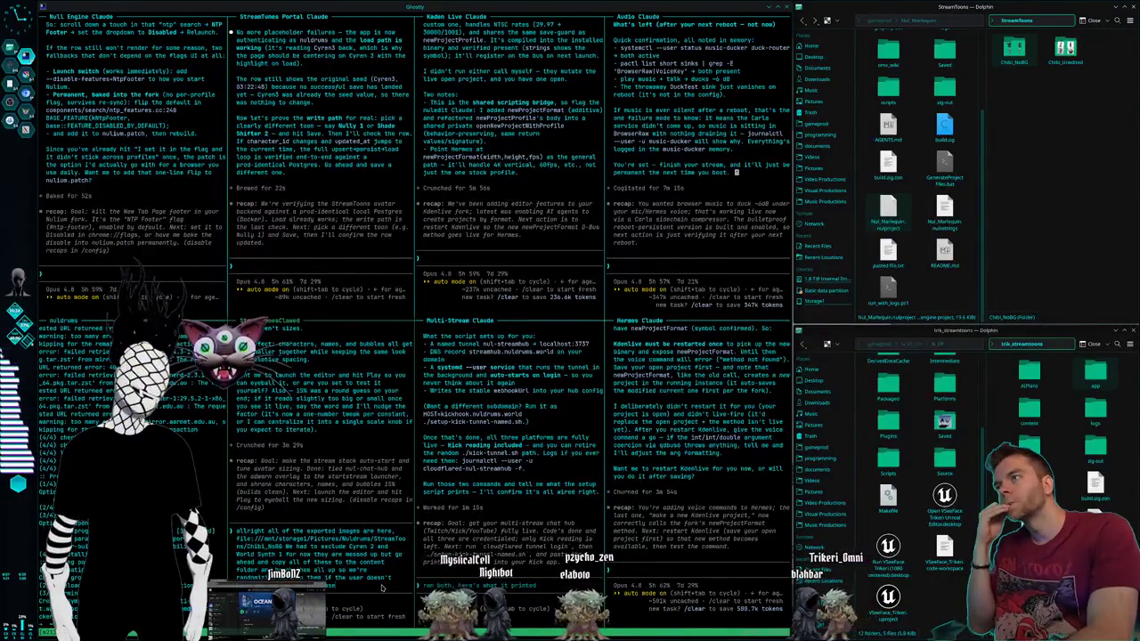
key("Return")
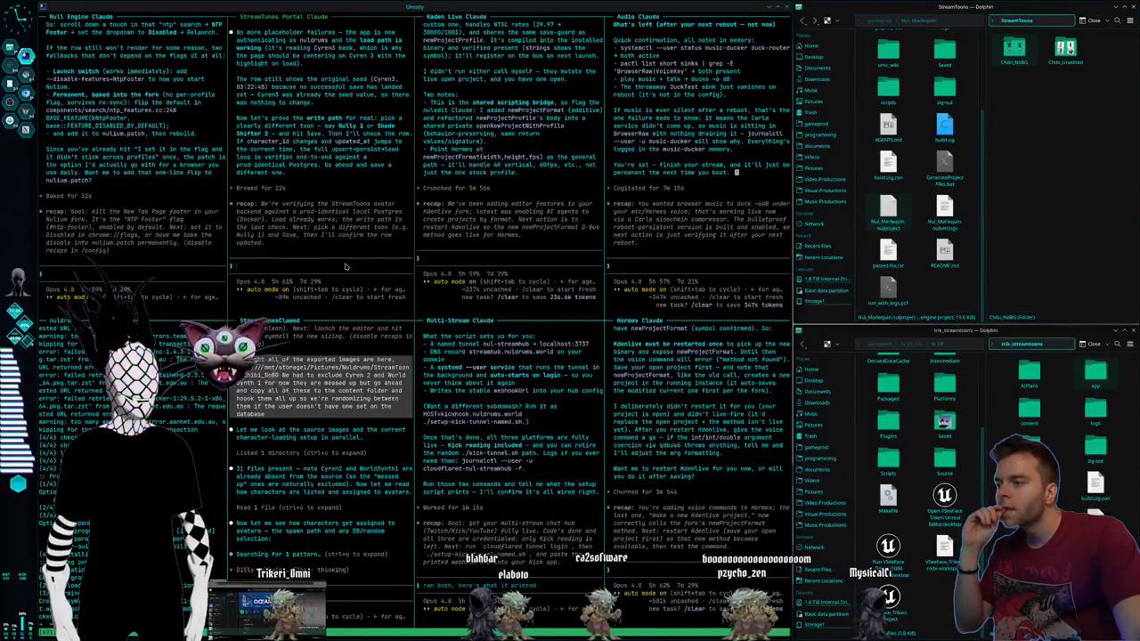
Step: Open Chibi_NoBG in a new tab and copy its folder path
middle_click(1023, 51)
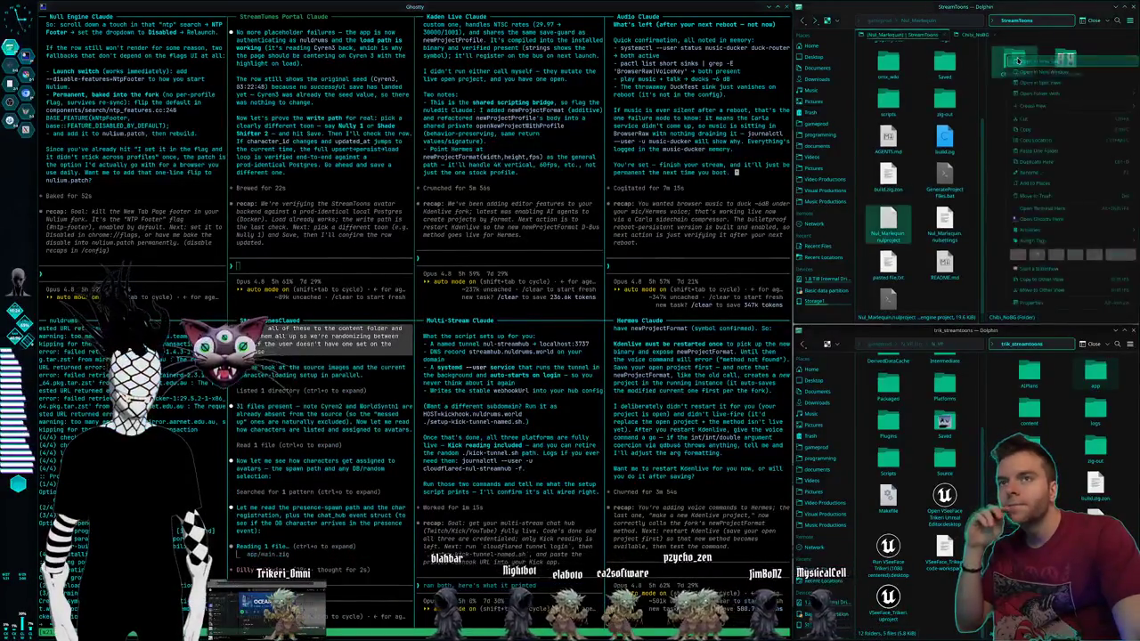
right_click(1014, 67)
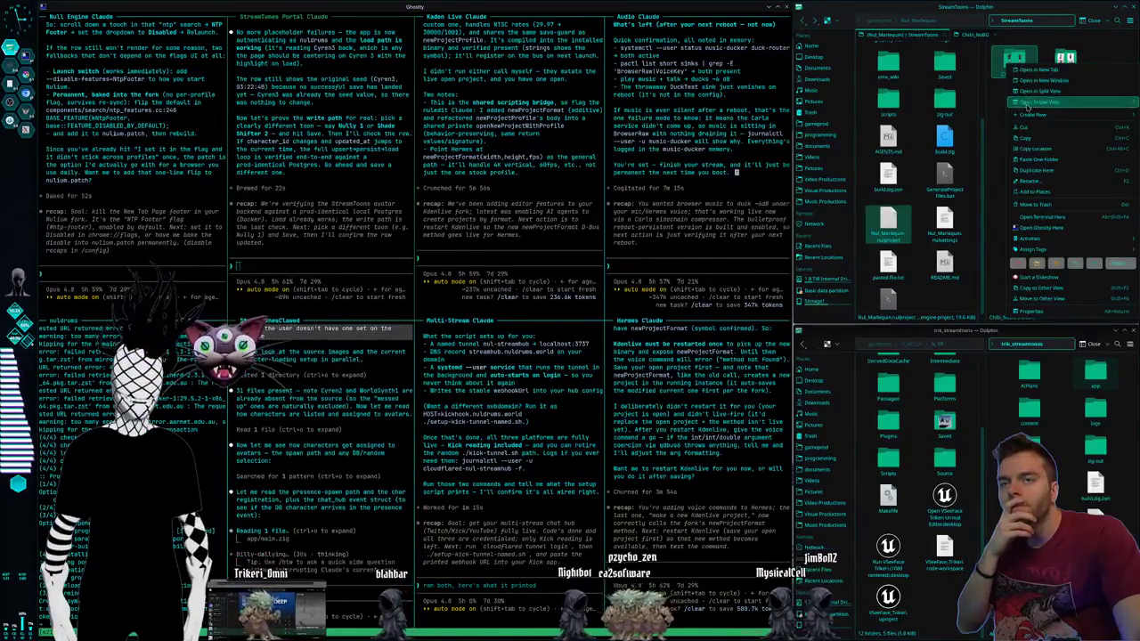
left_click(1037, 148)
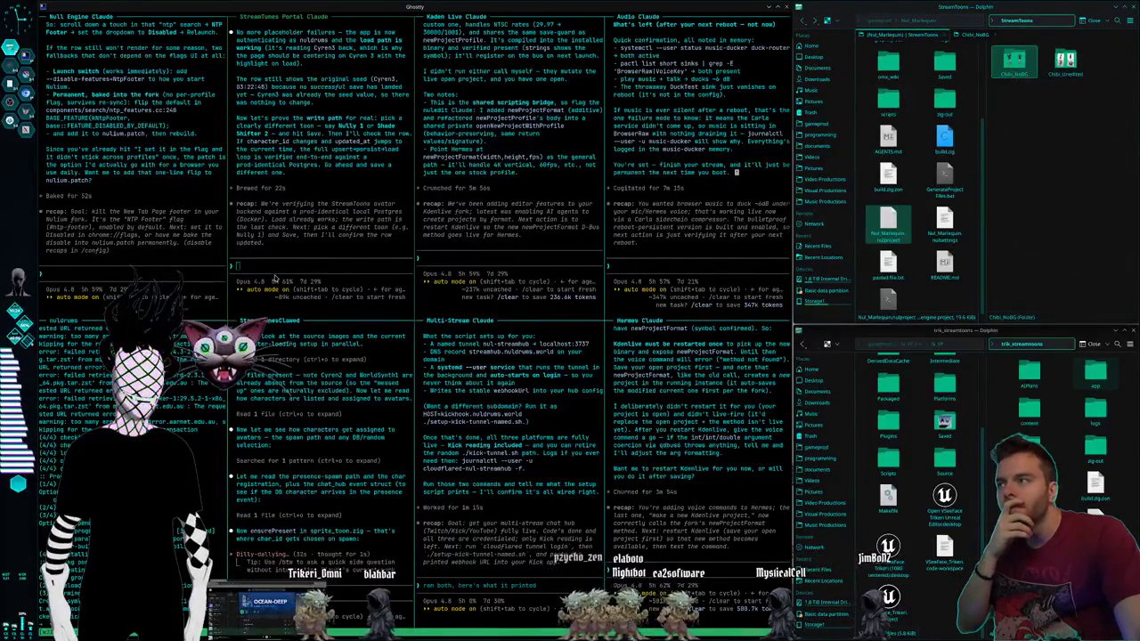
Step: Paste the Chibi_NoBG path into the StreamToons Portal prompt and send the copy-updated-images request
left_click(299, 273)
type("/mnt/storage1/Pictures/Nuldrums/StreamToons/Chibi_NoBG")
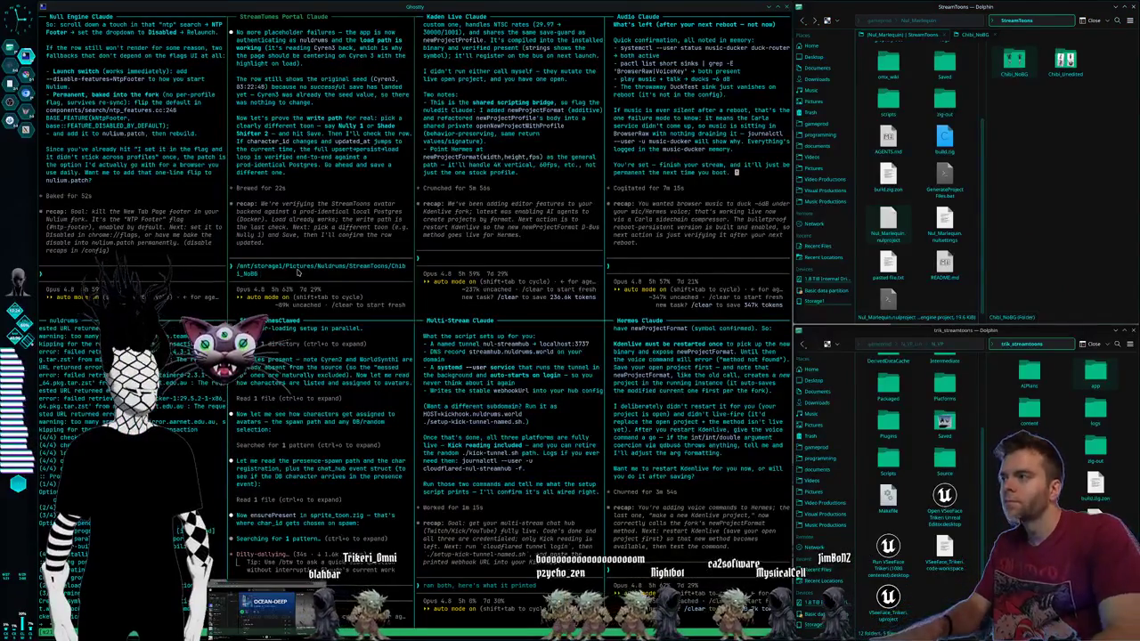
type("ok")
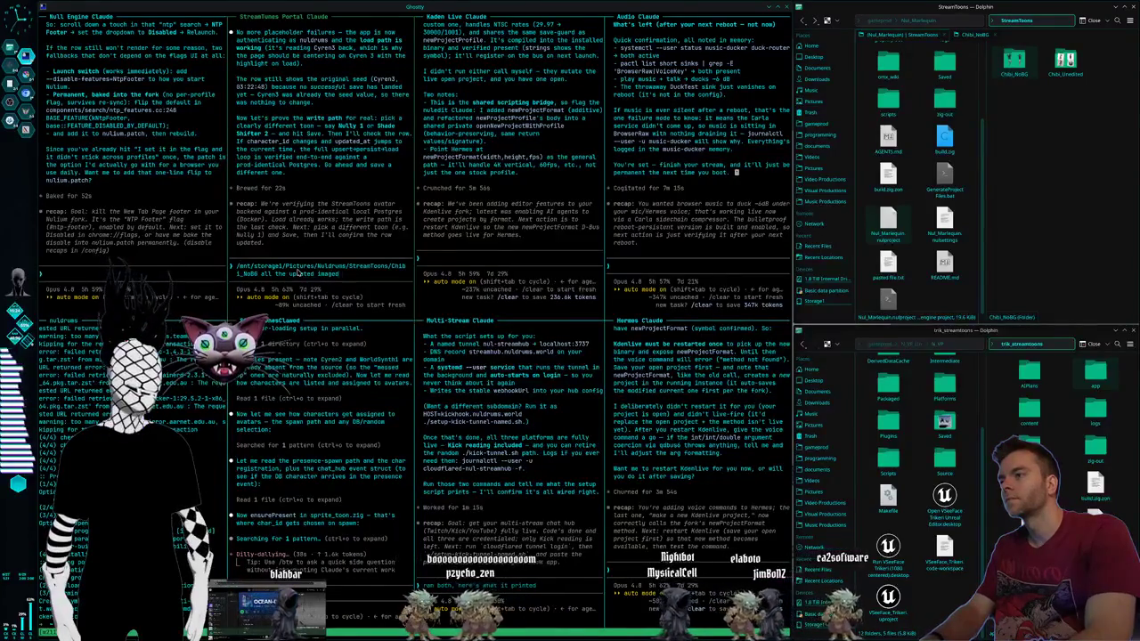
type("e char")
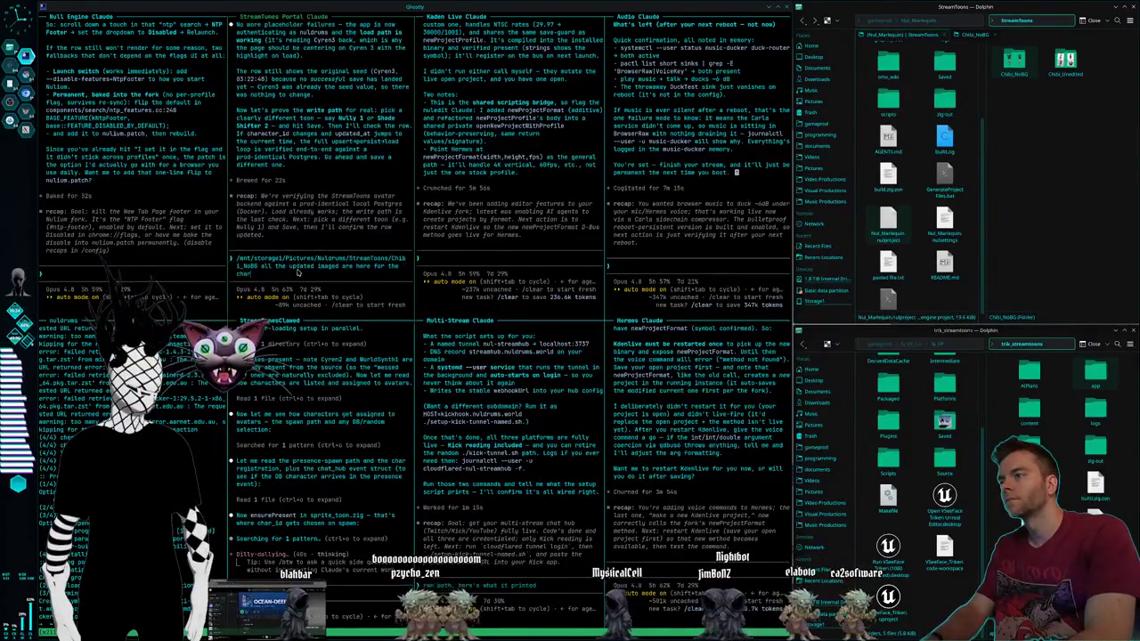
type("acters, world synth 1 and cyren")
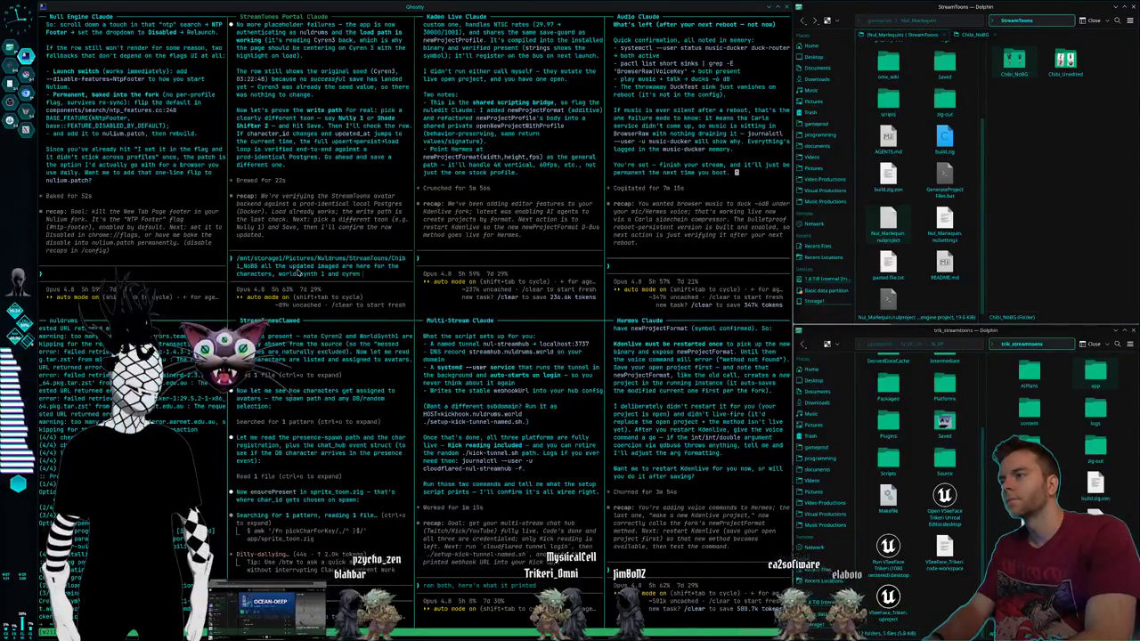
type("ll missing they require some work but go ahead and")
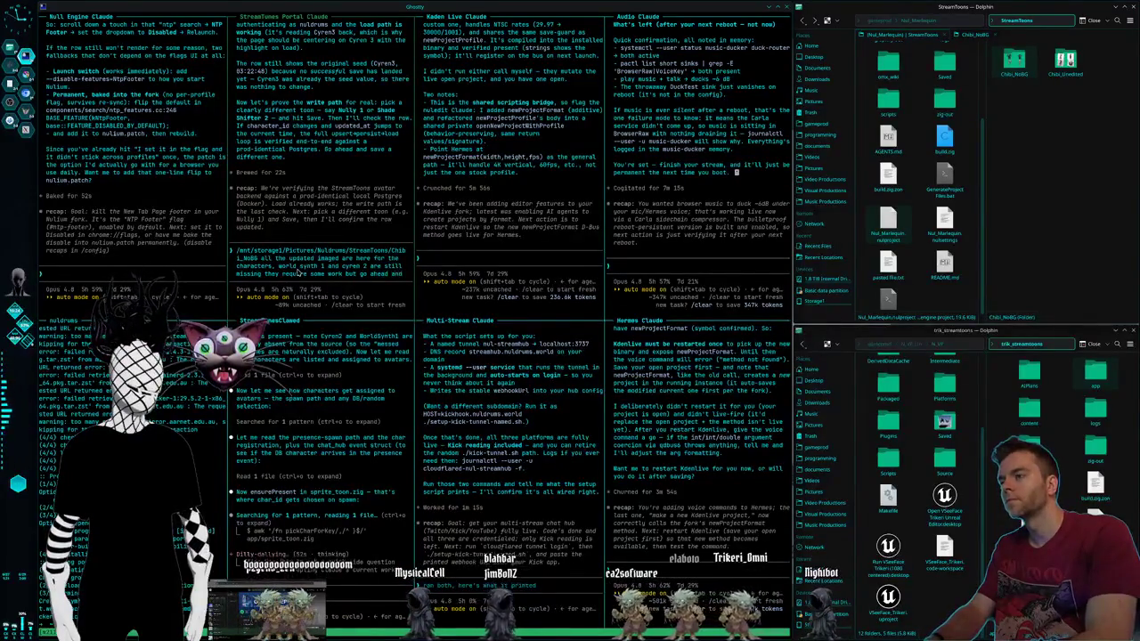
type(" copy these and use them")
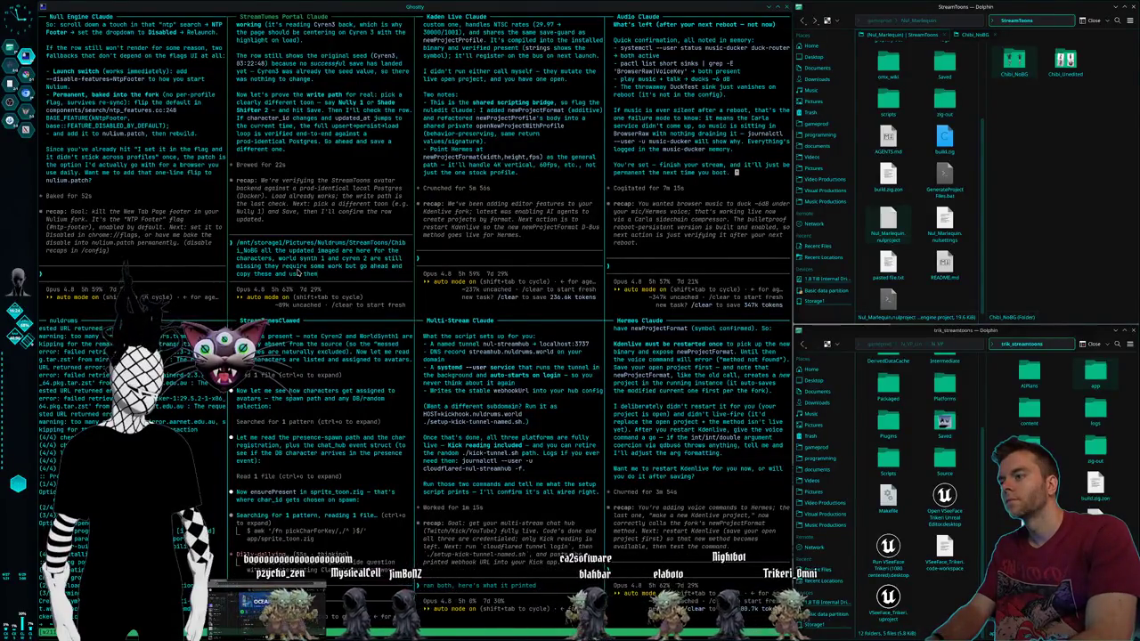
key("Return")
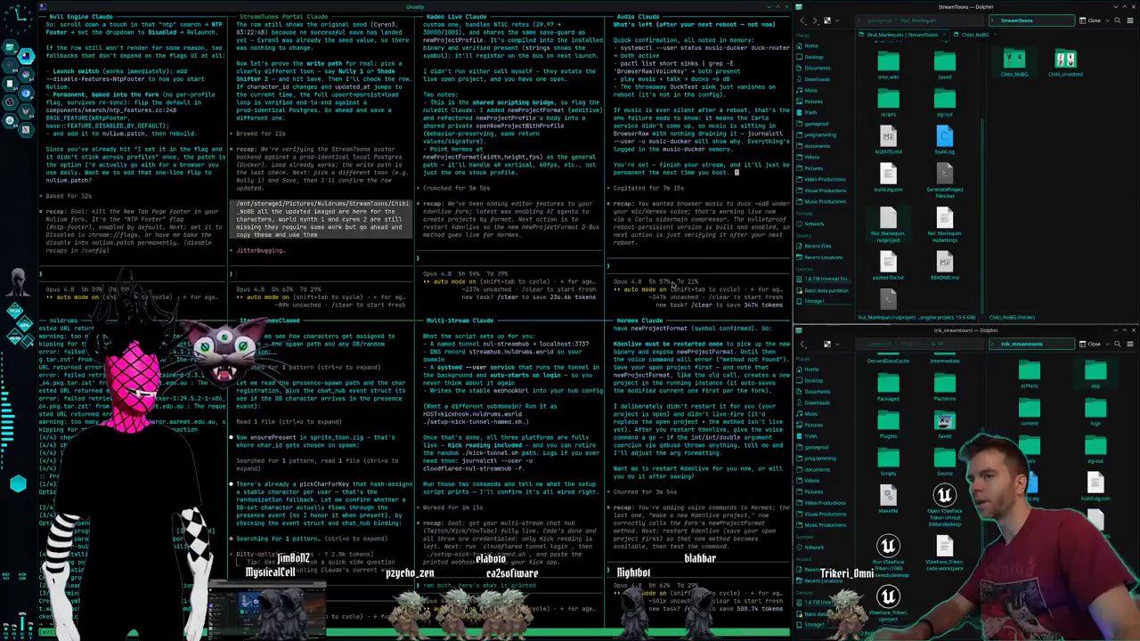
key("alt+space")
key("Return")
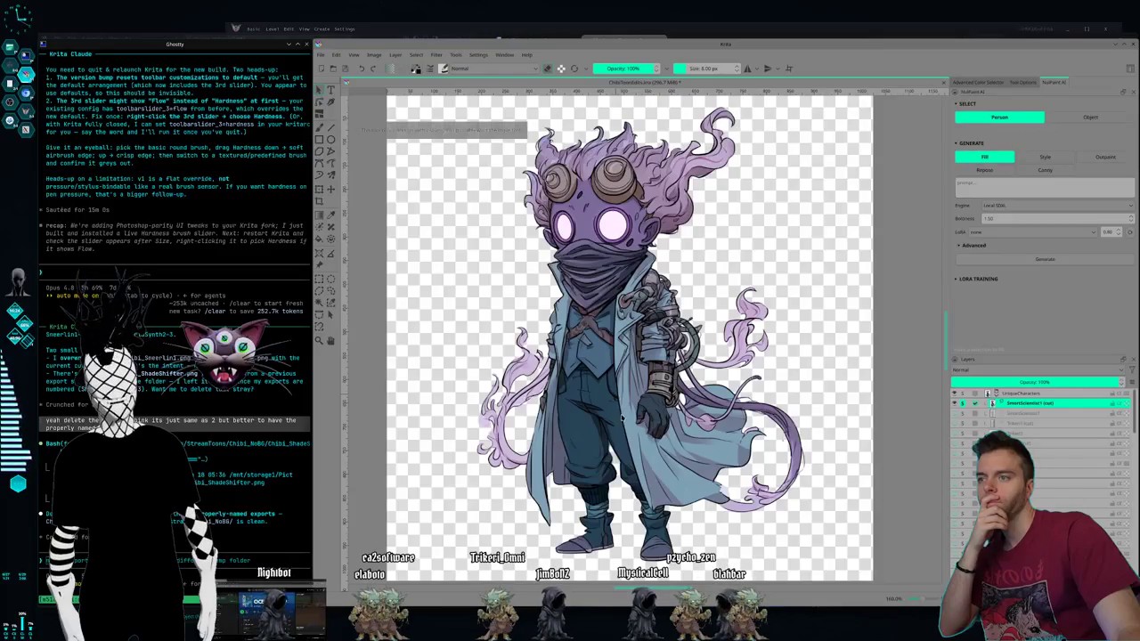
Step: Transform the purple goggled character slightly downward, then show the dark-haired character's layer
left_click(319, 90)
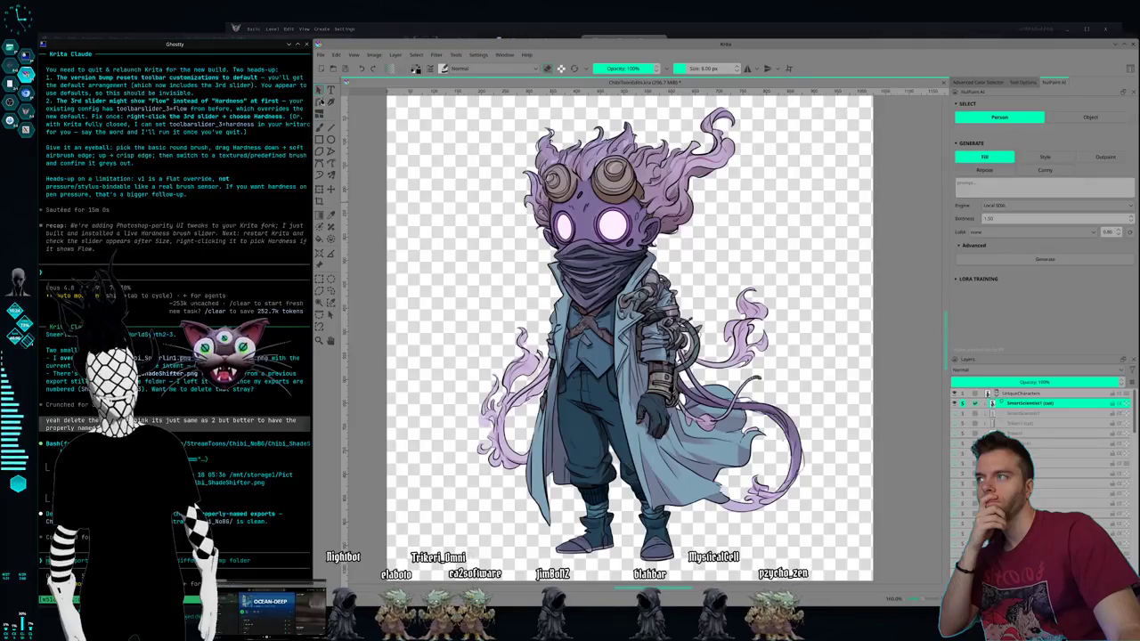
left_click(320, 191)
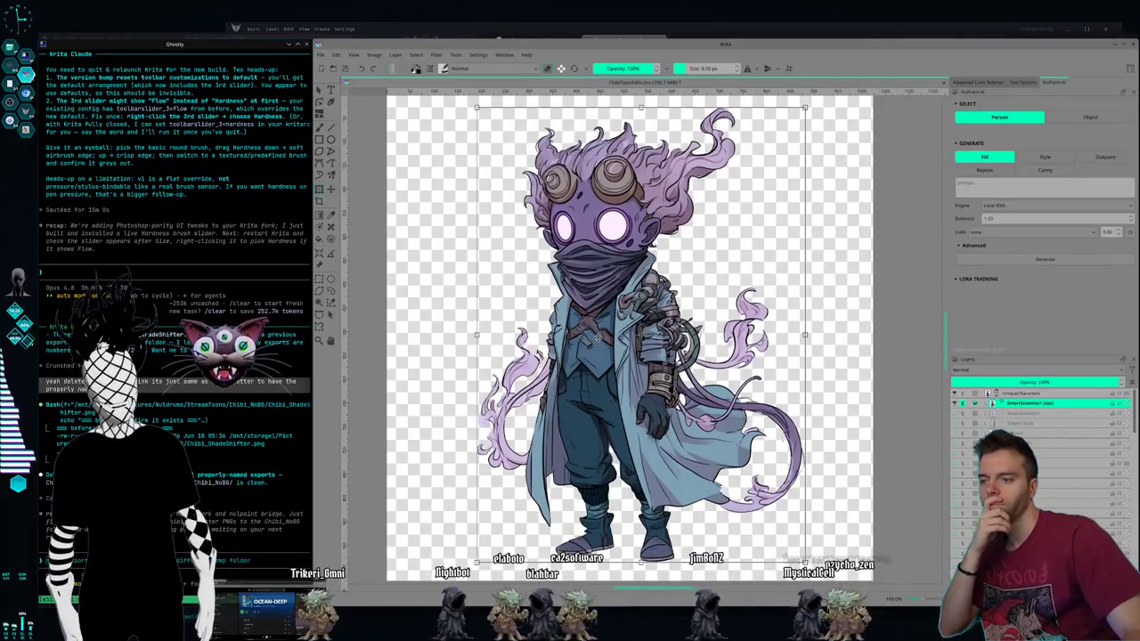
scroll(598, 336, "down", 2)
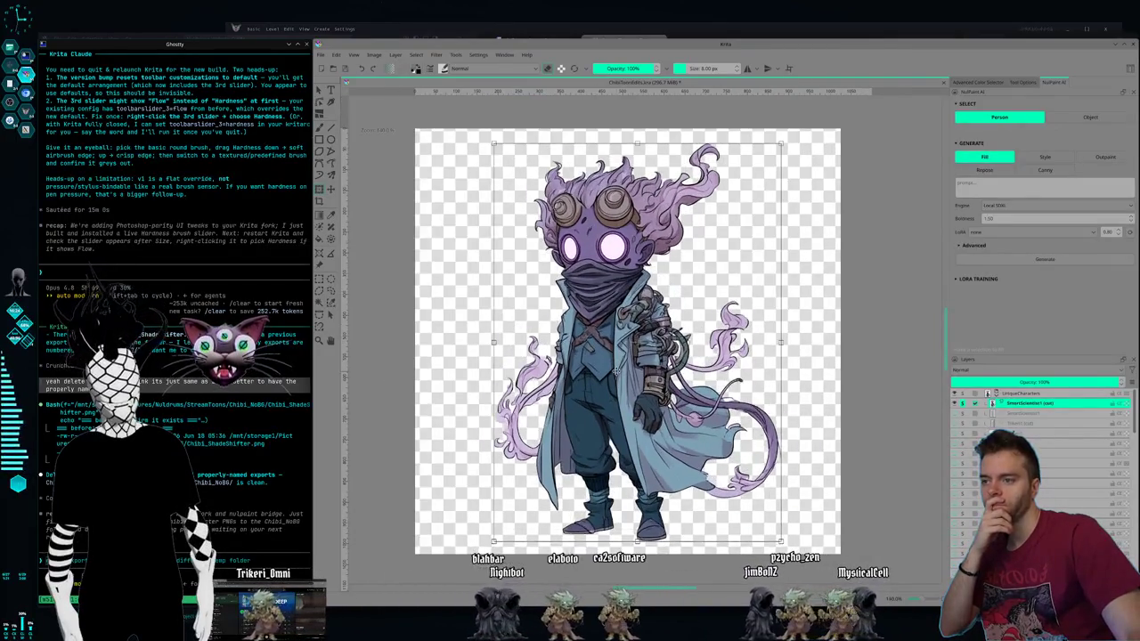
left_click_drag(615, 360, 611, 374)
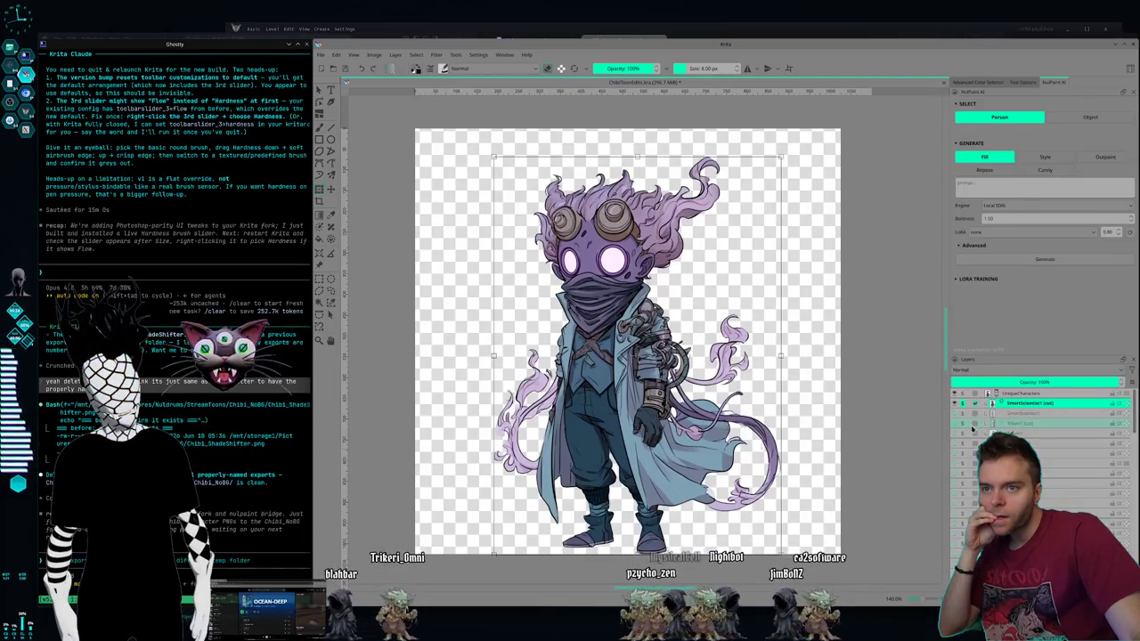
left_click(963, 427)
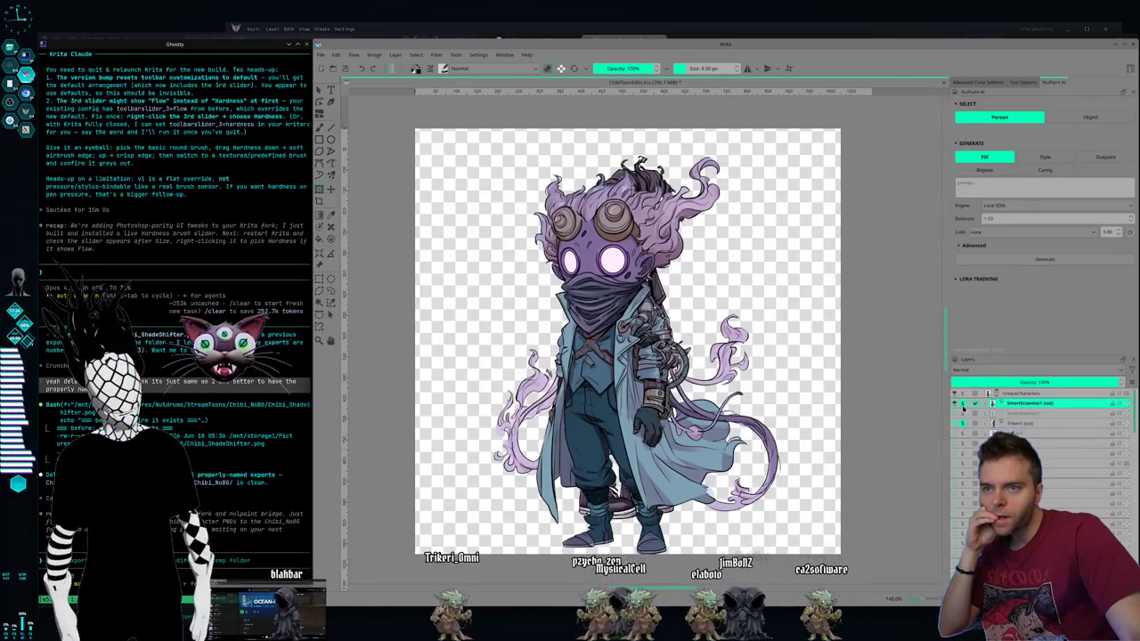
Step: Hide the purple character and nudge the dark-haired character down and right with arrow keys
left_click(963, 406)
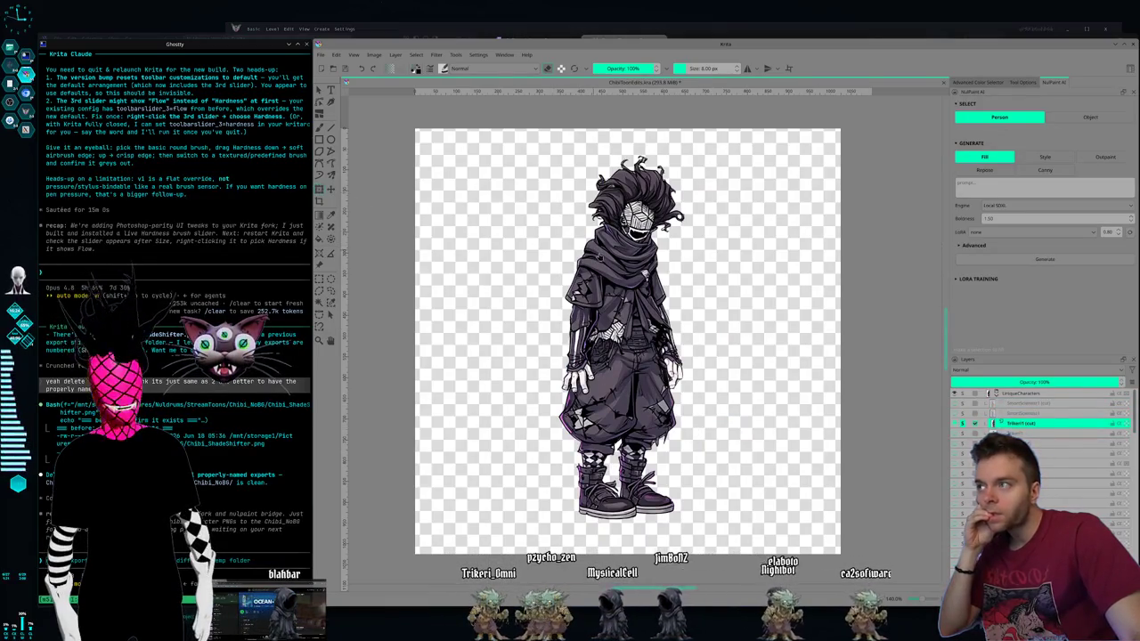
key("ctrl+t")
key("Down")
key("Down")
key("Down")
key("Down")
key("Down")
key("Down")
key("Down")
key("Down")
key("Down")
key("Down")
key("Down")
key("Down")
key("Down")
key("Down")
key("Down")
key("Down")
key("Down")
key("Down")
key("Down")
key("Down")
key("Down")
key("Down")
key("Down")
key("Down")
key("Right")
key("Right")
key("Down")
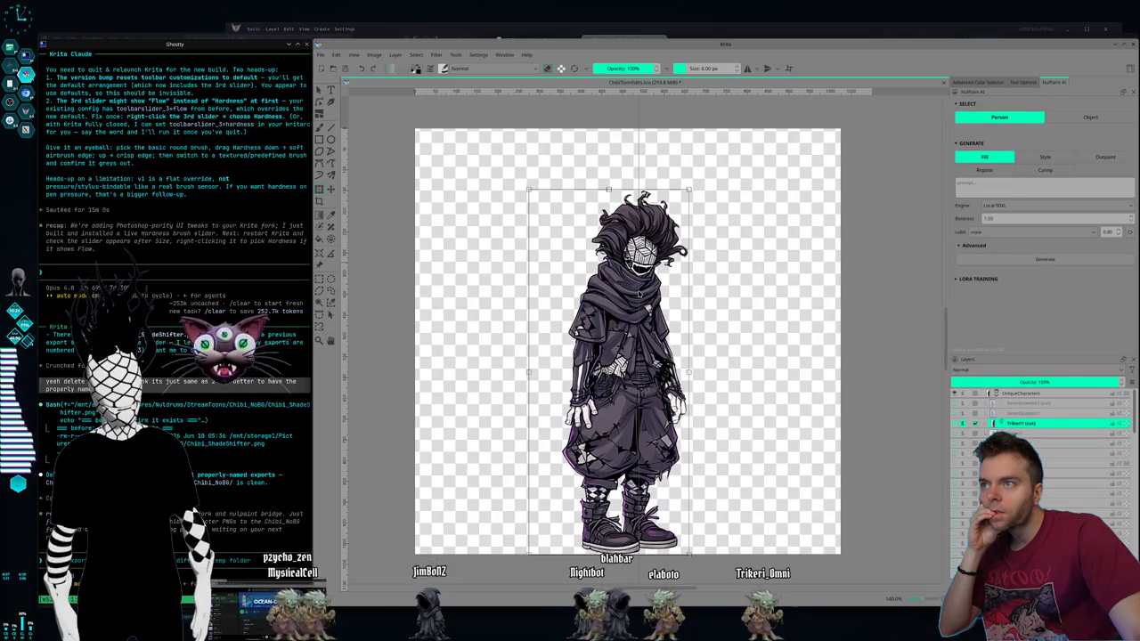
left_click(543, 308)
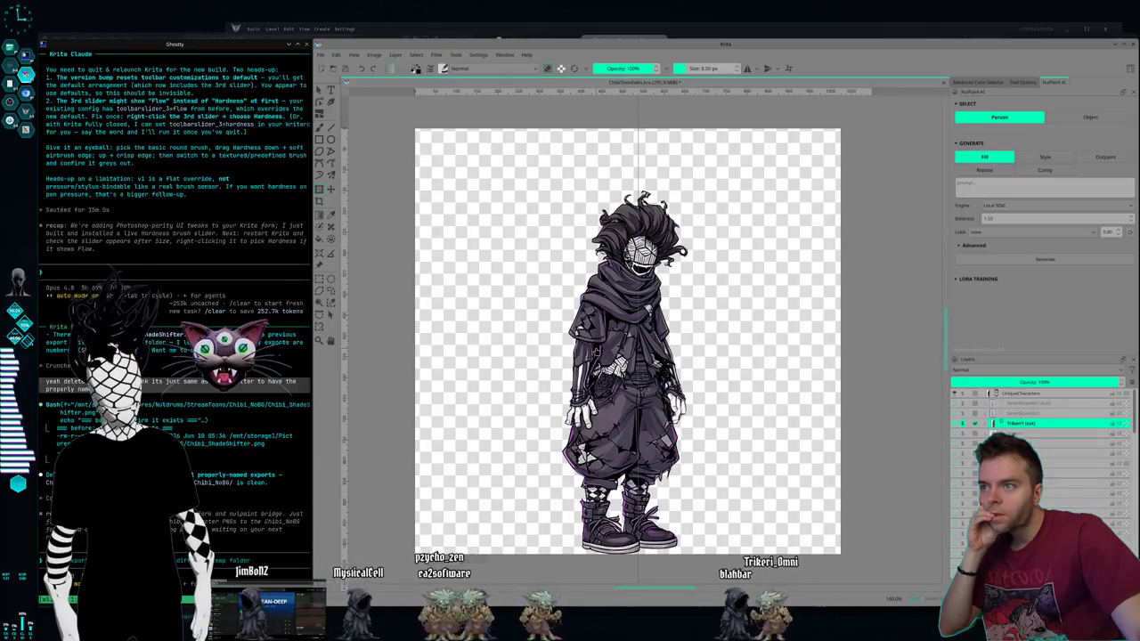
key("ctrl+t")
key("Right")
key("Right")
key("Right")
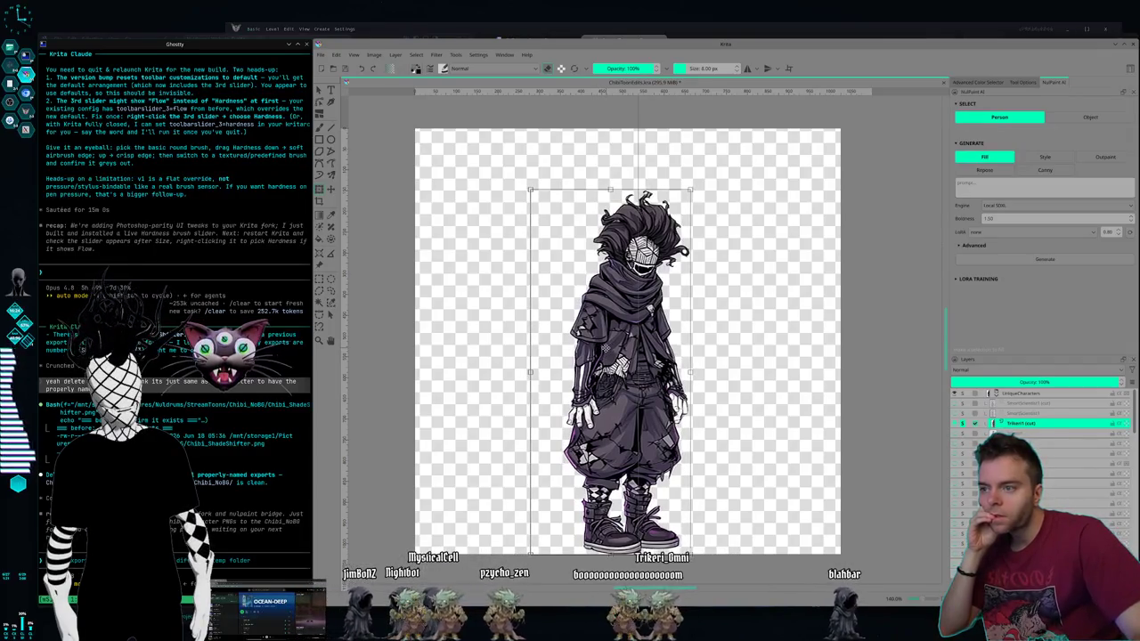
key("Right")
key("Right")
key("Right")
key("Right")
key("Right")
key("Right")
key("Right")
key("Right")
key("Right")
key("Right")
key("Right")
key("Right")
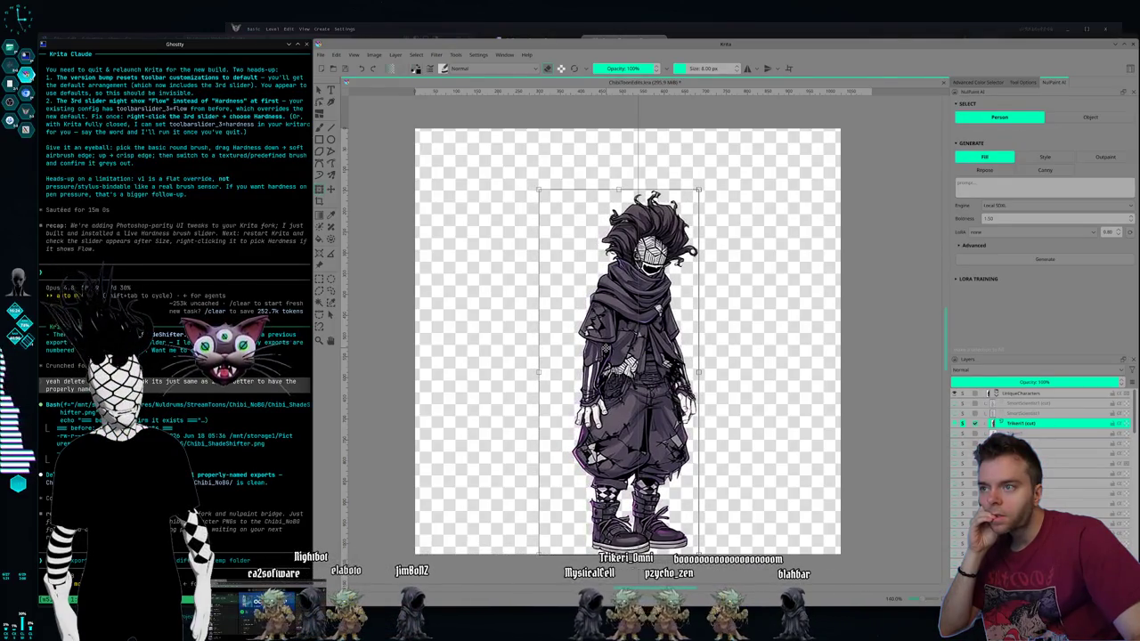
left_click(965, 405)
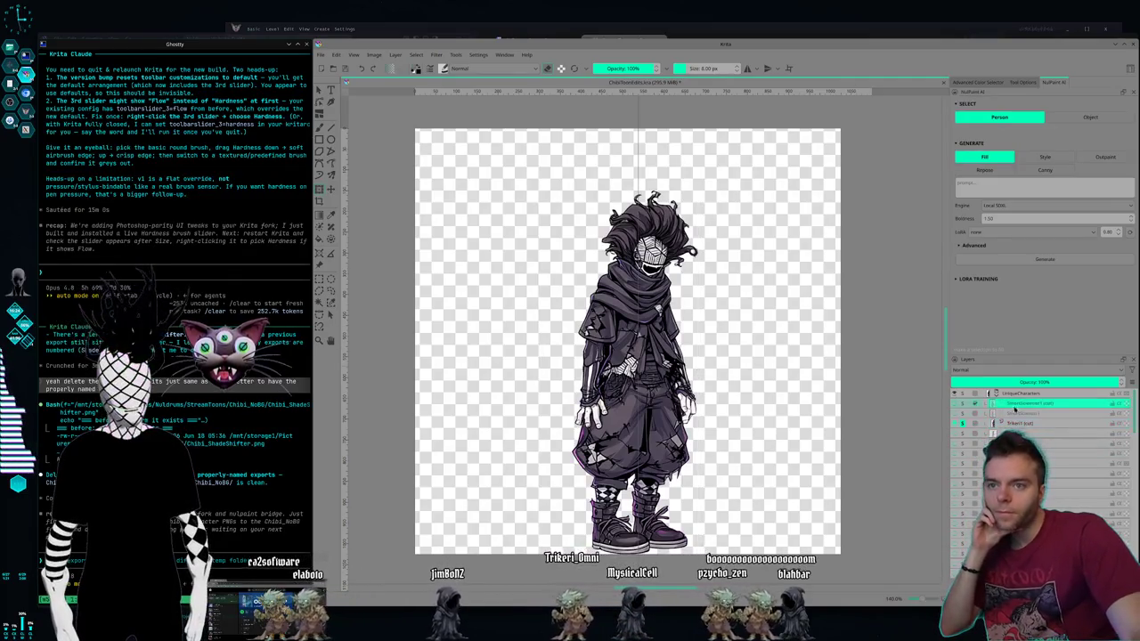
Step: Shift the purple character a pixel to the right
left_click(965, 405)
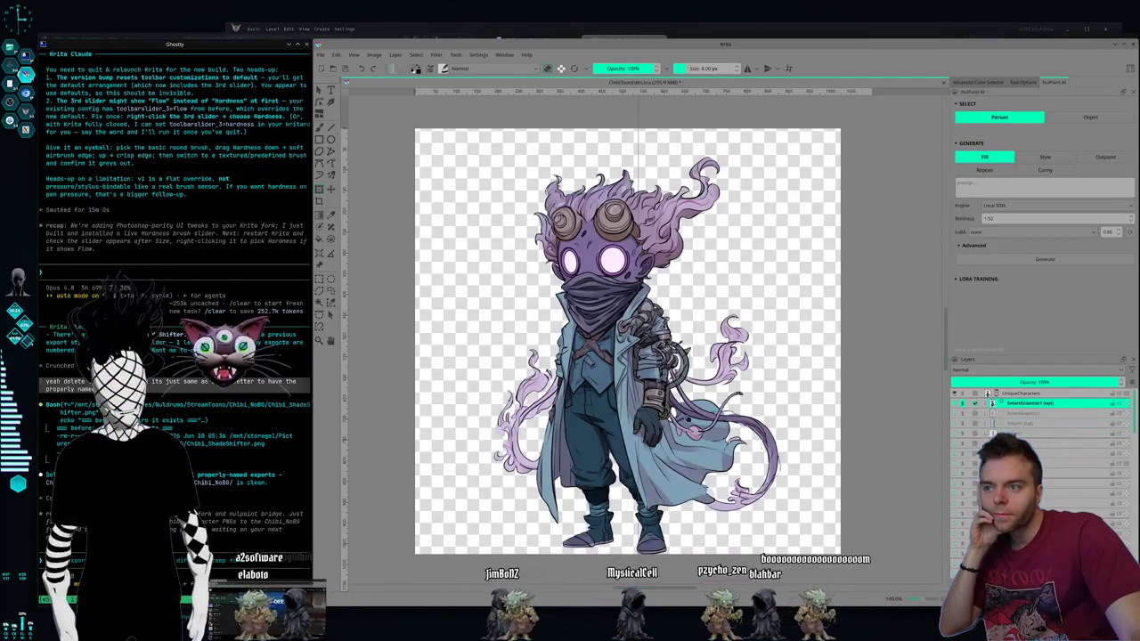
key("ctrl+t")
left_click_drag(580, 303, 581, 303)
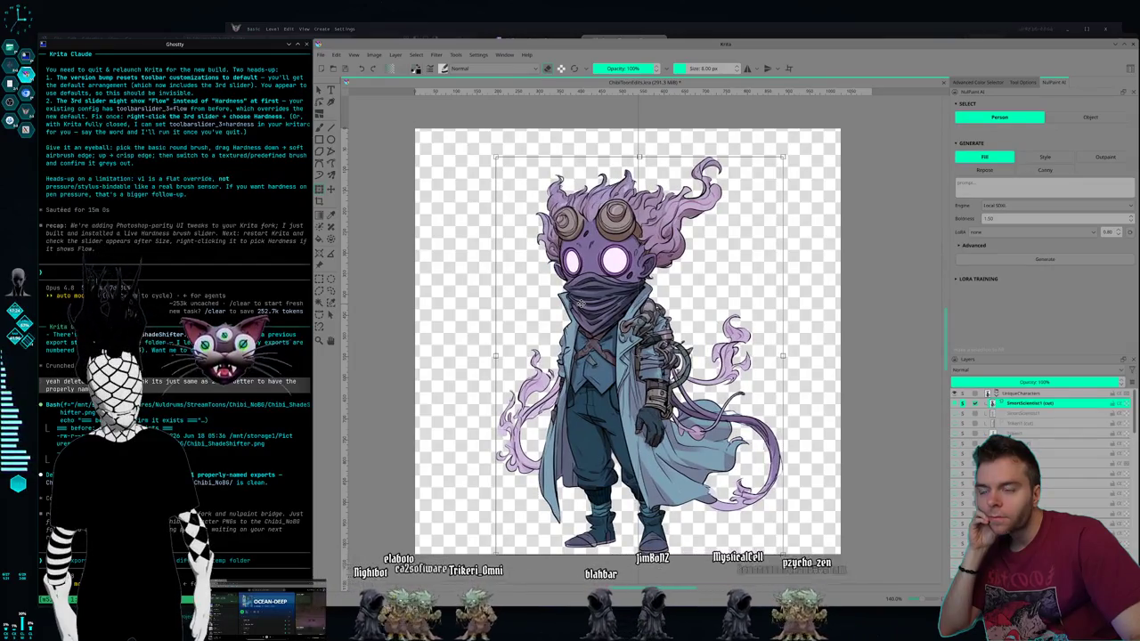
left_click(961, 442)
Step: Nudge the purple-patterned cat right and down with arrow keys, then show the king wizard layer
left_click(959, 408)
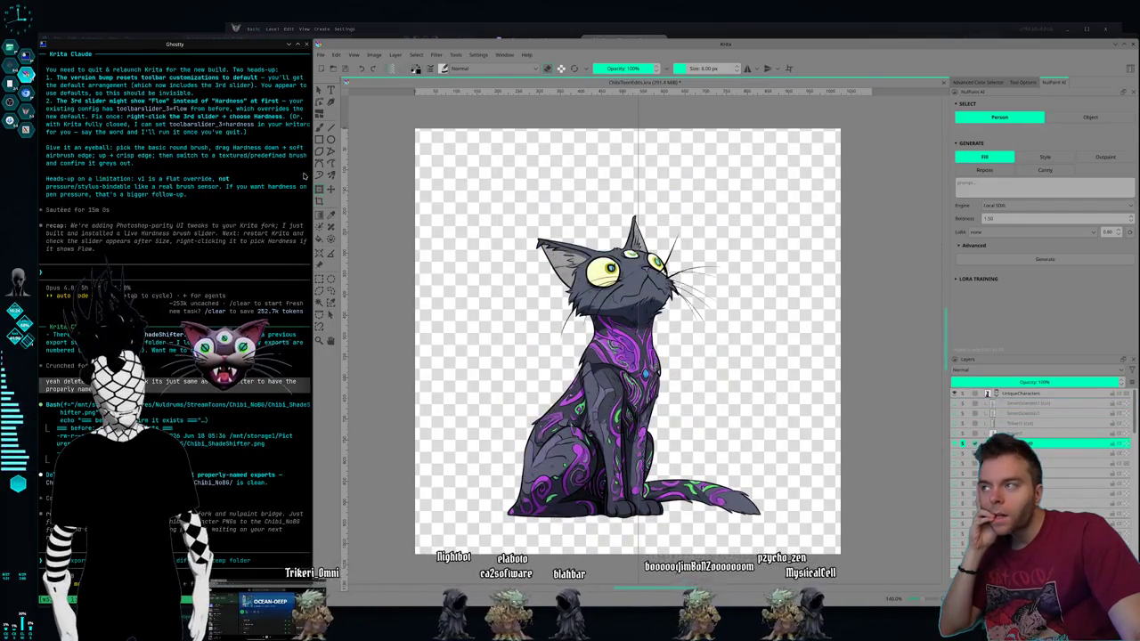
key("ctrl+t")
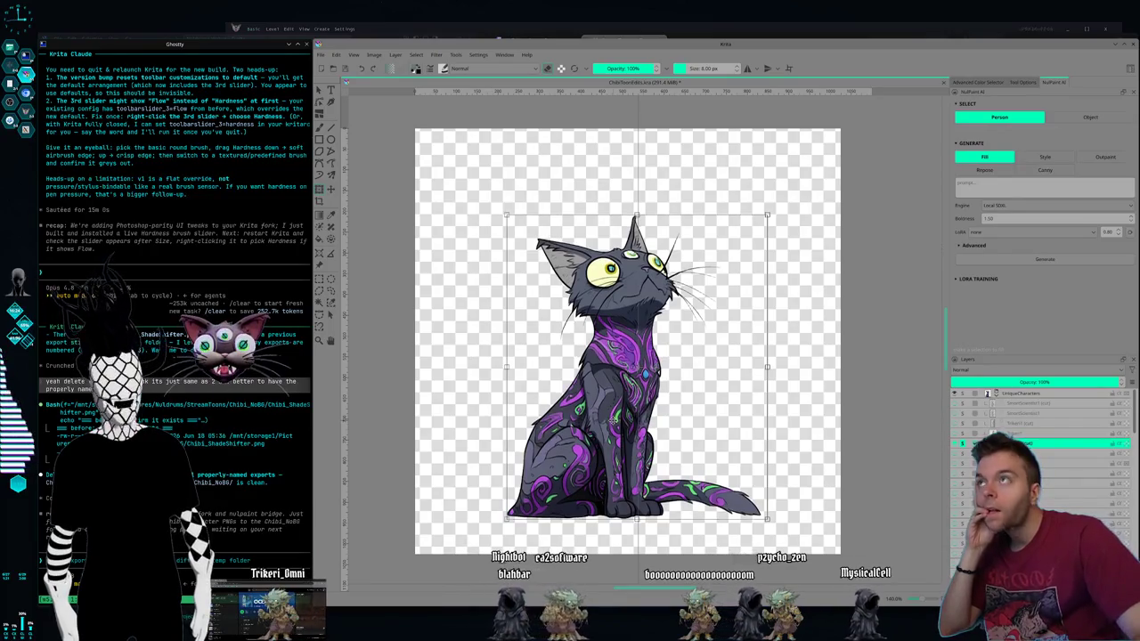
key("Down")
key("Down")
key("Down")
key("Down")
key("Down")
key("Down")
key("Down")
key("Down")
key("Down")
key("Down")
key("Down")
key("Down")
key("Right")
key("Right")
key("Right")
key("Down")
key("Down")
key("Down")
key("Down")
key("Down")
key("Down")
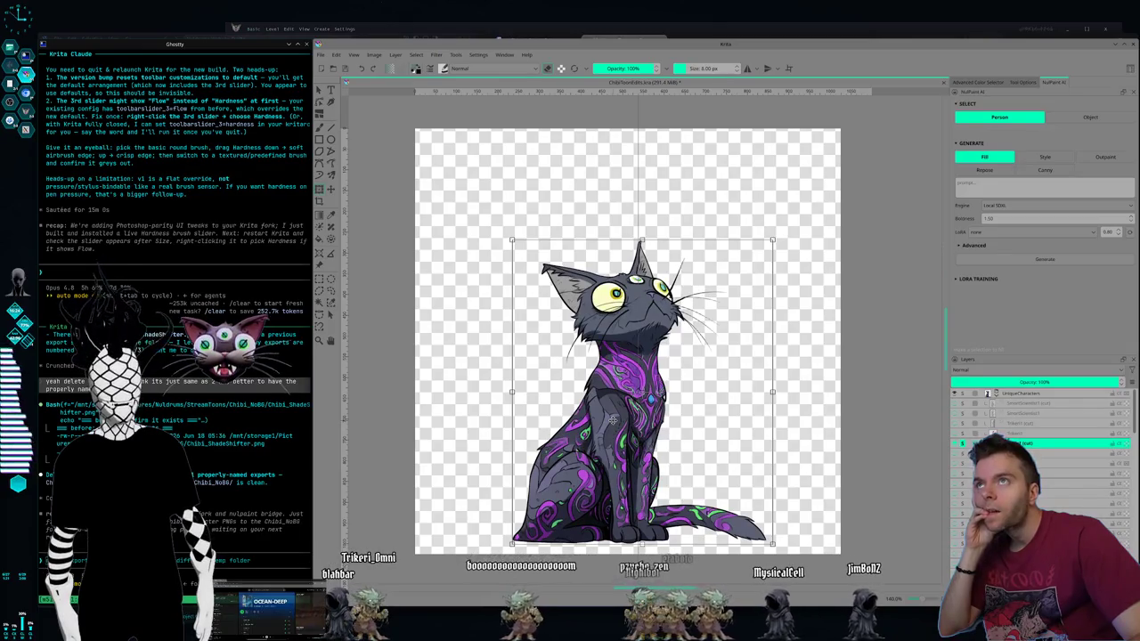
key("Right")
key("Right")
key("Right")
key("Down")
key("Down")
key("Down")
key("Down")
key("Down")
key("Right")
key("Right")
key("Right")
key("Down")
key("Down")
key("Down")
key("Right")
key("Right")
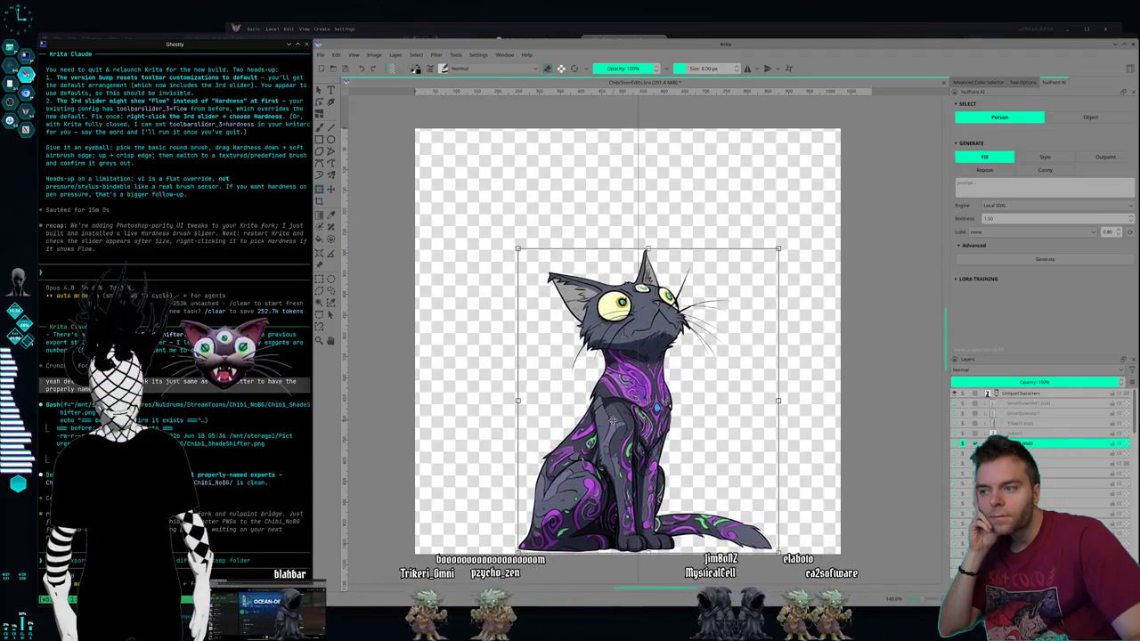
key("Down")
key("Down")
key("Right")
key("Right")
key("Right")
key("Right")
key("Right")
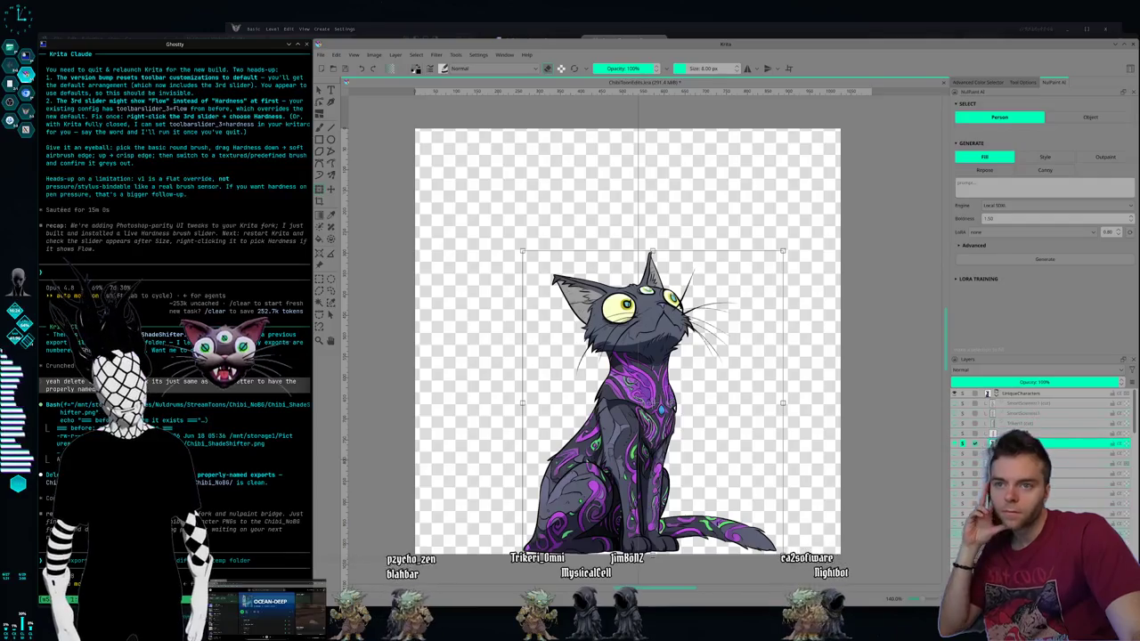
left_click(963, 443)
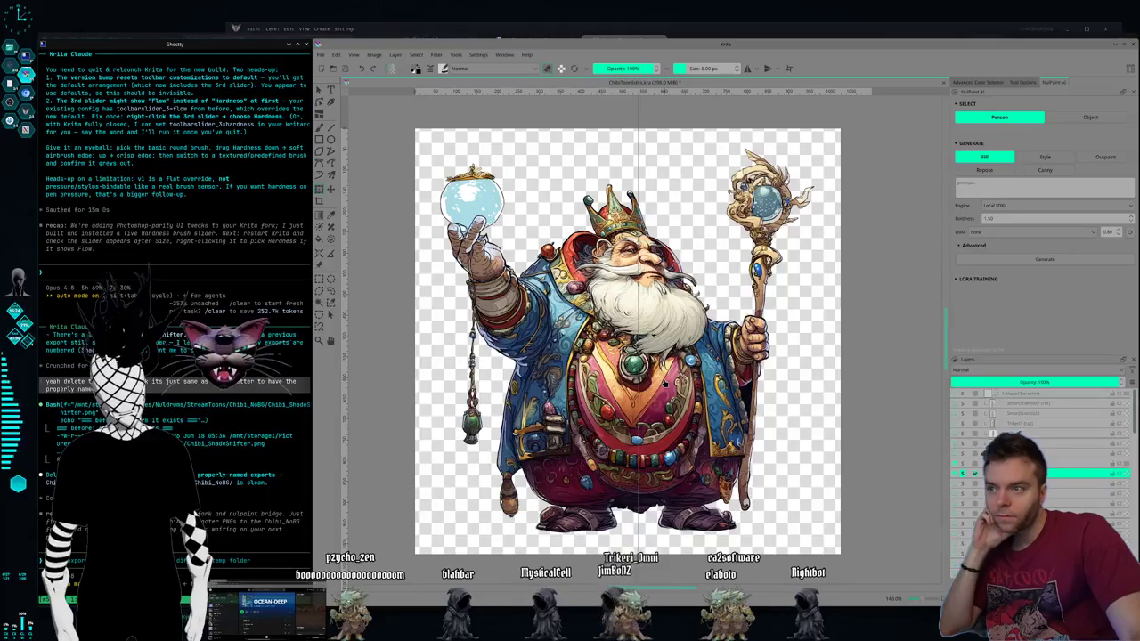
Step: Lower the king wizard about 20 px with arrow keys, then hide its layer
key("ctrl+t")
key("Down")
key("Down")
key("Down")
key("Down")
key("Down")
key("Down")
key("Down")
key("Down")
key("Down")
key("Down")
key("Down")
key("Down")
key("Down")
key("Down")
key("Right")
key("Right")
key("Right")
key("Right")
key("Right")
key("Right")
key("Right")
key("Right")
key("Right")
key("Left")
key("Left")
key("Left")
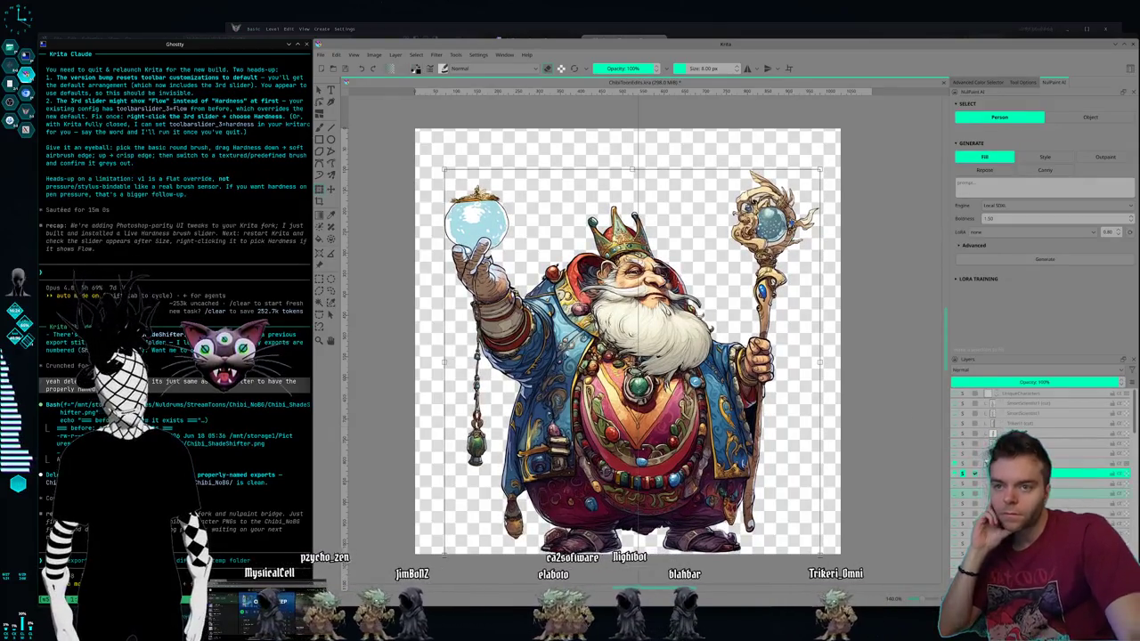
left_click(962, 492)
Step: Show the purple wizard and move it down about 20 px and slightly right
left_click(973, 481)
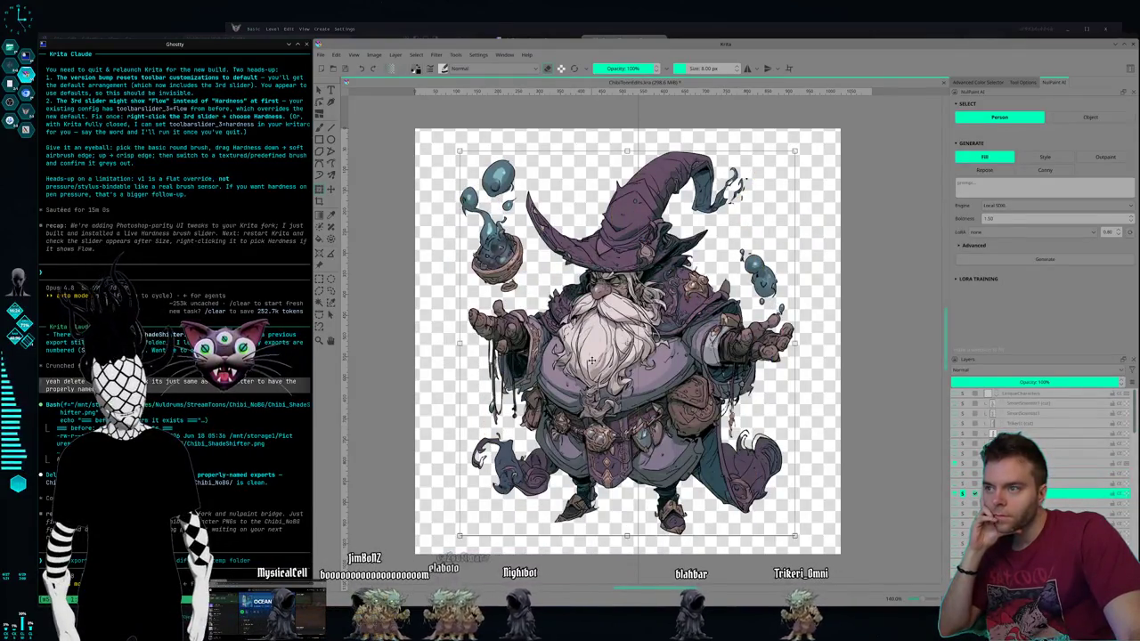
key("Down")
key("Down")
key("Down")
key("Down")
key("Down")
key("Down")
key("Down")
key("Down")
key("Down")
key("Down")
key("Down")
key("Down")
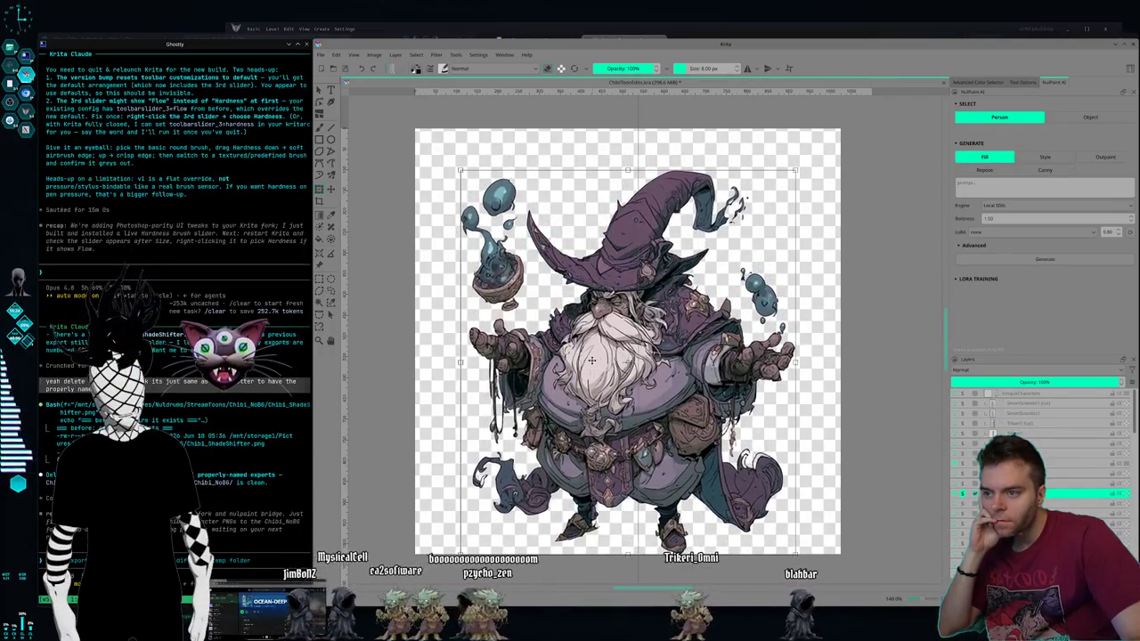
key("Right")
key("Right")
key("Right")
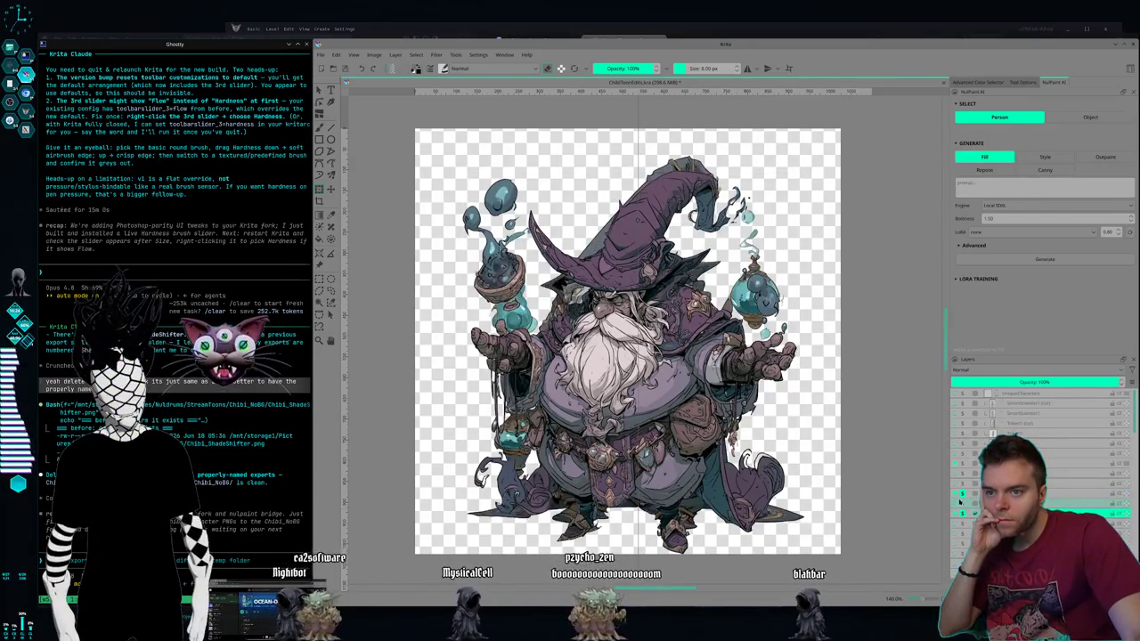
Step: Drag the teal-and-tan wizard down about 20 px and fine-tune its position
left_click(962, 496)
key("ctrl+t")
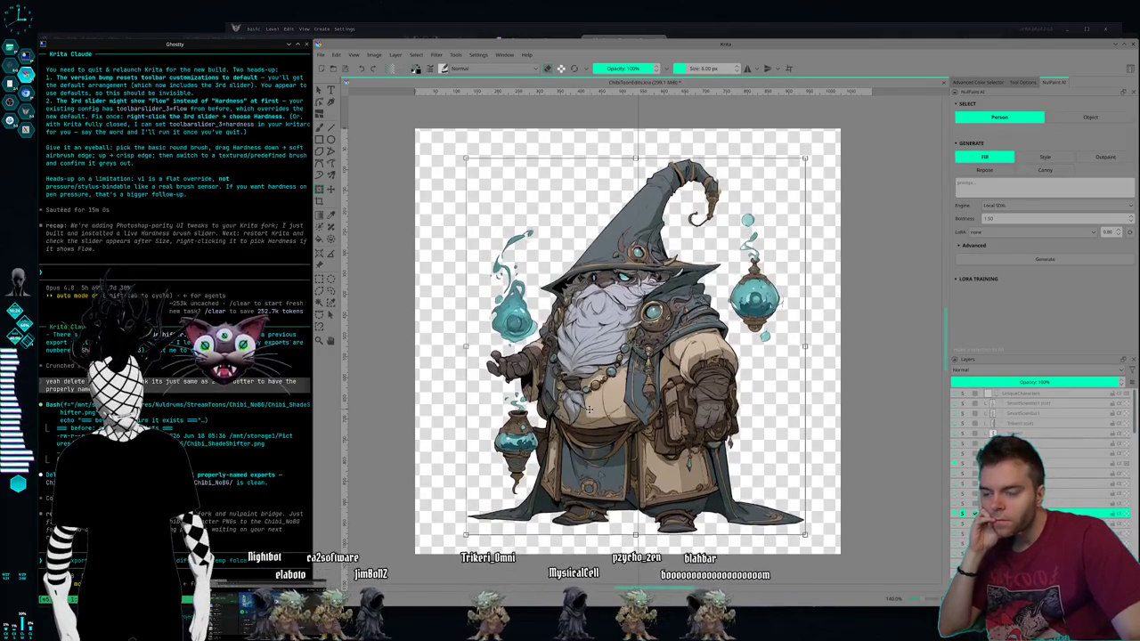
mouse_move(588, 409)
left_mouse_down()
mouse_move(589, 426)
mouse_move(591, 410)
left_mouse_up()
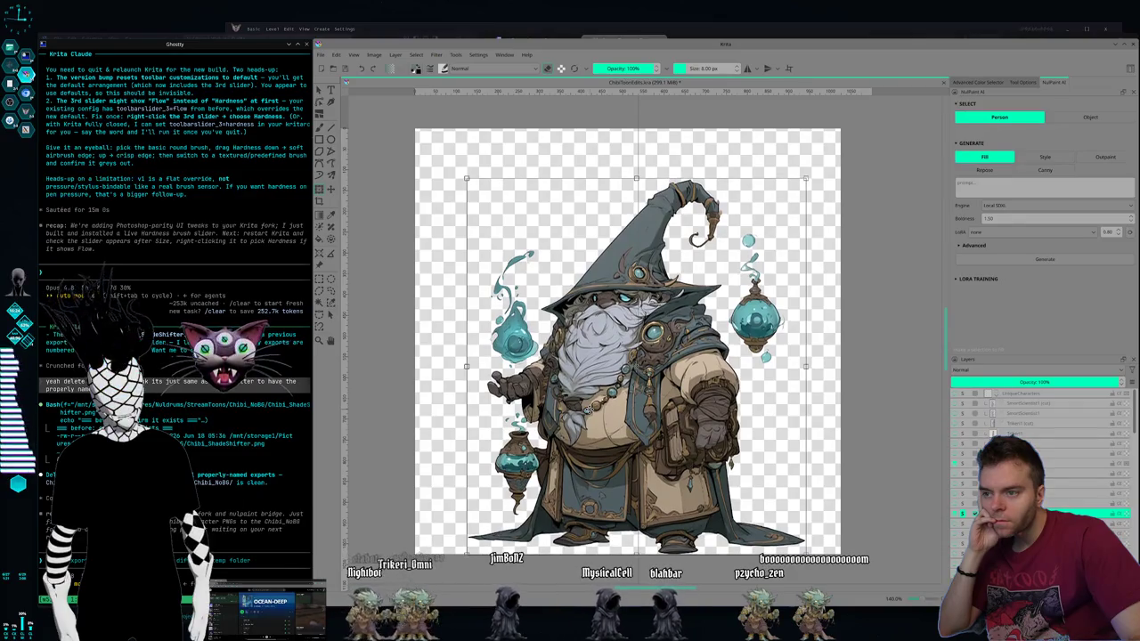
left_click_drag(589, 409, 588, 409)
scroll(997, 446, "down", 2)
left_click(969, 477)
Step: Show the red-robed wizard in place of the teal-and-tan one and drag it slightly down
left_click(962, 477)
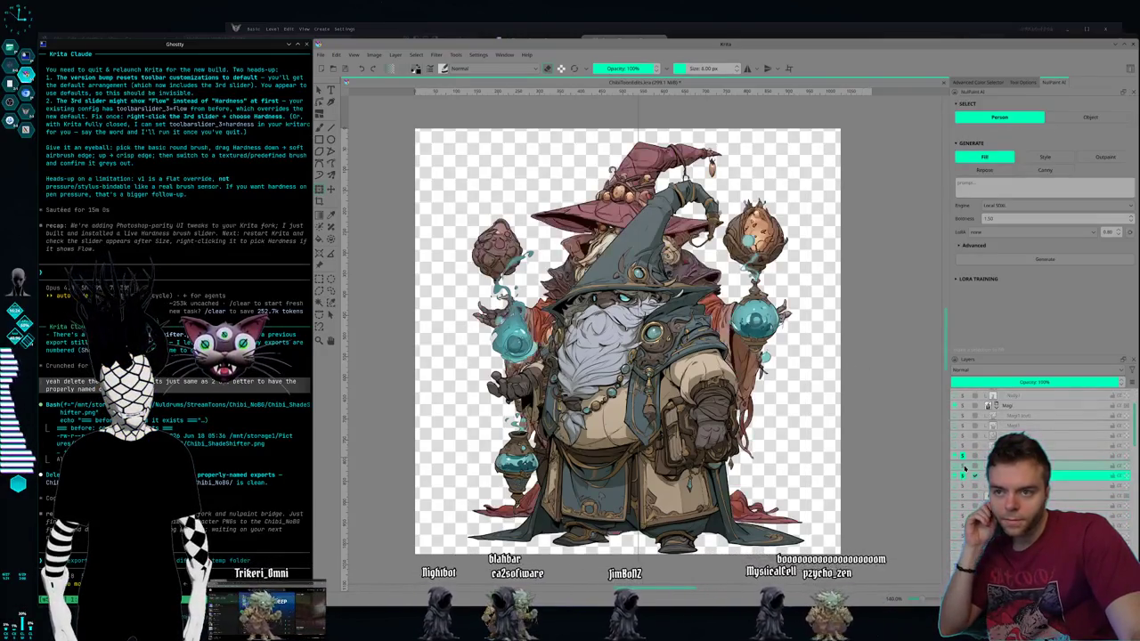
left_click(962, 456)
key("t")
left_click_drag(614, 372, 614, 392)
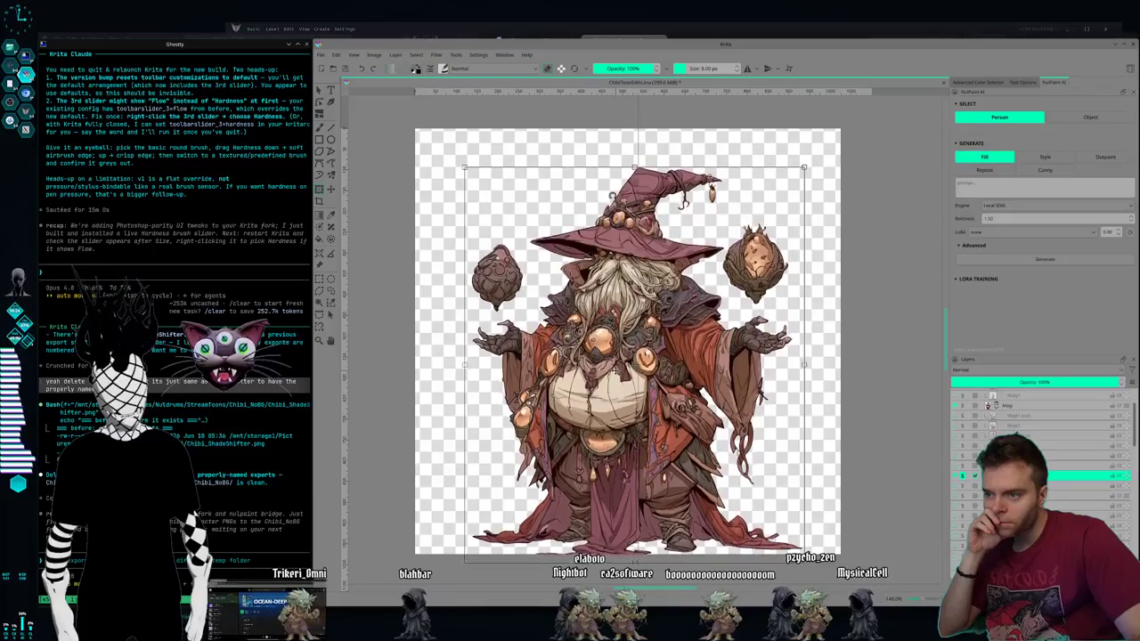
left_click_drag(614, 370, 616, 373)
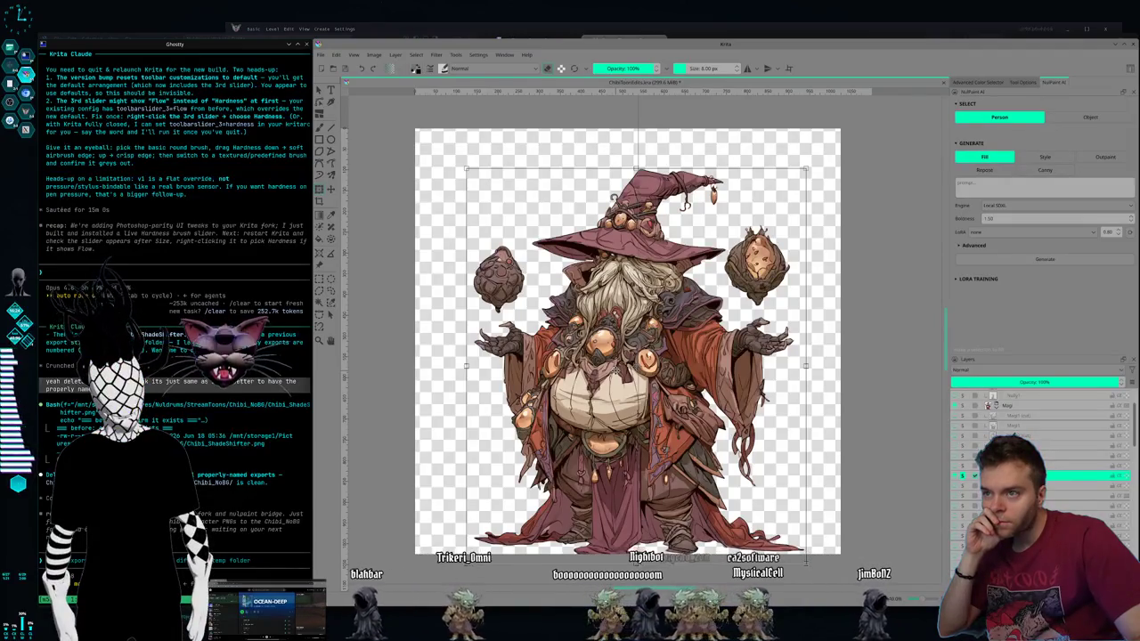
Step: Show the skull-headed hoodie character and nudge it down and right with arrow keys
left_click(1086, 505)
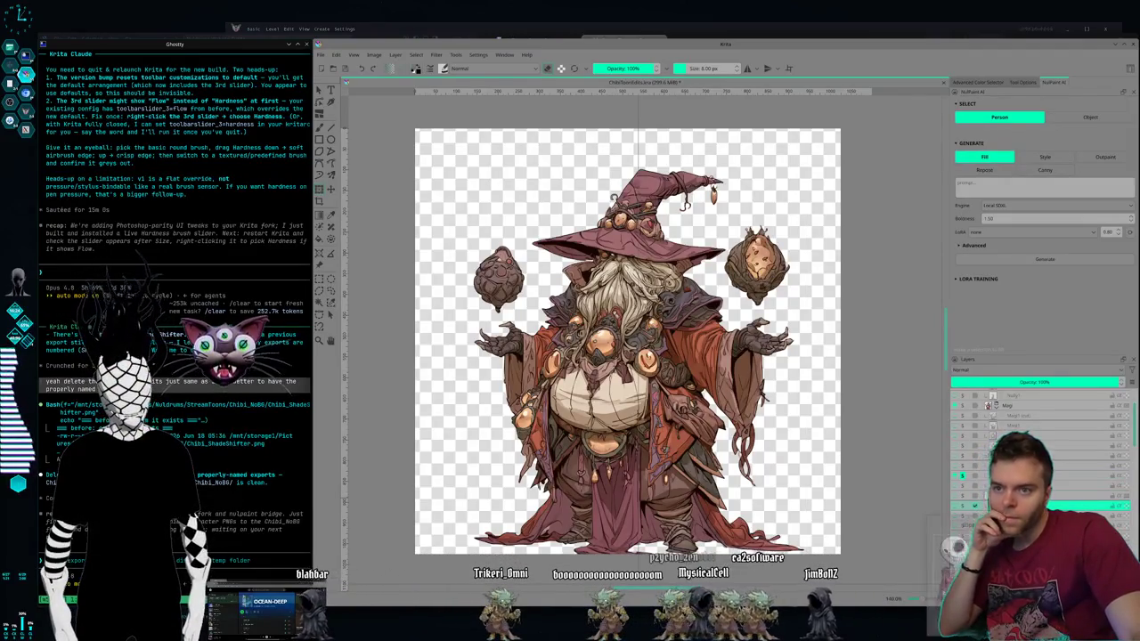
left_click(961, 507)
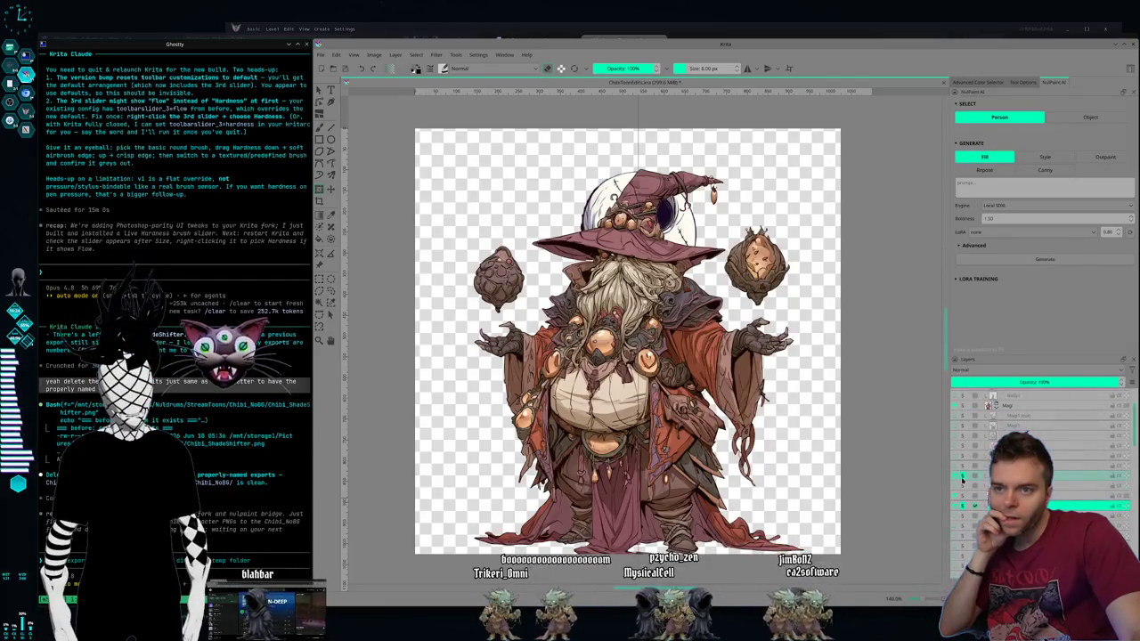
left_click(962, 478)
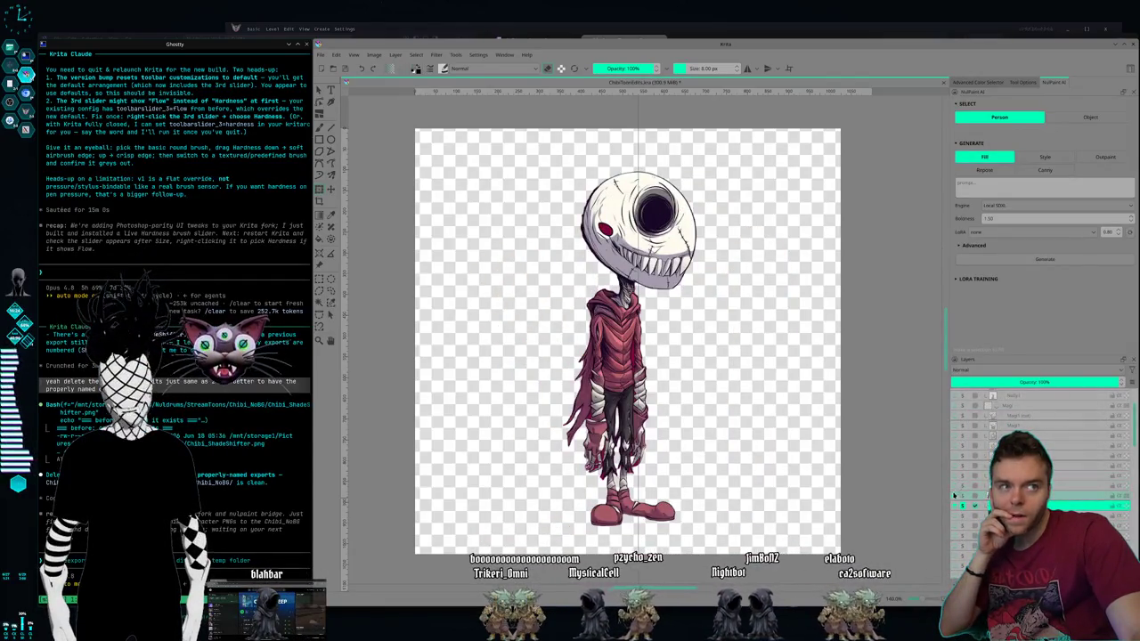
left_click(618, 376)
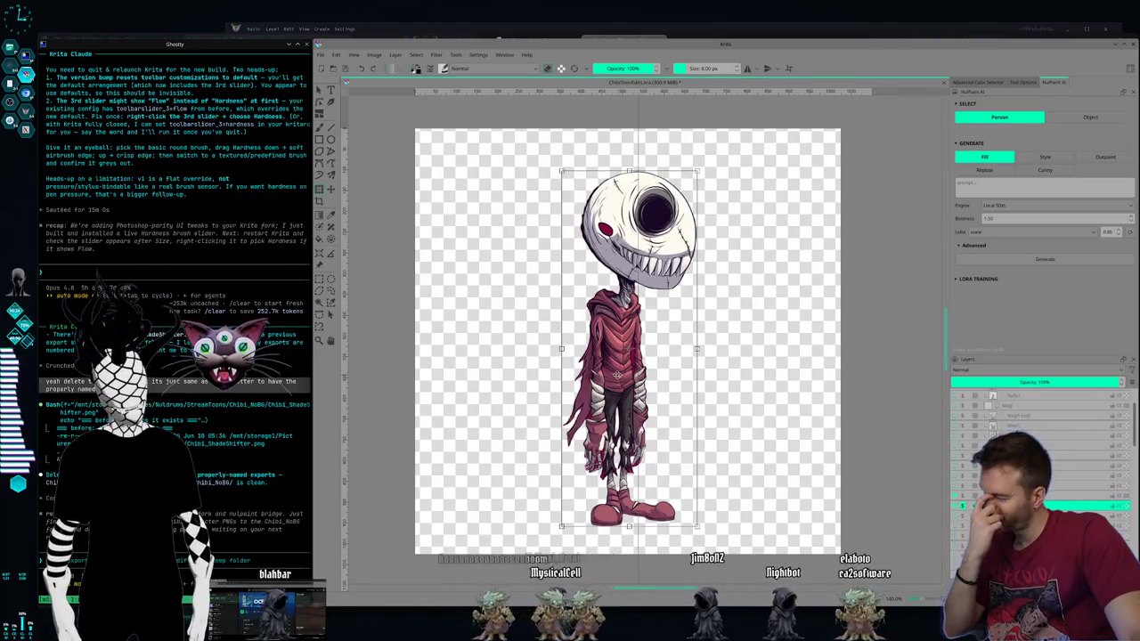
key("Down")
key("Down")
key("Down")
key("Down")
key("Down")
key("Down")
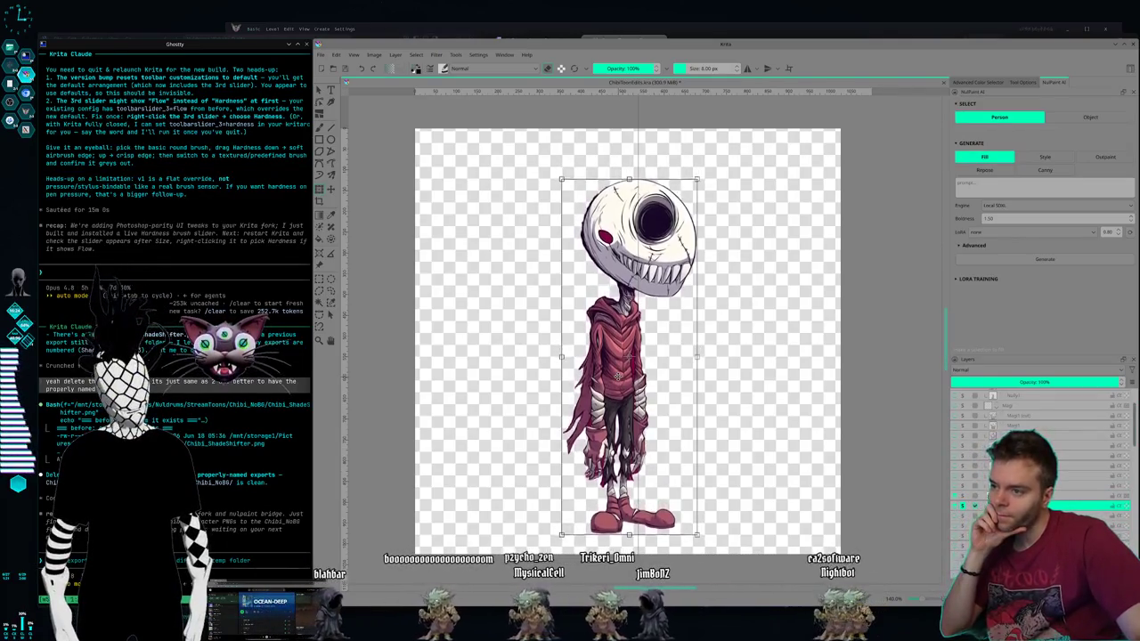
key("Down")
key("Down")
key("Down")
key("Down")
key("Down")
key("Down")
key("Right")
key("Right")
key("Right")
key("Right")
key("Down")
key("Down")
key("Down")
key("Down")
key("Down")
key("Down")
key("Down")
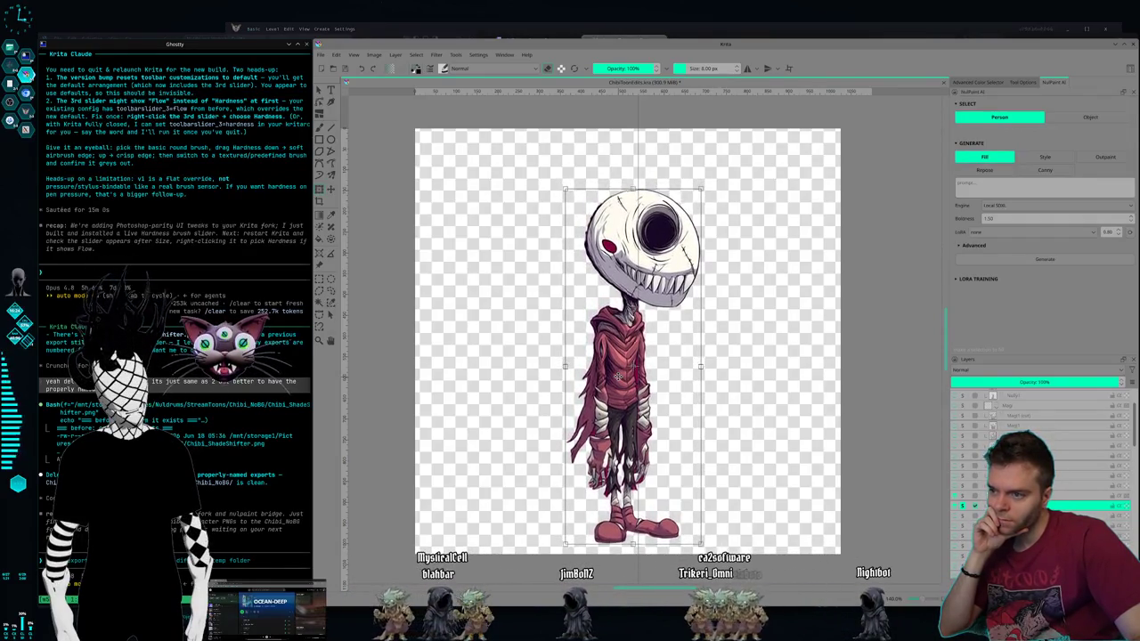
key("Down")
key("Down")
key("Down")
key("Down")
key("Right")
key("Right")
key("Right")
key("Right")
key("Down")
key("Right")
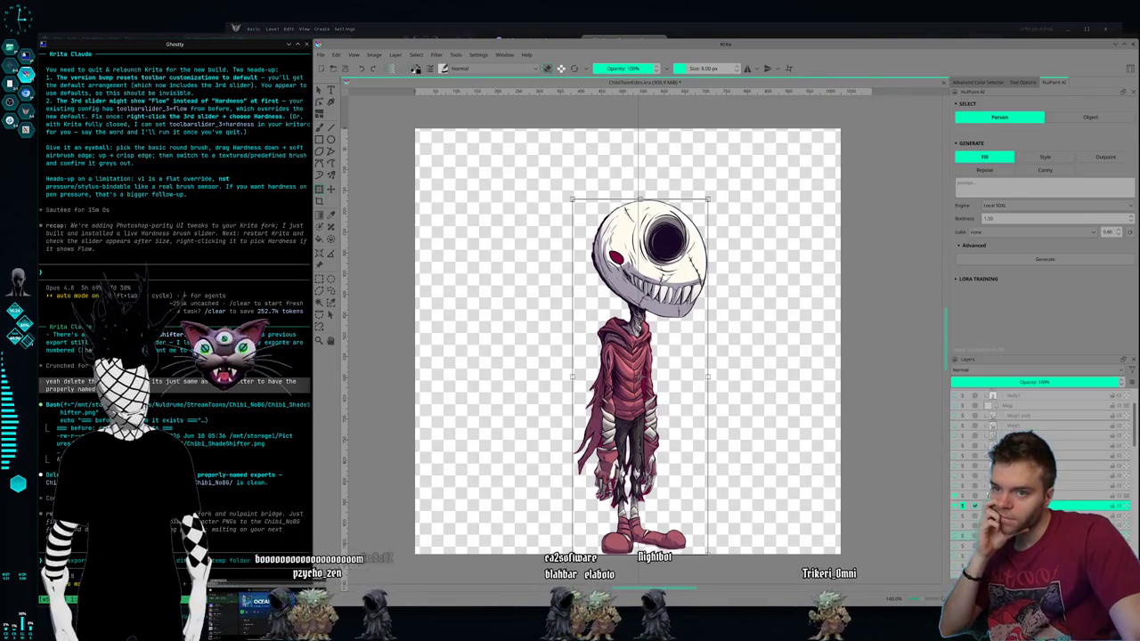
left_click(971, 524)
Step: Show the spiky-haired ghoul layer and shift the ghoul right and down
left_click(962, 526)
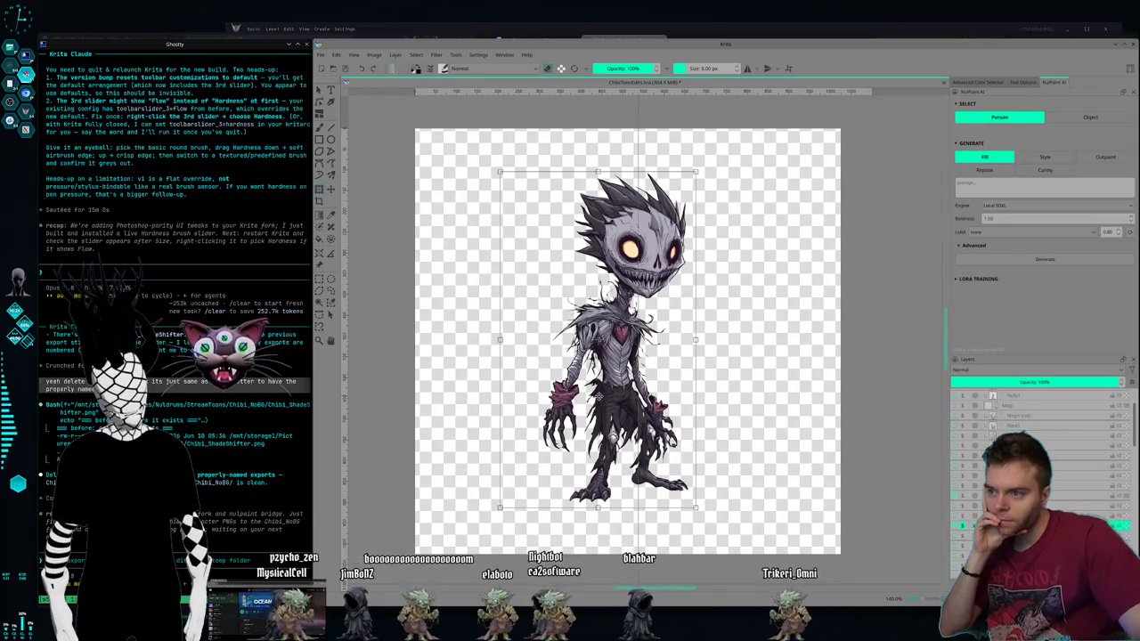
left_click_drag(599, 397, 599, 418)
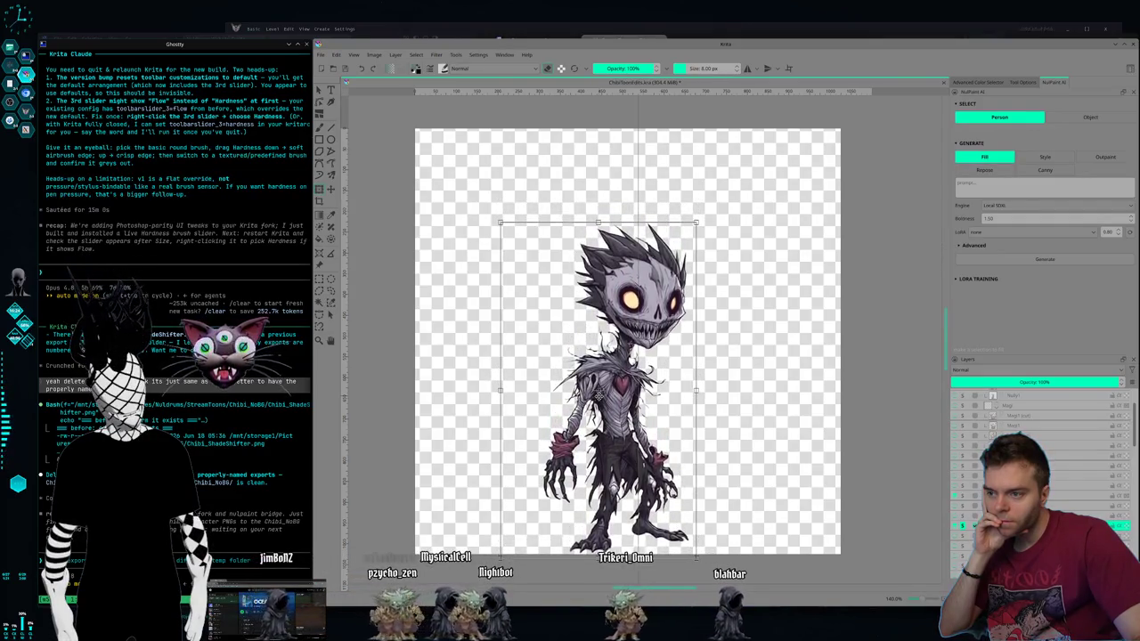
left_click_drag(598, 396, 611, 401)
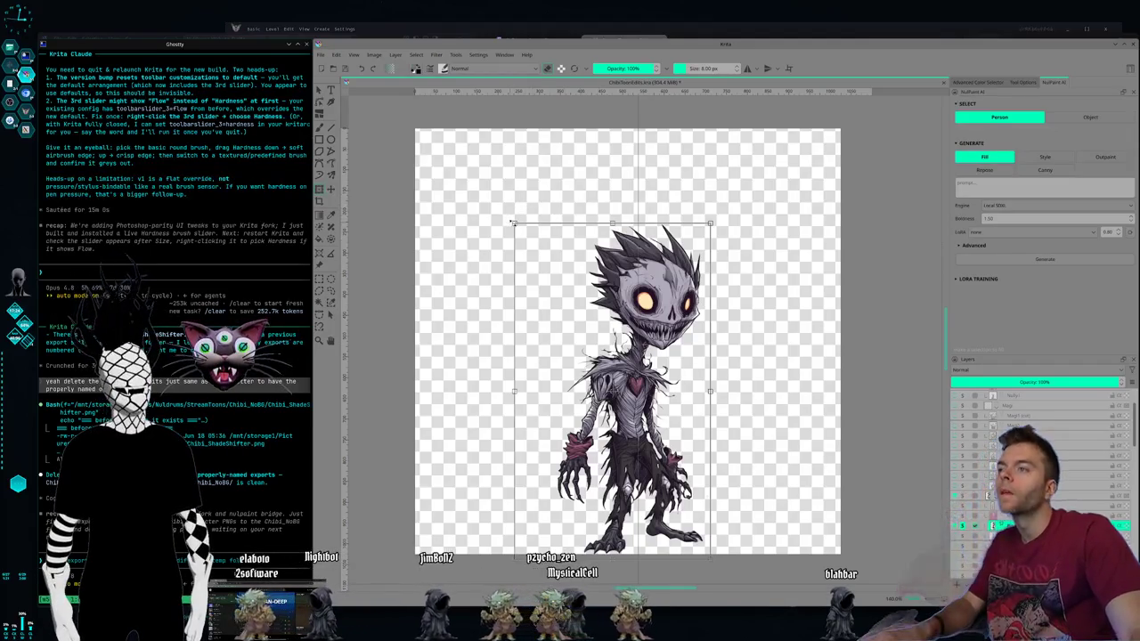
key("Return")
key("ctrl+z")
key("ctrl+z")
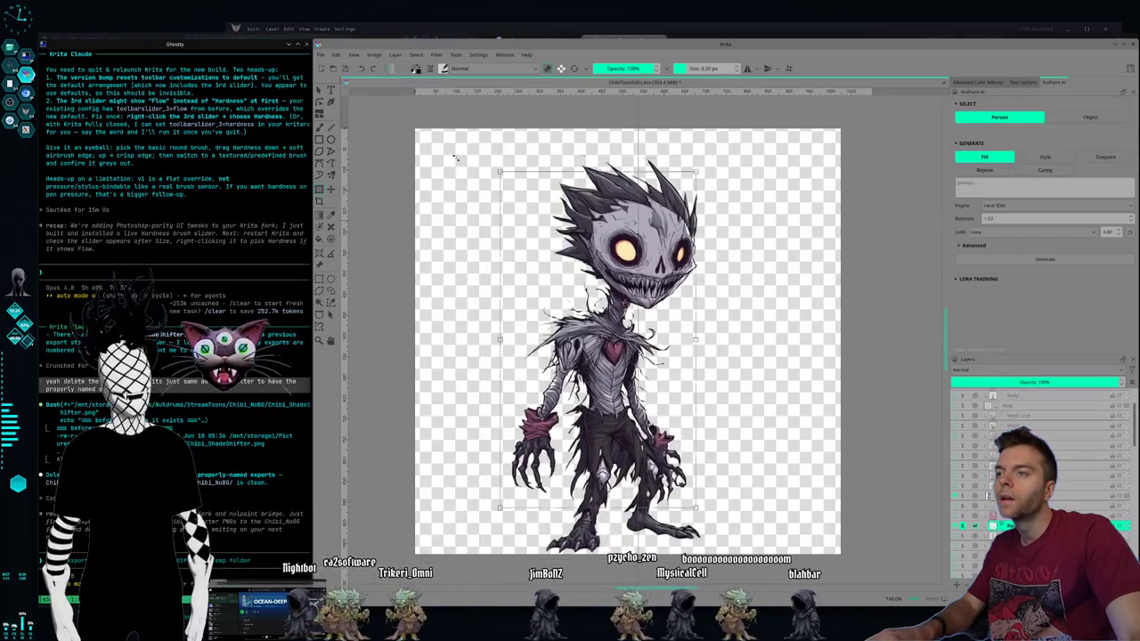
key("ctrl+z")
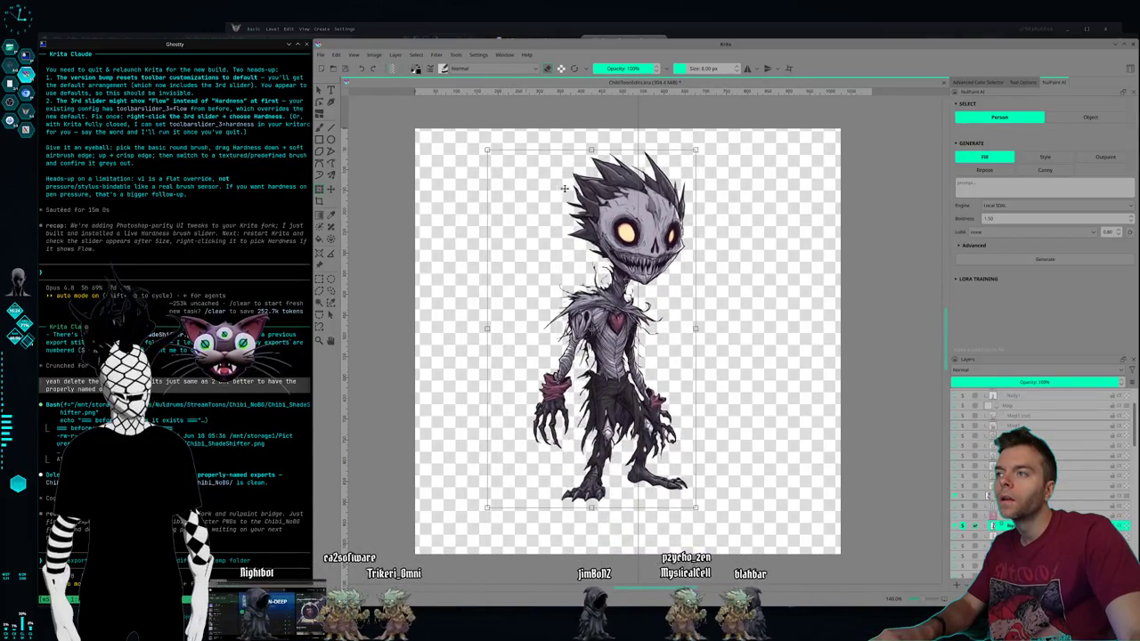
Step: Enlarge the ghoul toward the upper left and reposition it to fill more canvas height
left_click_drag(606, 216, 628, 268)
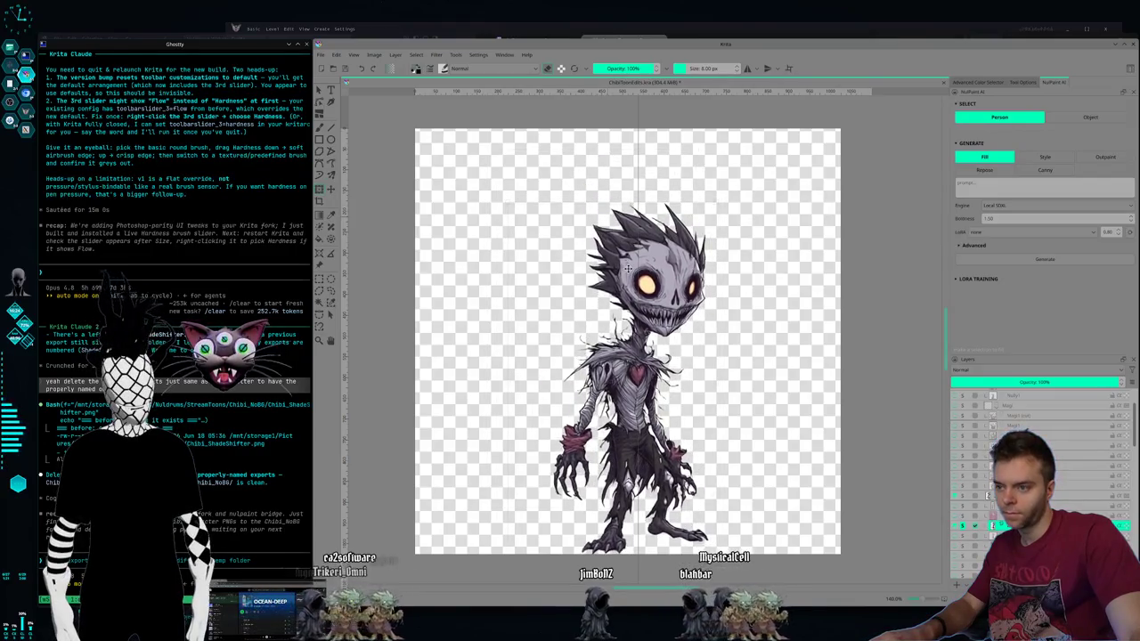
left_click_drag(505, 199, 463, 129)
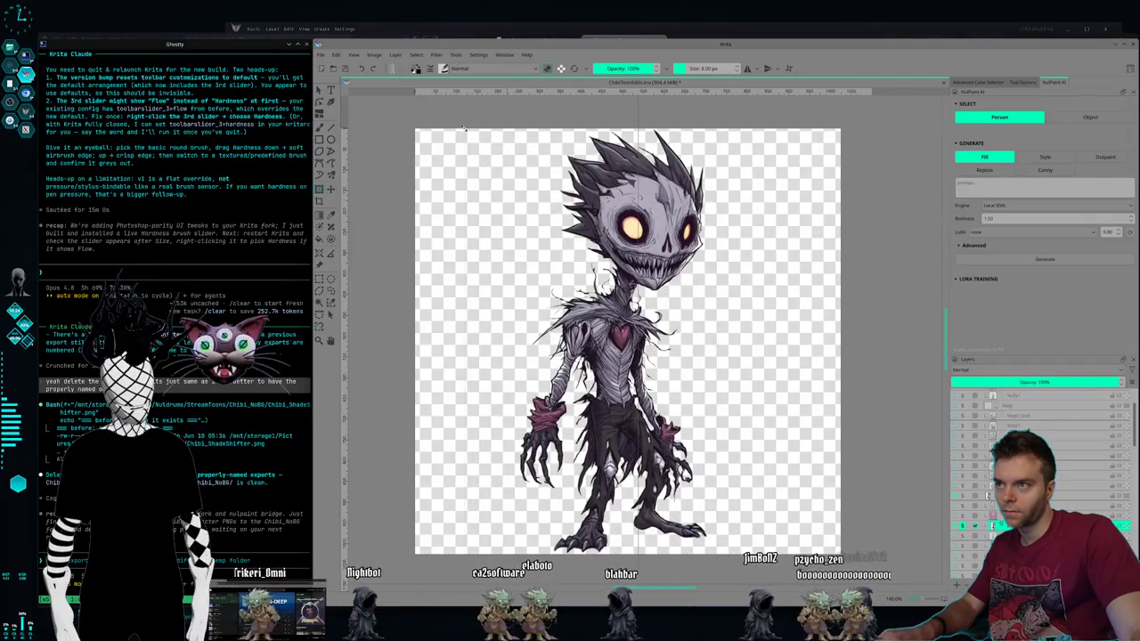
left_click_drag(463, 128, 473, 143)
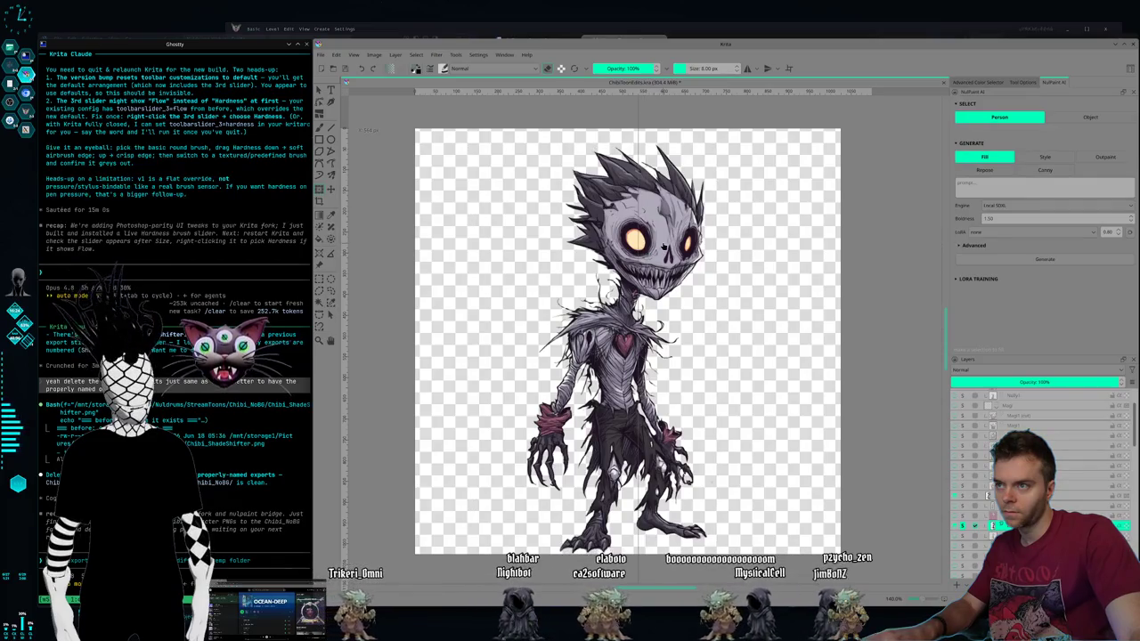
key("Escape")
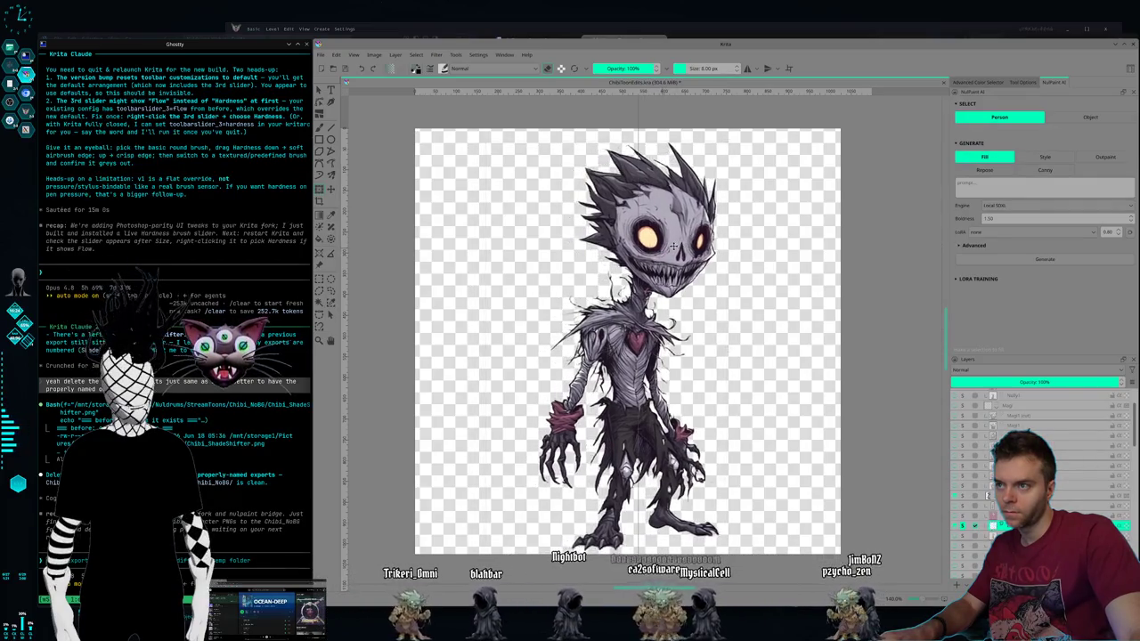
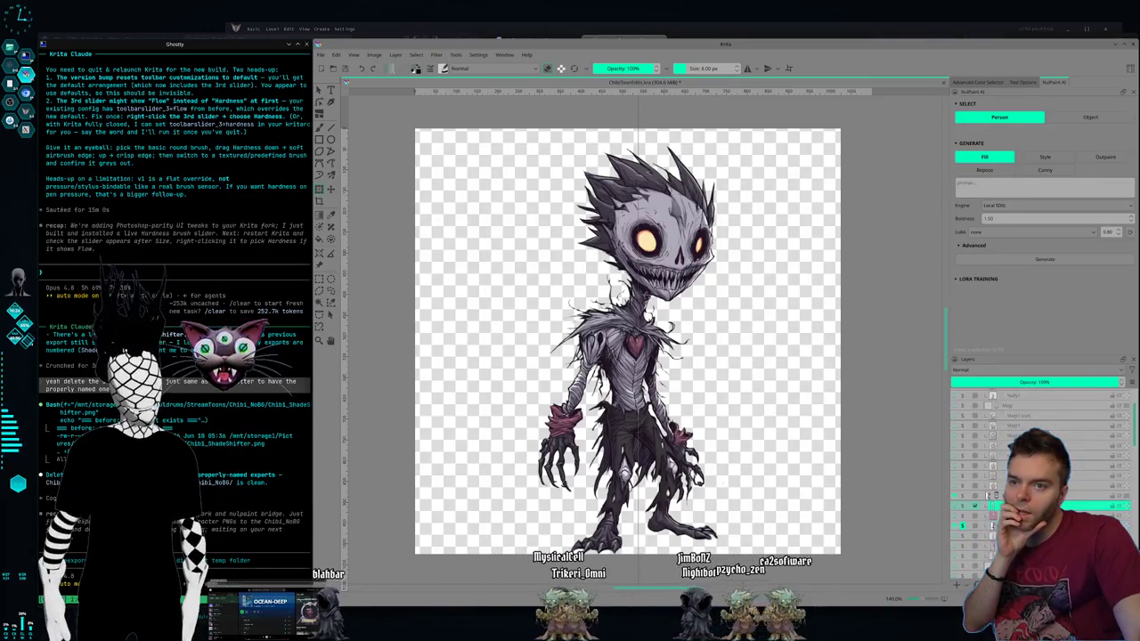
Step: Show the one-eyed skull character, then scale it and shift it right to sit centred
left_click(961, 510)
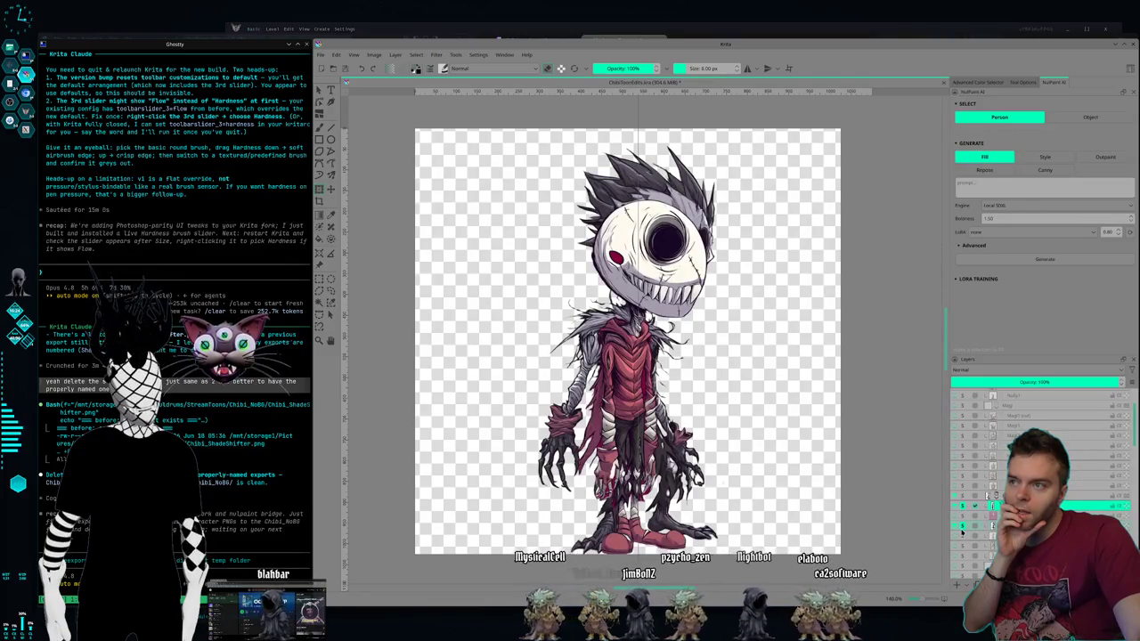
left_click(962, 530)
key("ctrl+t")
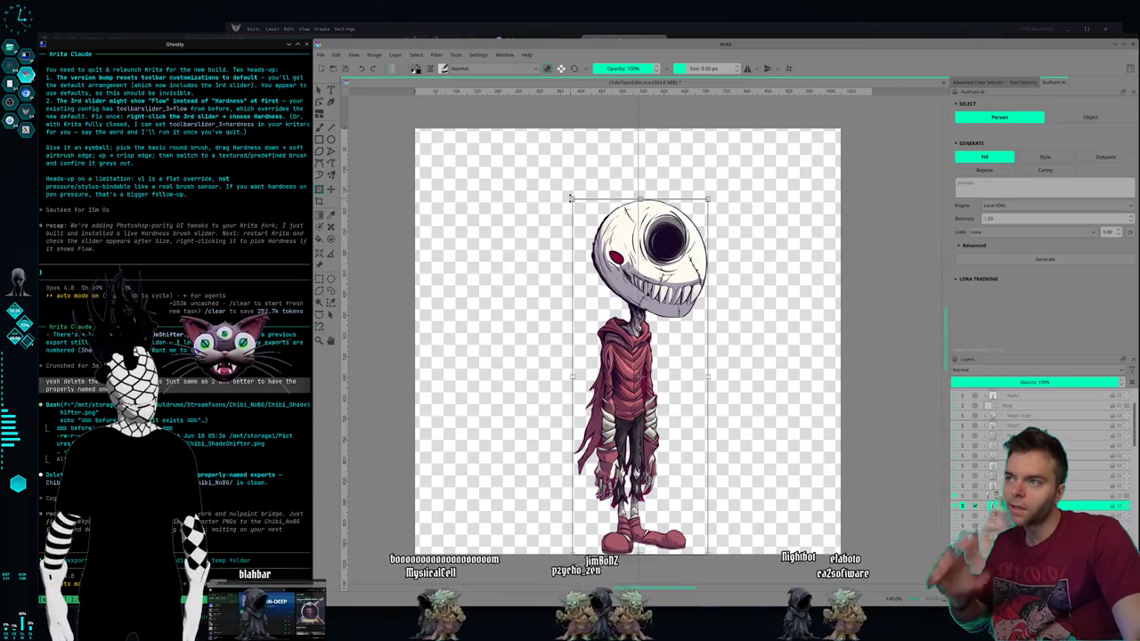
left_click_drag(572, 200, 541, 138)
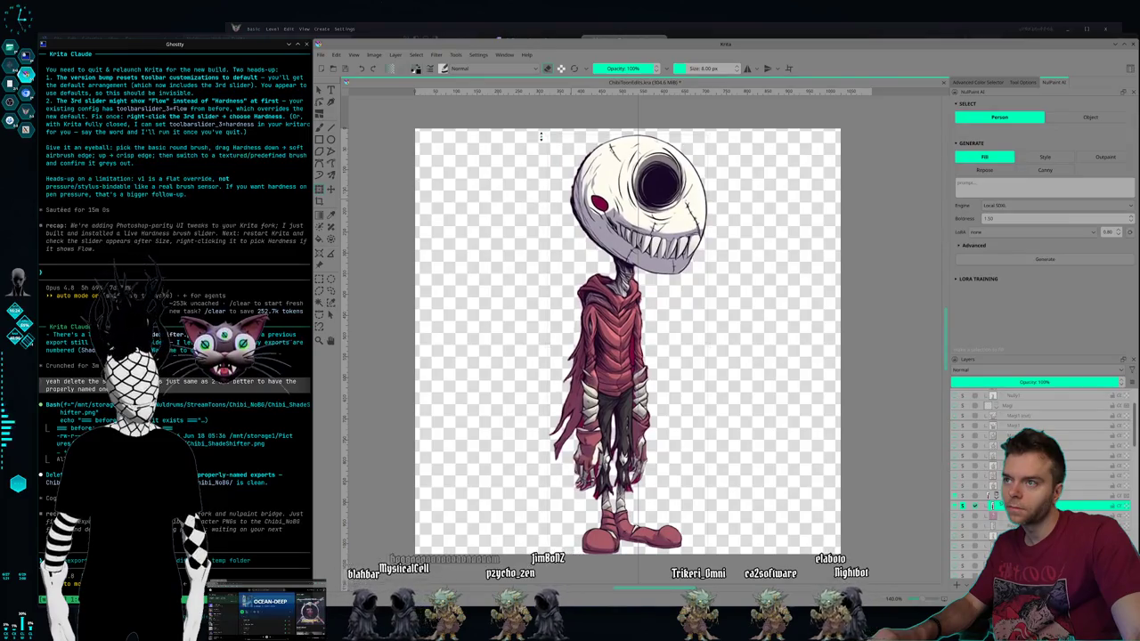
left_click_drag(611, 239, 619, 238)
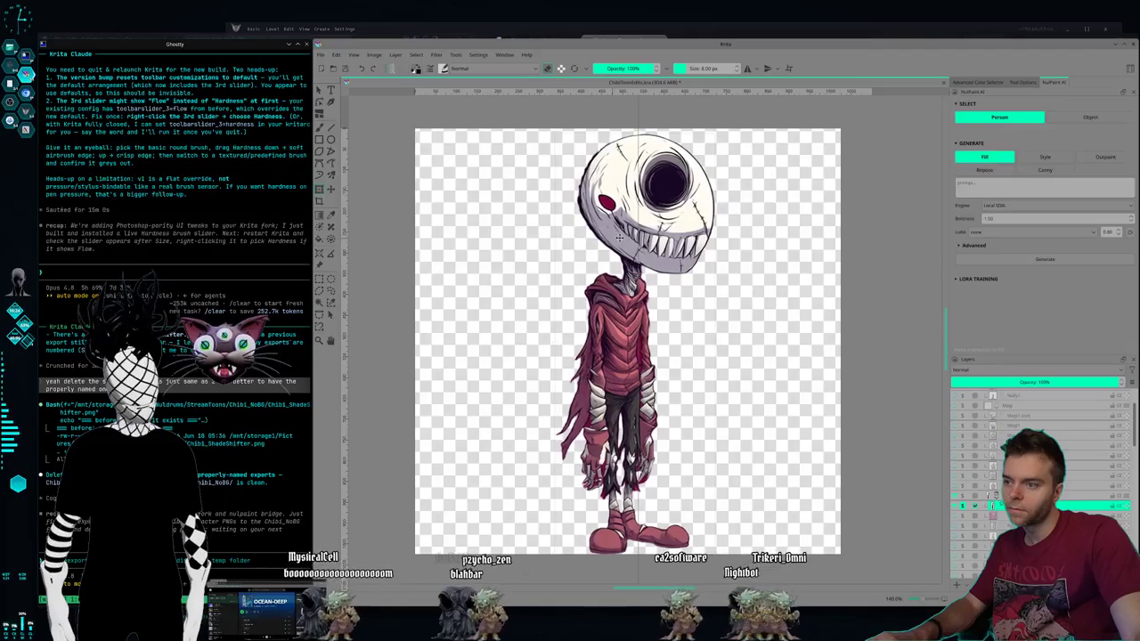
left_click_drag(618, 237, 621, 236)
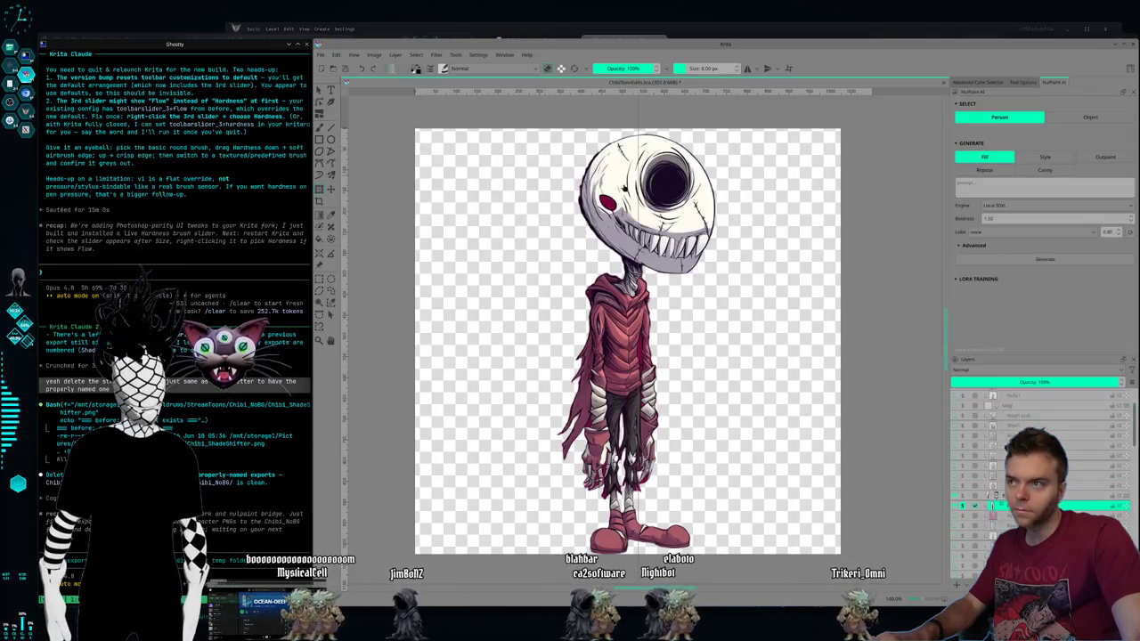
left_click(586, 161)
mouse_move(586, 160)
left_mouse_down()
mouse_move(575, 172)
mouse_move(654, 210)
left_mouse_up()
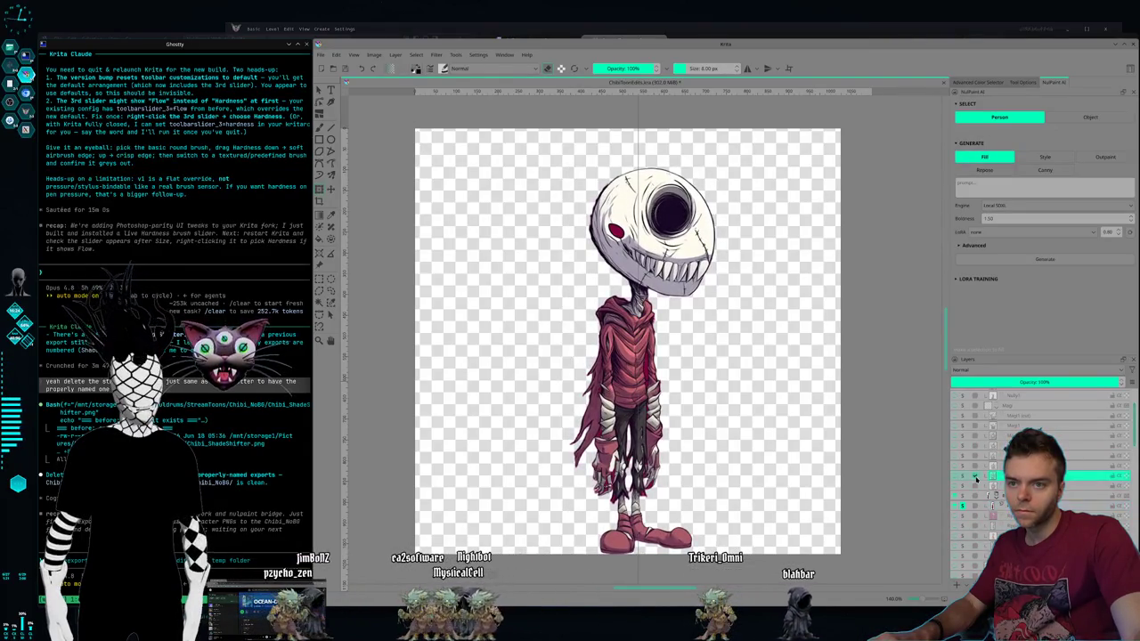
Step: Switch the visible layer to the spiky grey creature
left_click(962, 478)
left_click(963, 478)
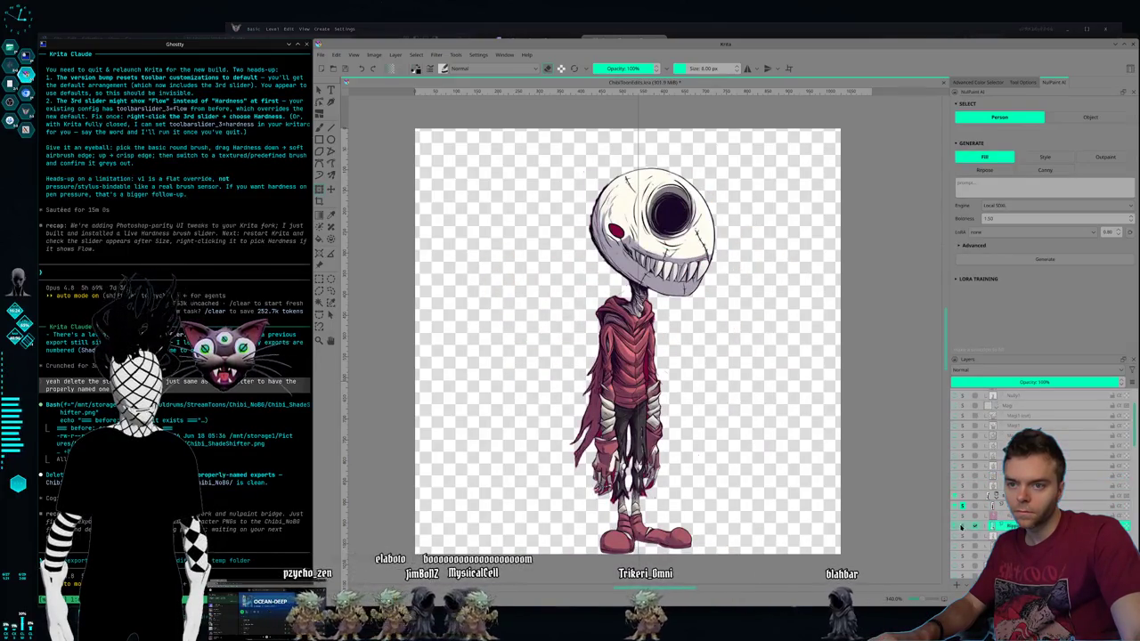
left_click(962, 525)
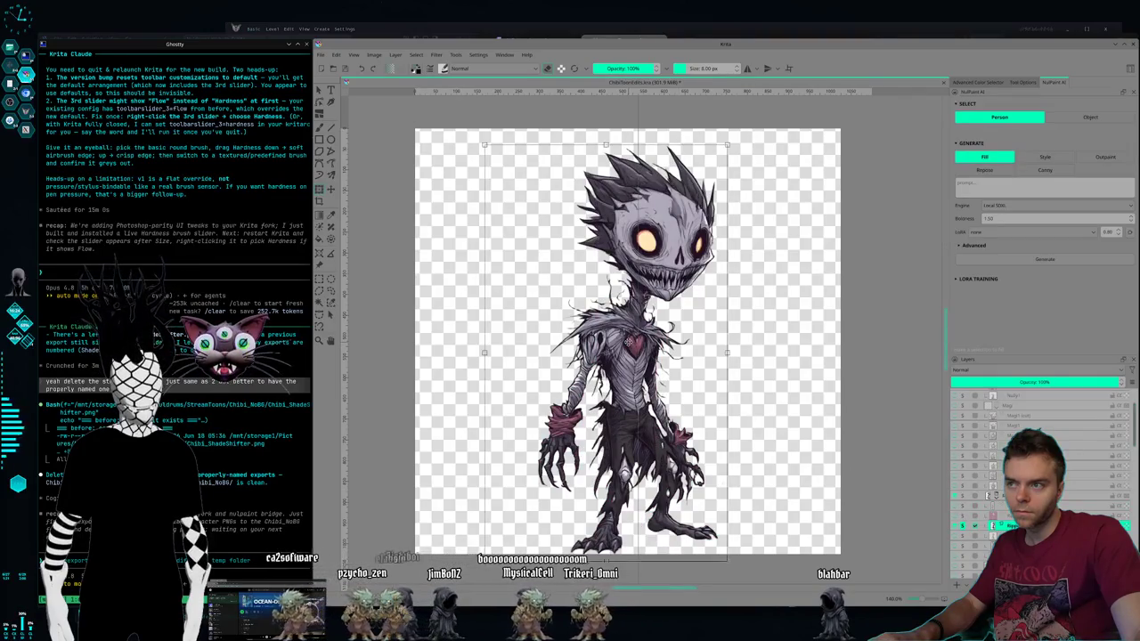
Step: Apply the grey creature's transform and select the red-clothed creature's layer
key("Return")
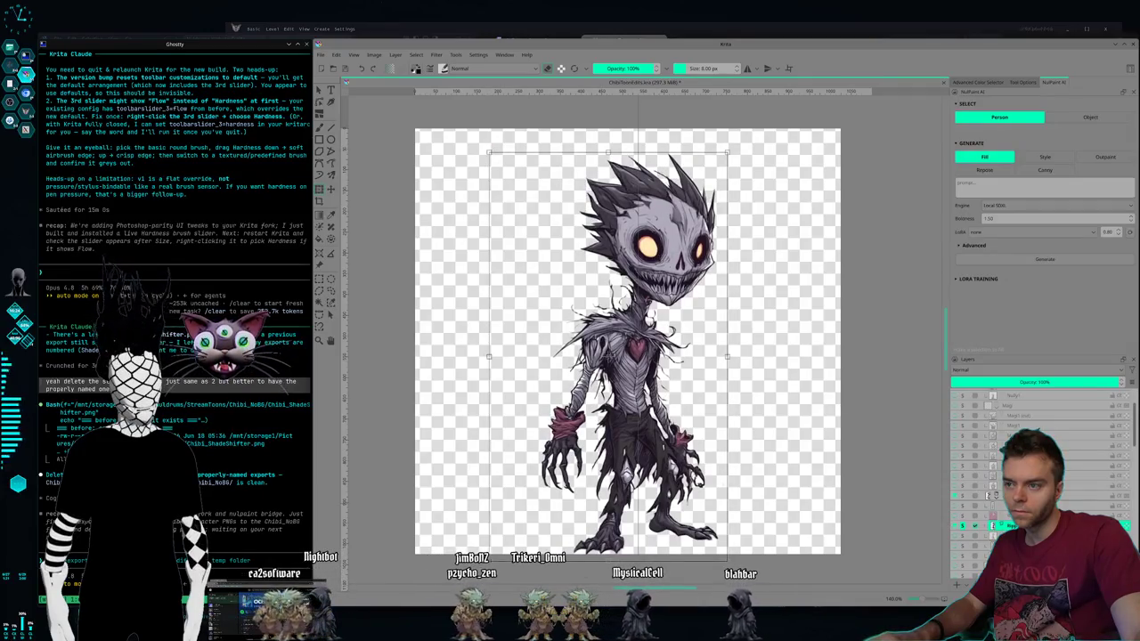
left_click(962, 545)
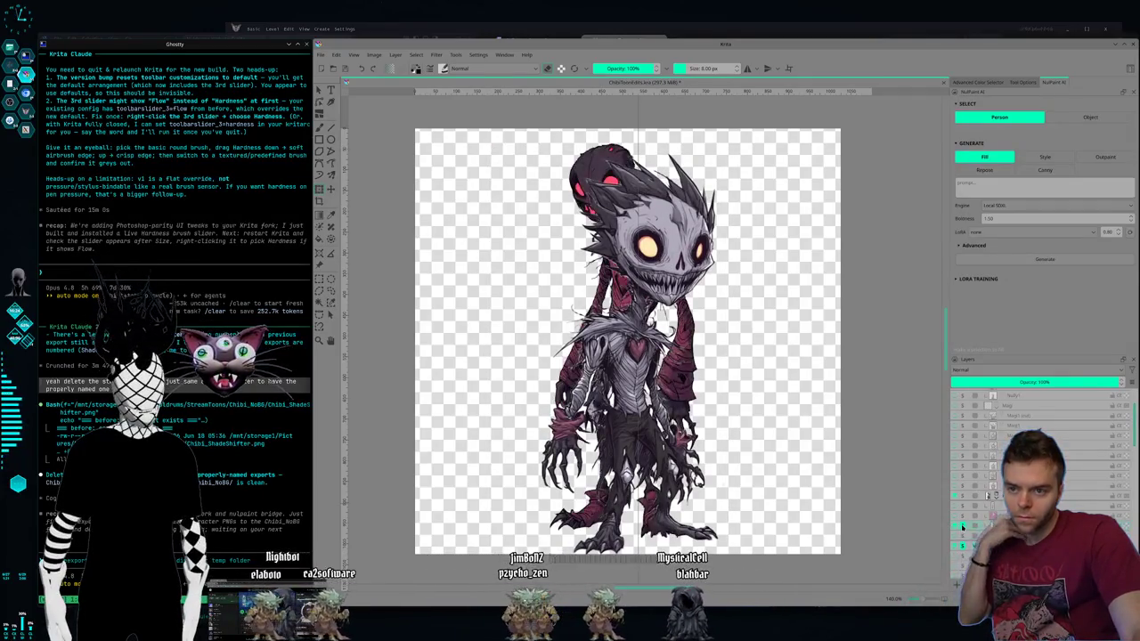
key("ctrl+t")
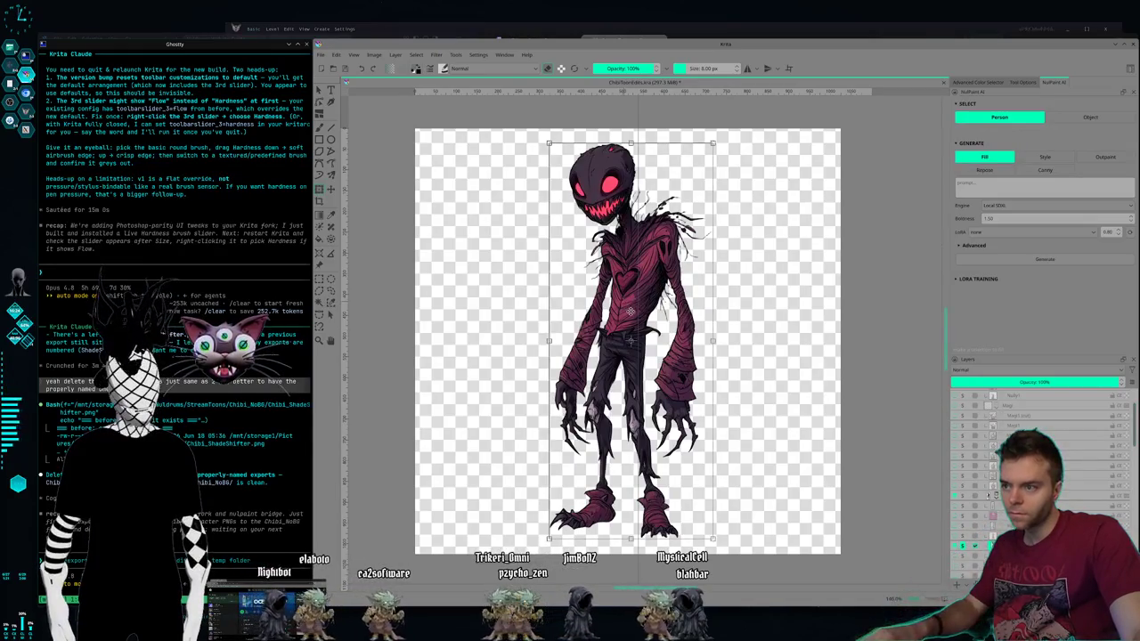
key("Return")
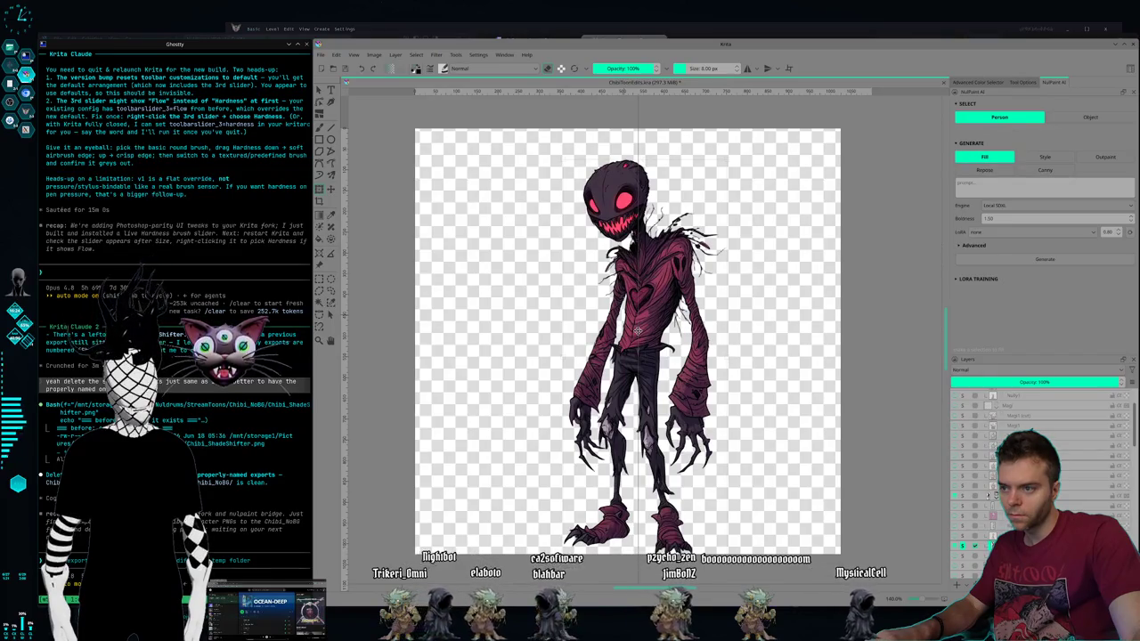
Step: Mirror the red-clothed creature horizontally and confirm its transform
key("ctrl+t")
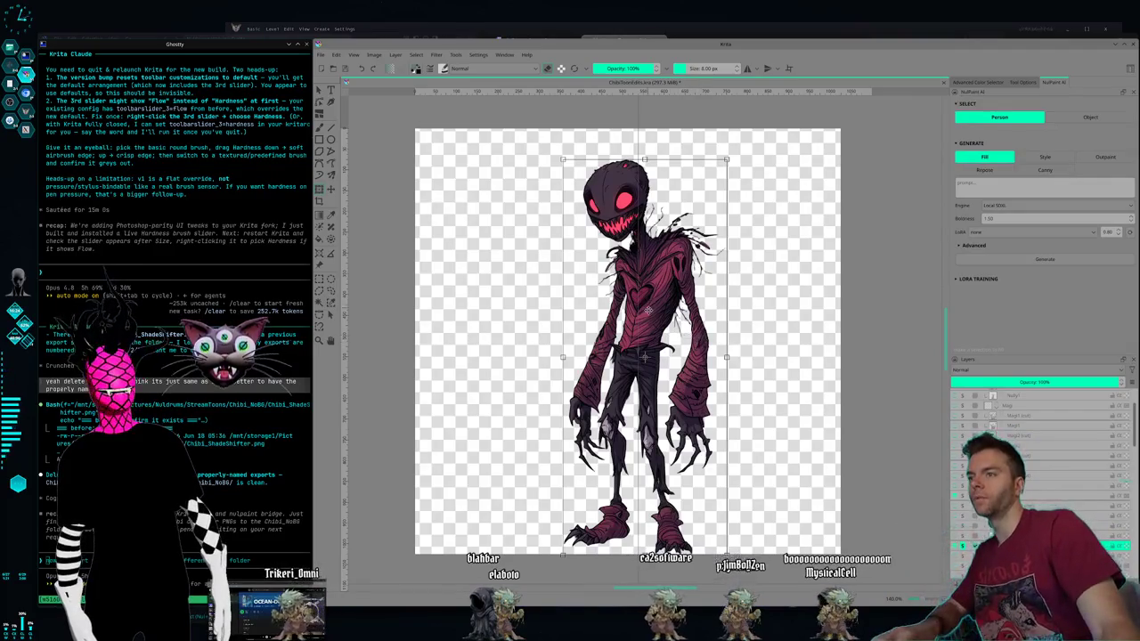
right_click(659, 291)
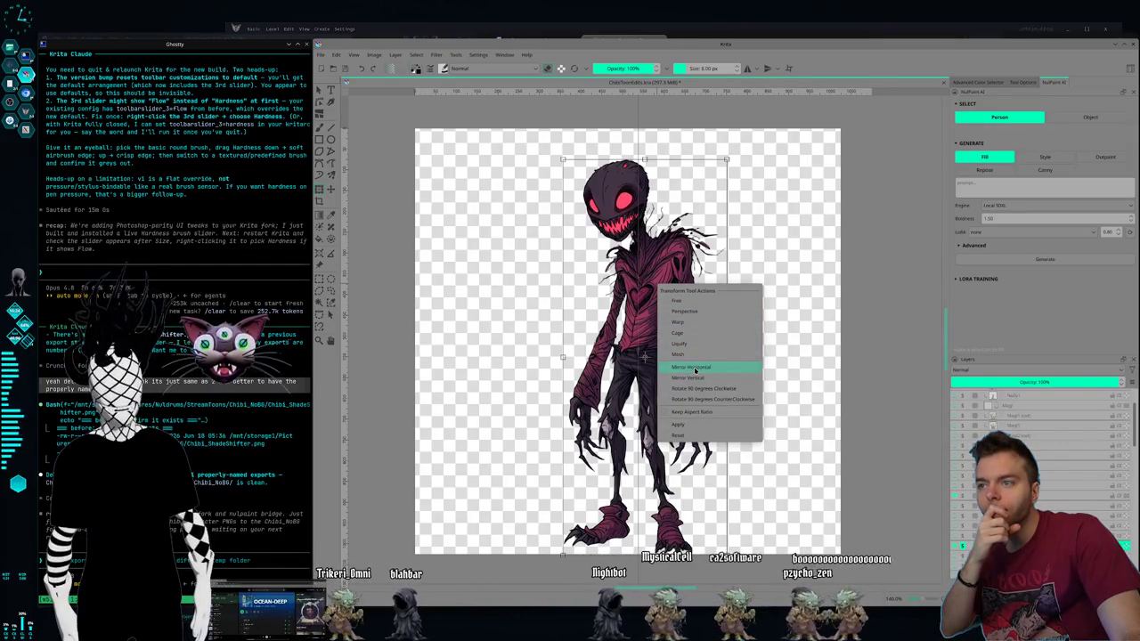
left_click(695, 368)
key("Return")
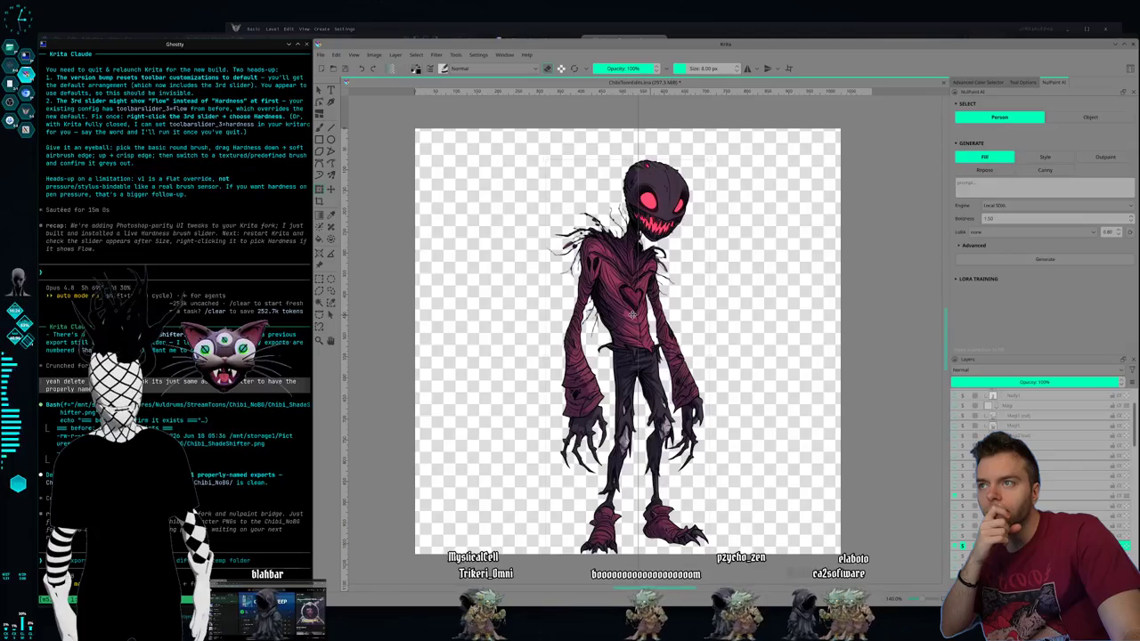
key("ctrl+t")
key("Return")
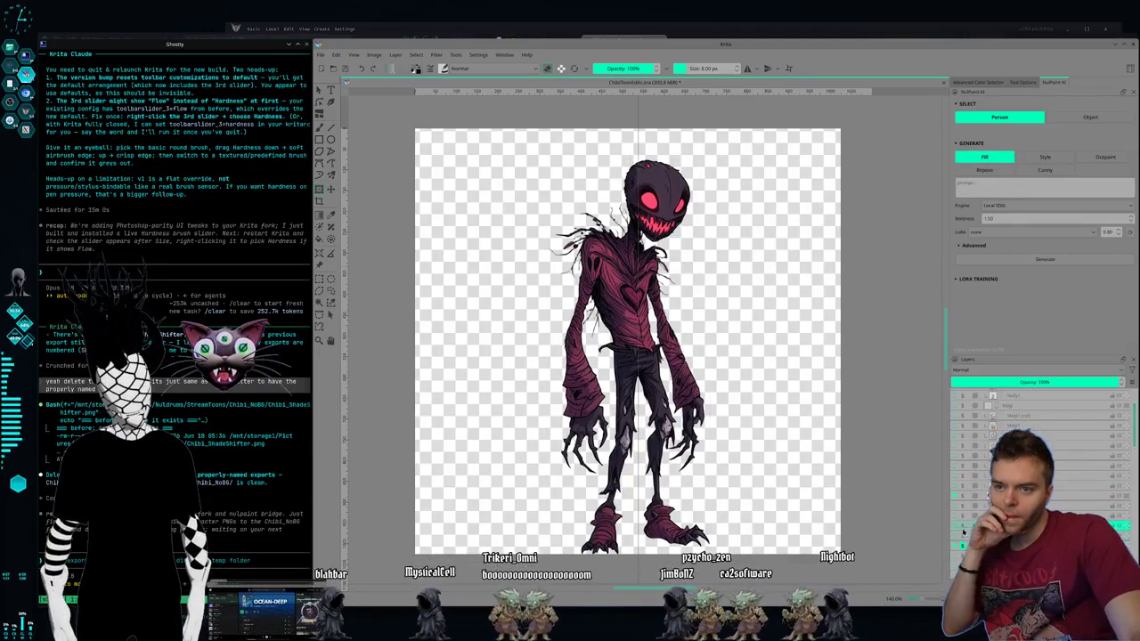
Step: Toggle layer visibility until the bearded king with orb and staff shows
left_click(962, 527)
left_click(961, 546)
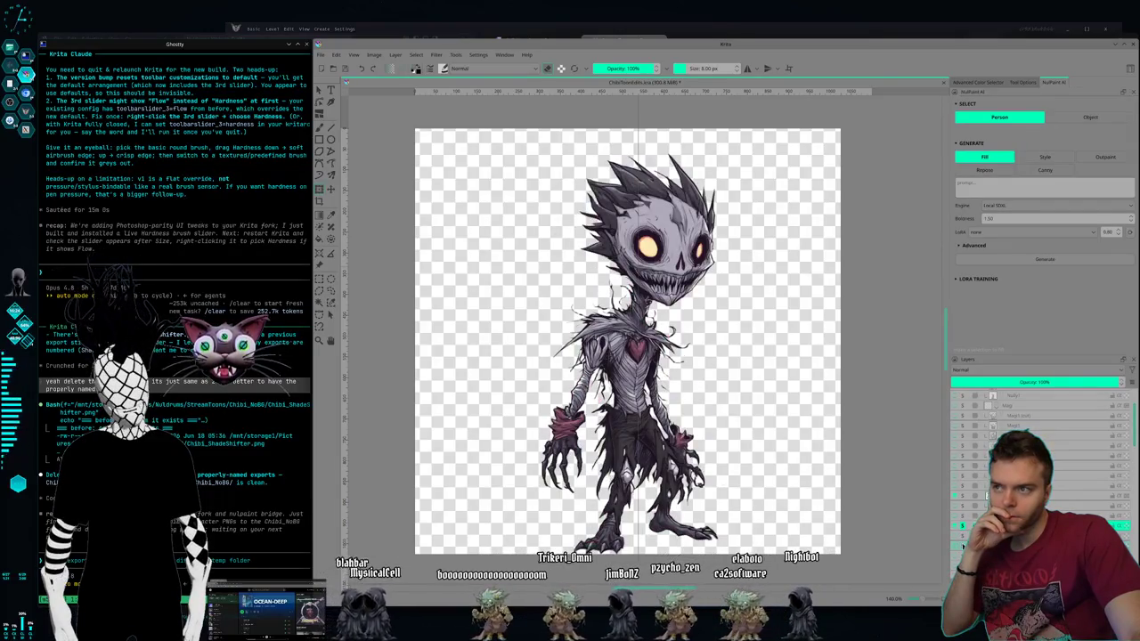
left_click(962, 507)
left_click(962, 525)
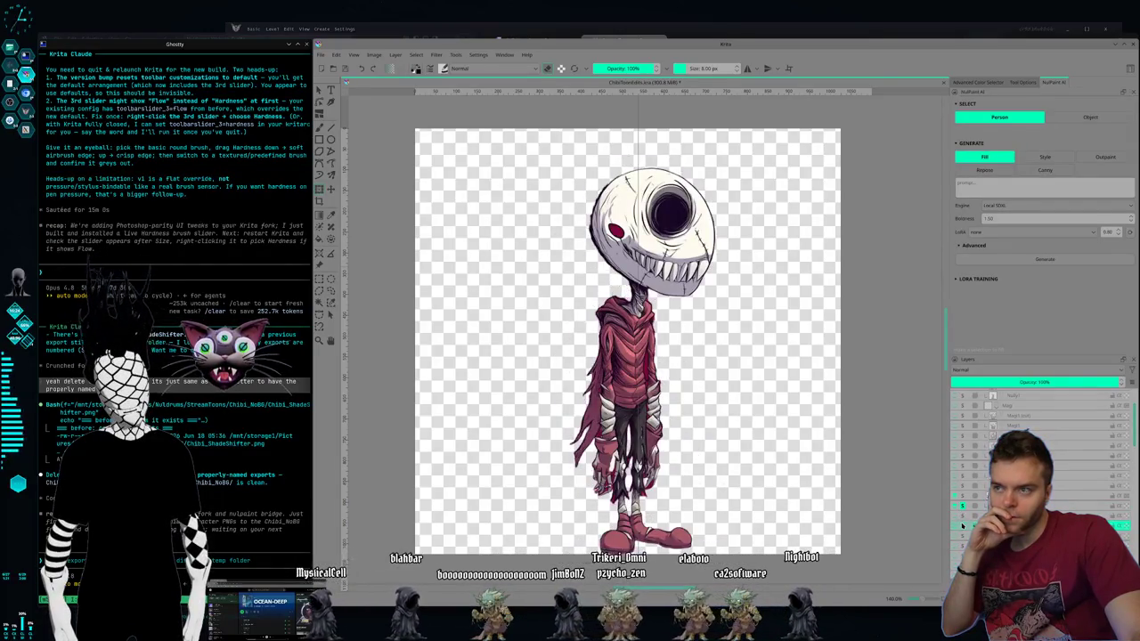
left_click(962, 507)
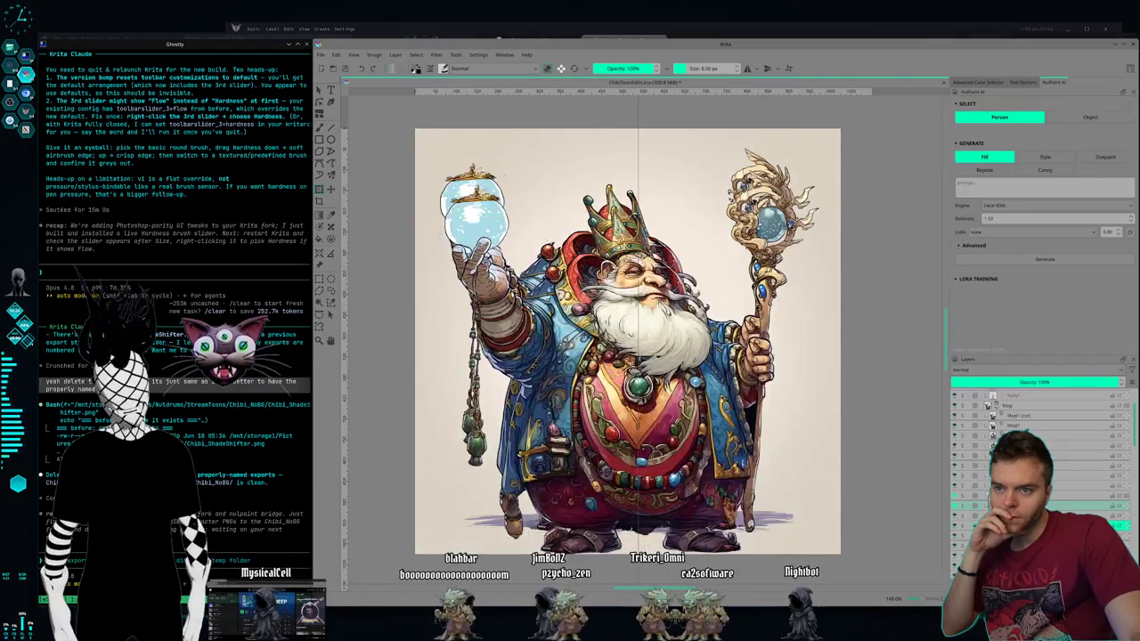
Step: Show the red-robed wizard gnome and mirror it horizontally
left_click(962, 478)
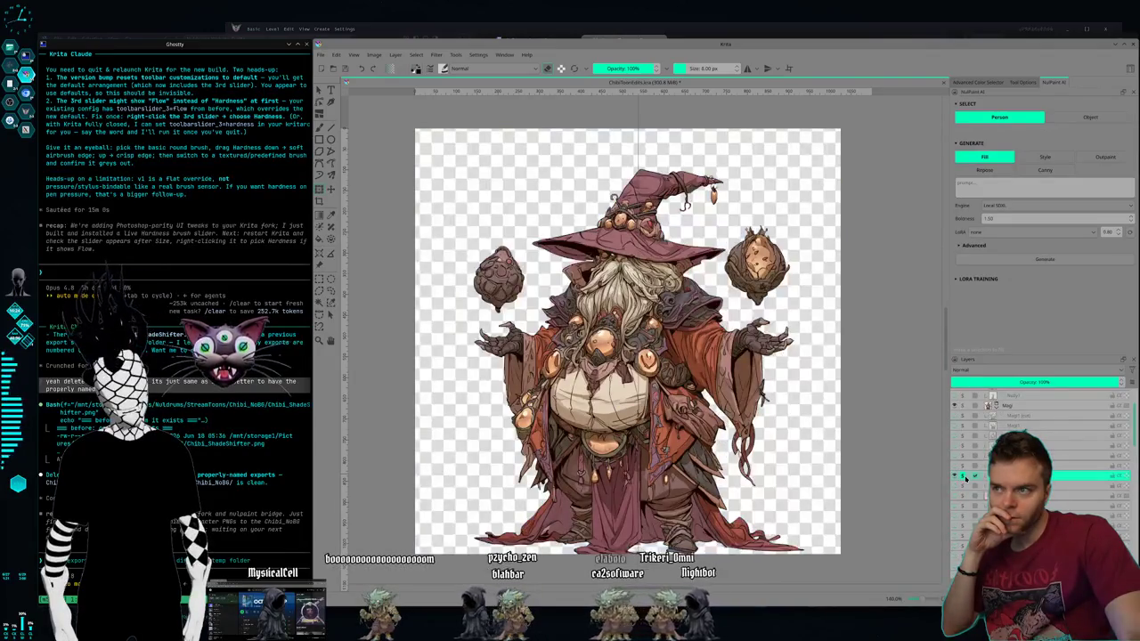
key("ctrl+t")
right_click(595, 391)
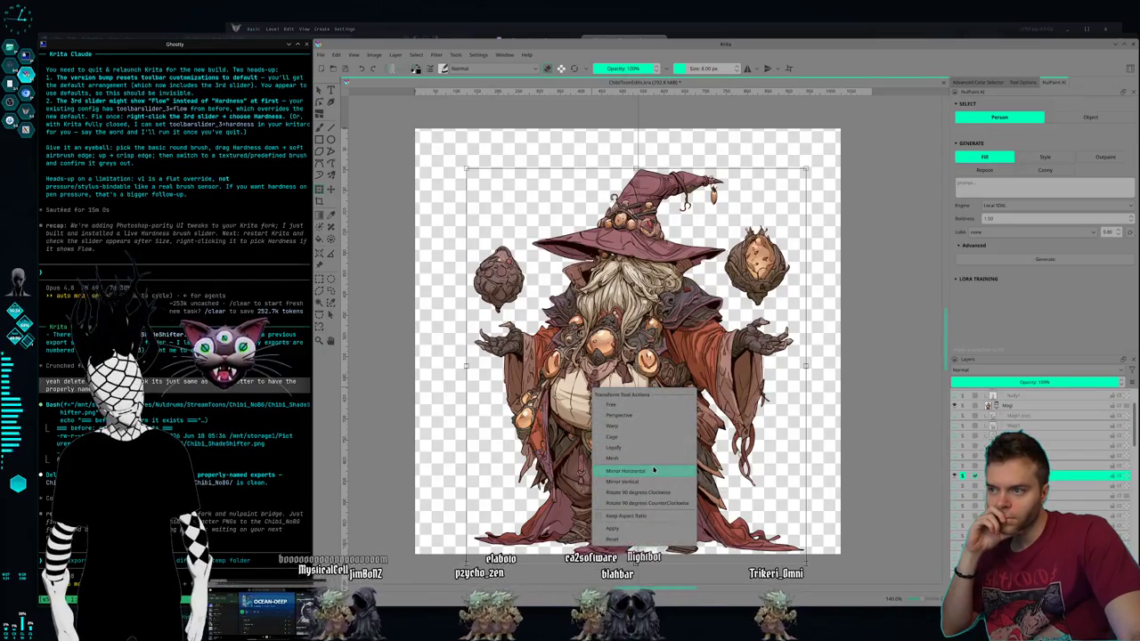
left_click(654, 469)
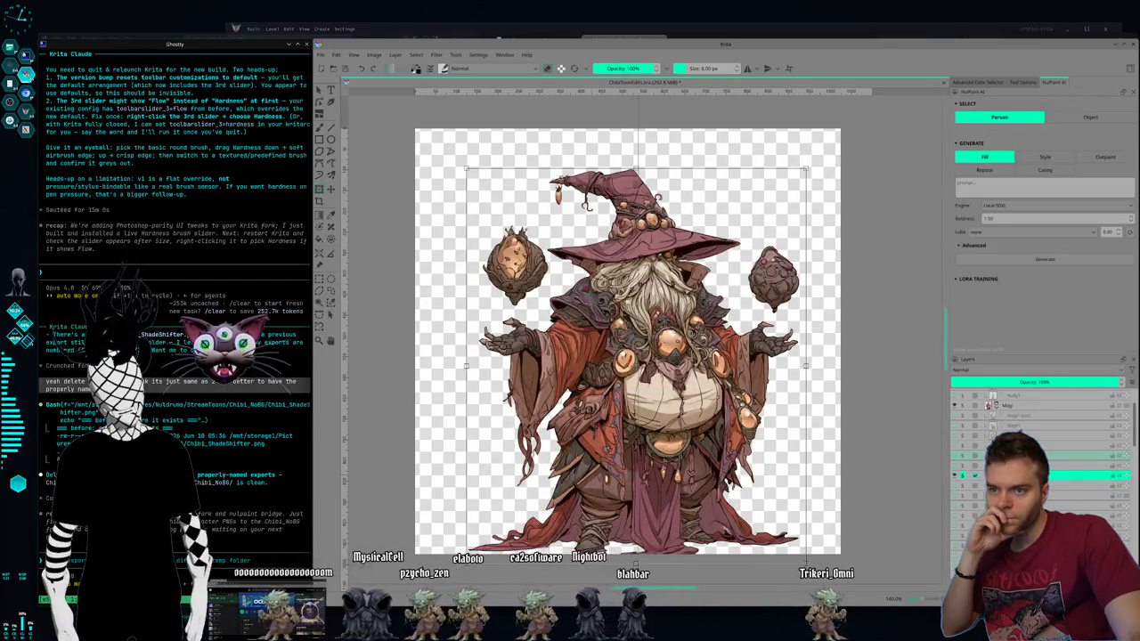
Step: Mirror the grey-blue wizard horizontally, nudge it left, and apply the transform
left_click(963, 475)
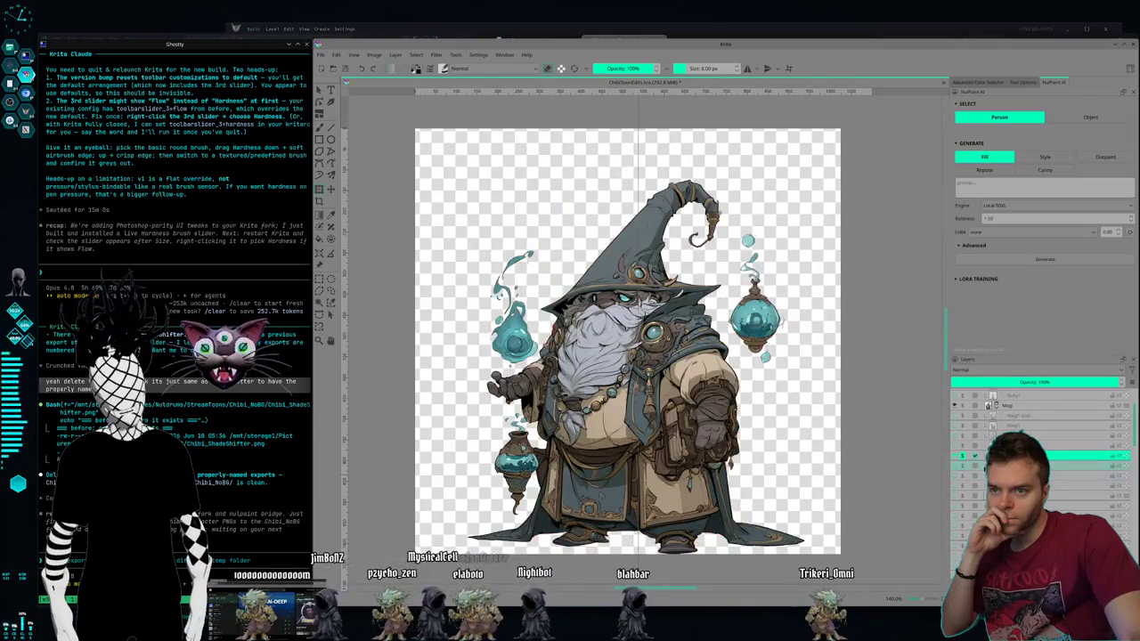
right_click(614, 406)
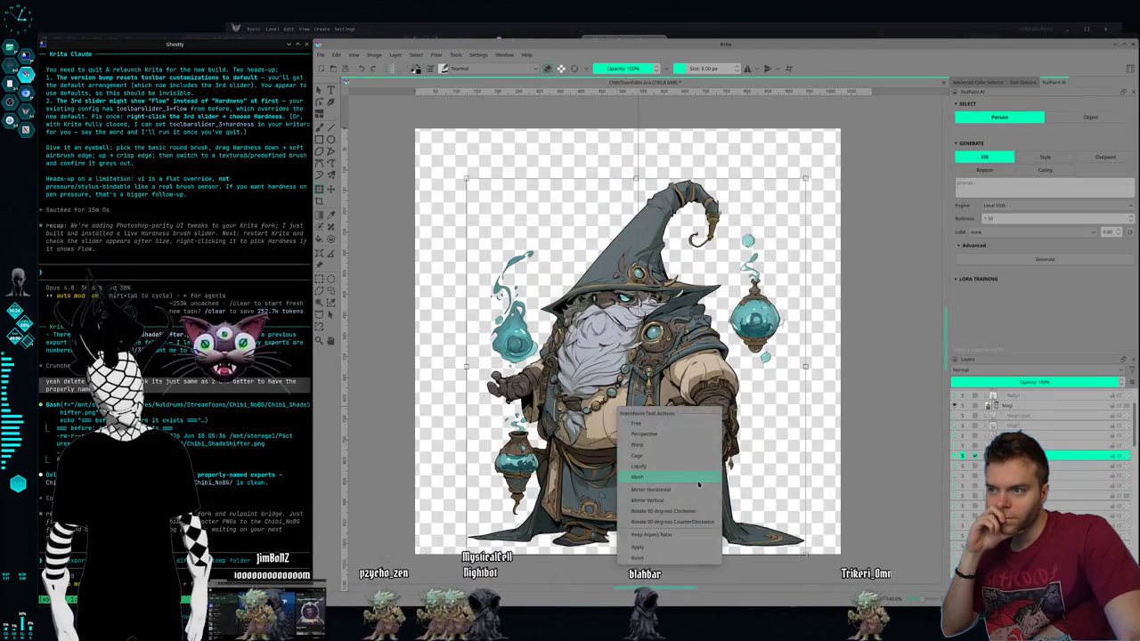
left_click(674, 491)
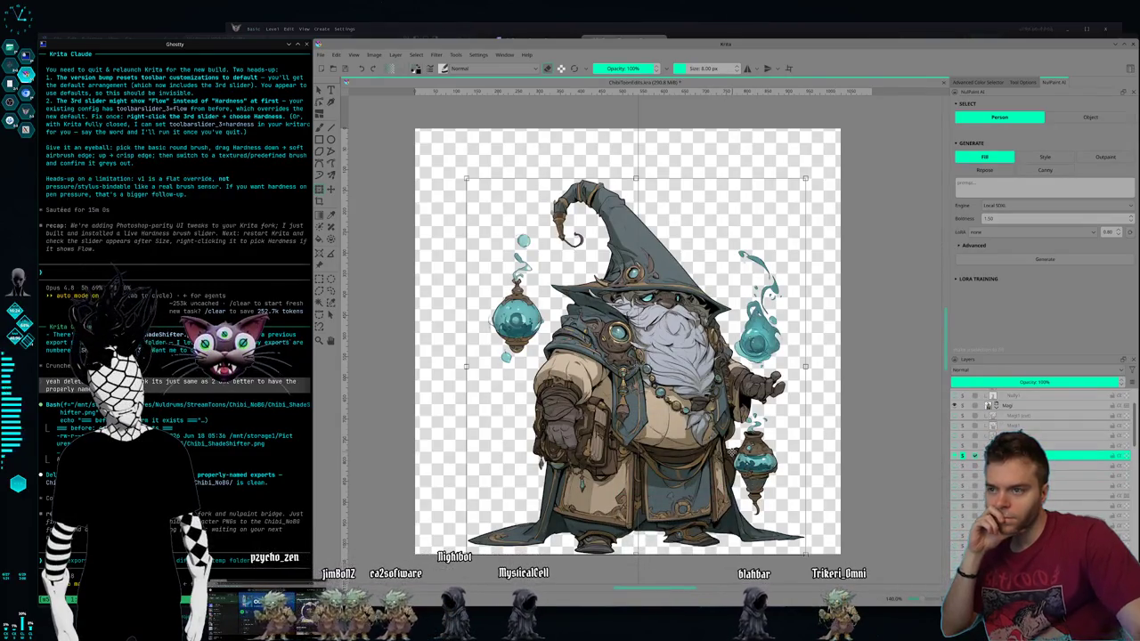
key("Left")
key("Left")
key("Left")
key("Left")
key("Left")
key("Left")
key("Left")
key("Left")
key("Left")
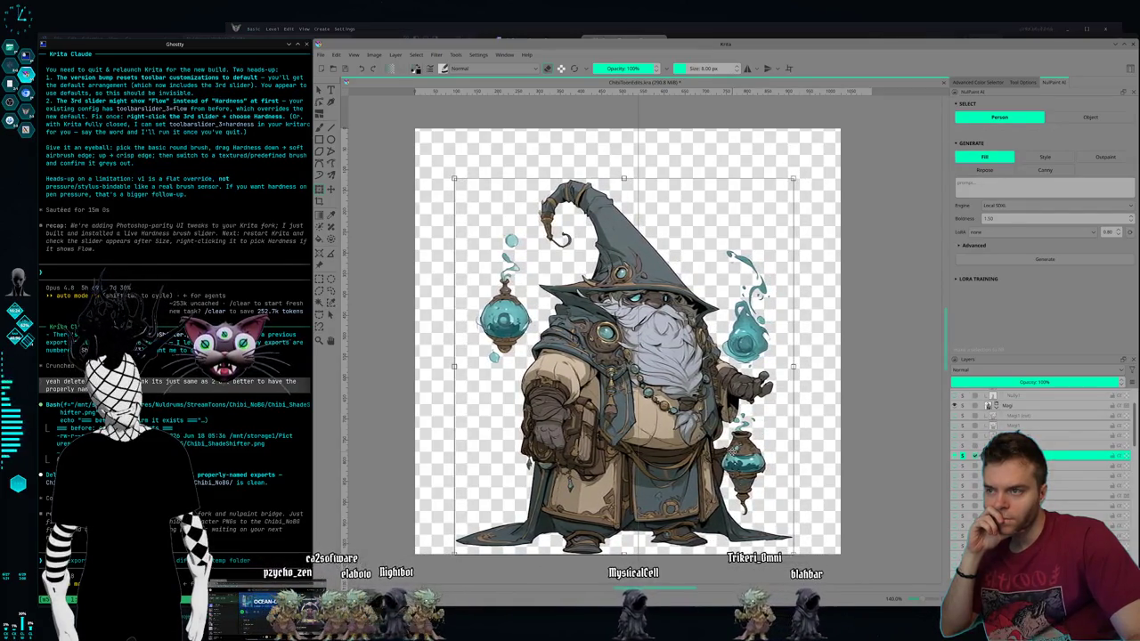
left_click(1050, 436)
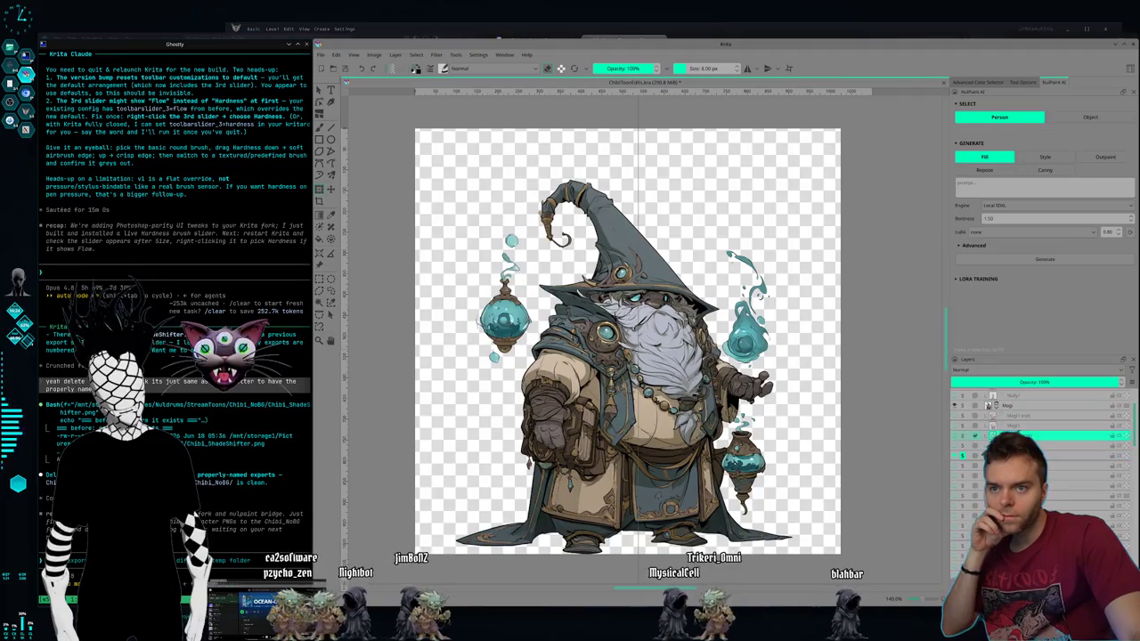
Step: Show the purple wizard and mirror it horizontally
left_click(963, 457)
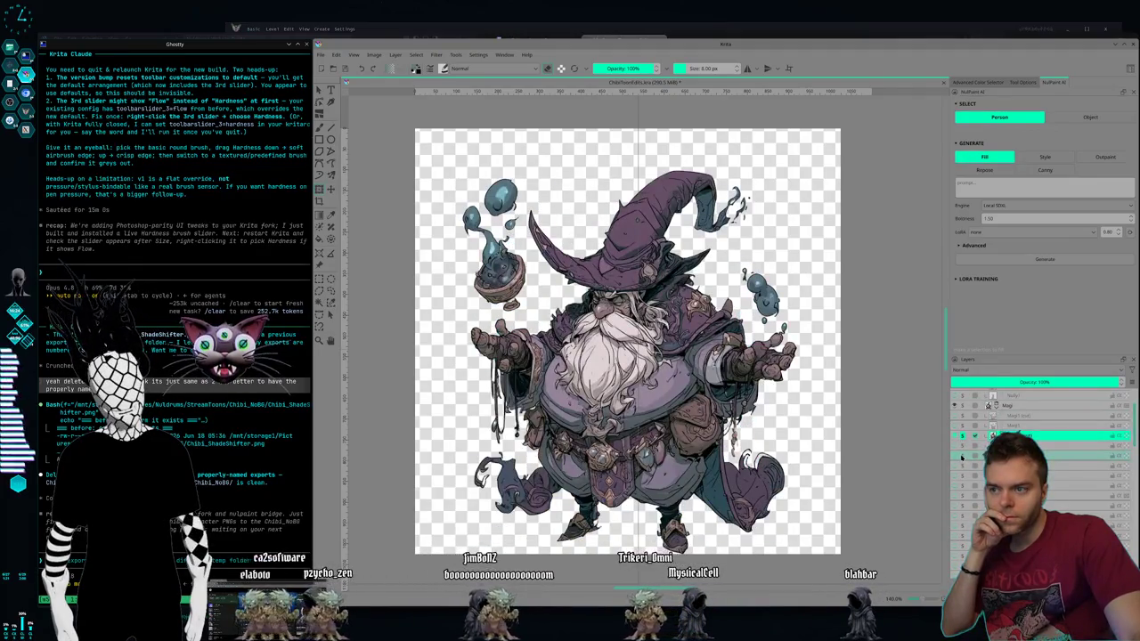
key("ctrl+t")
right_click(606, 355)
left_click(654, 435)
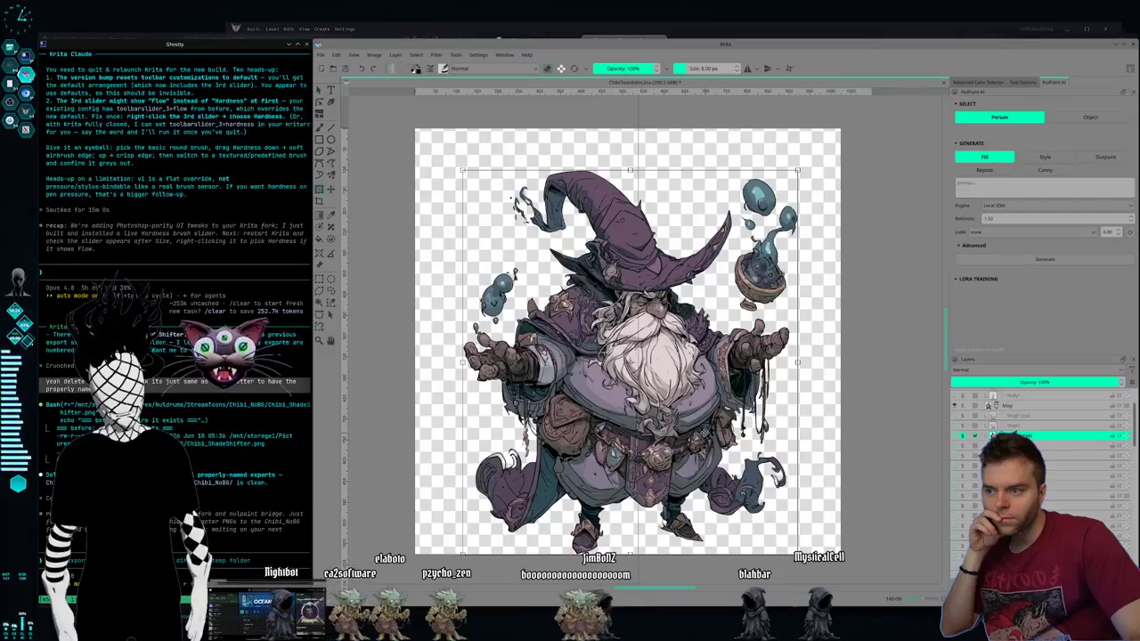
Step: Toggle the king, purple and crowned wizard layers to browse further sprites
scroll(988, 410, "up", 1)
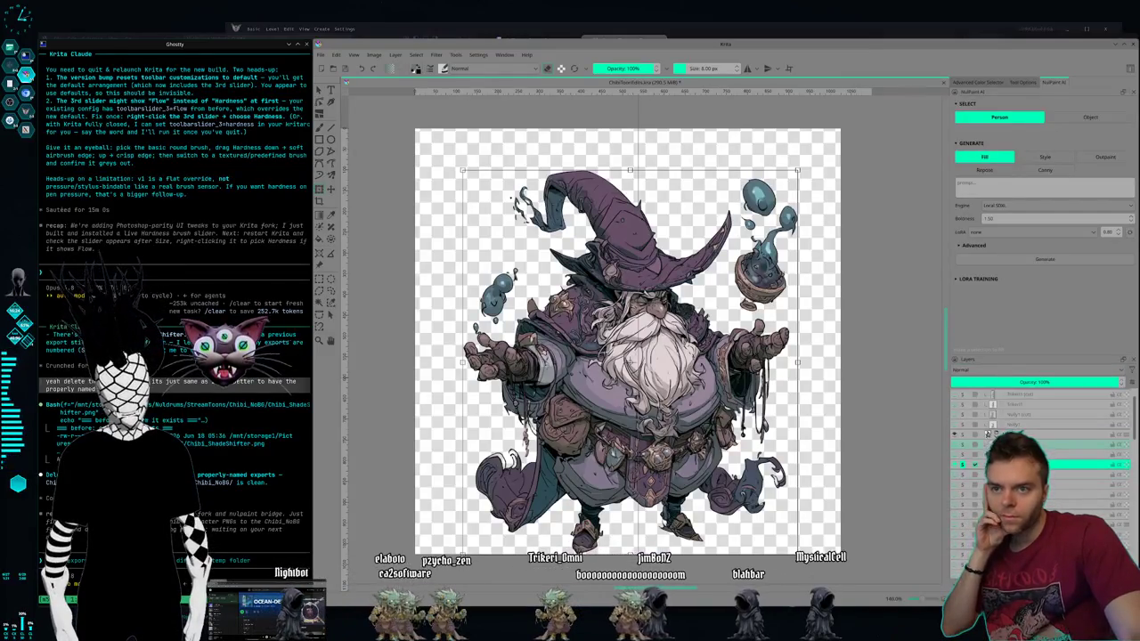
left_click(963, 445)
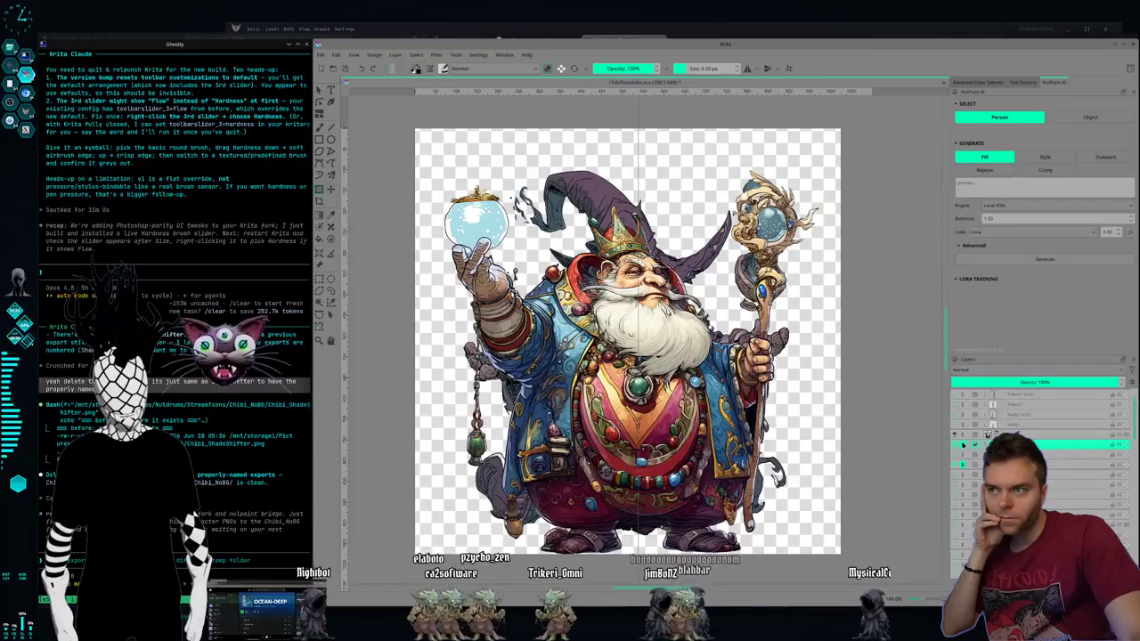
left_click(962, 445)
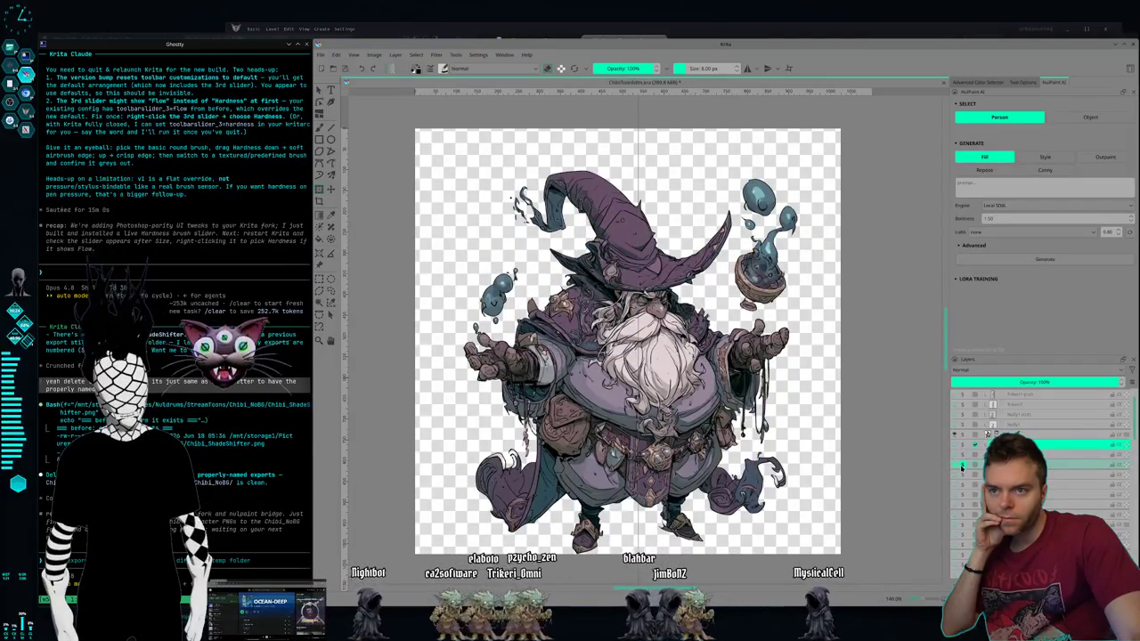
left_click(961, 466)
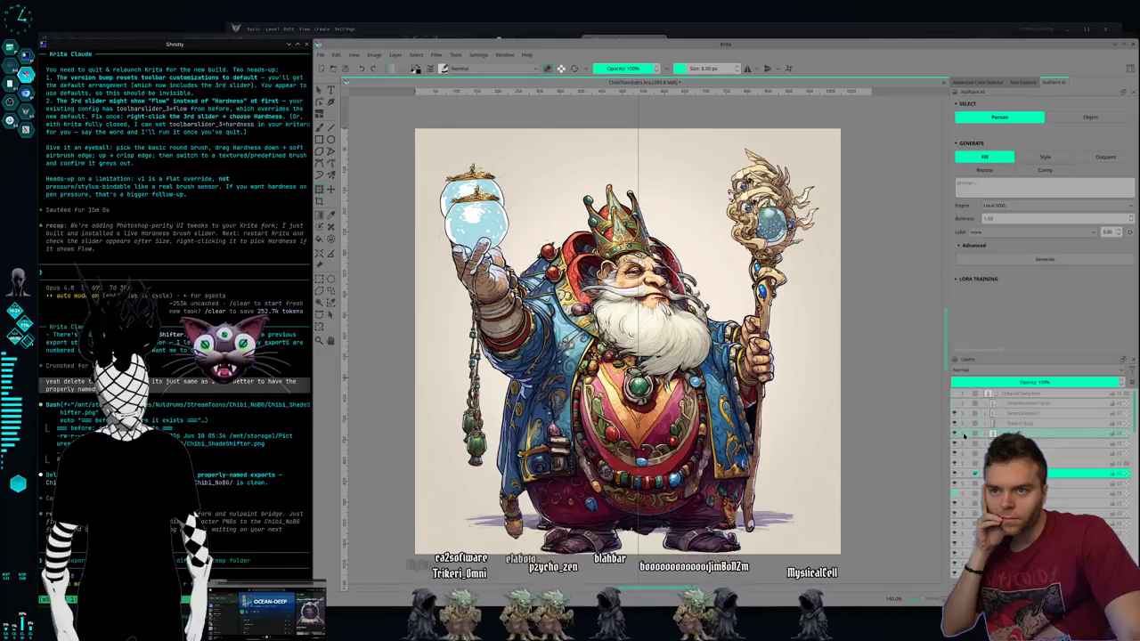
left_click(962, 443)
Step: Cycle through the character layers until the purple-flamed goggle creature shows
left_click(962, 443)
left_click(962, 443)
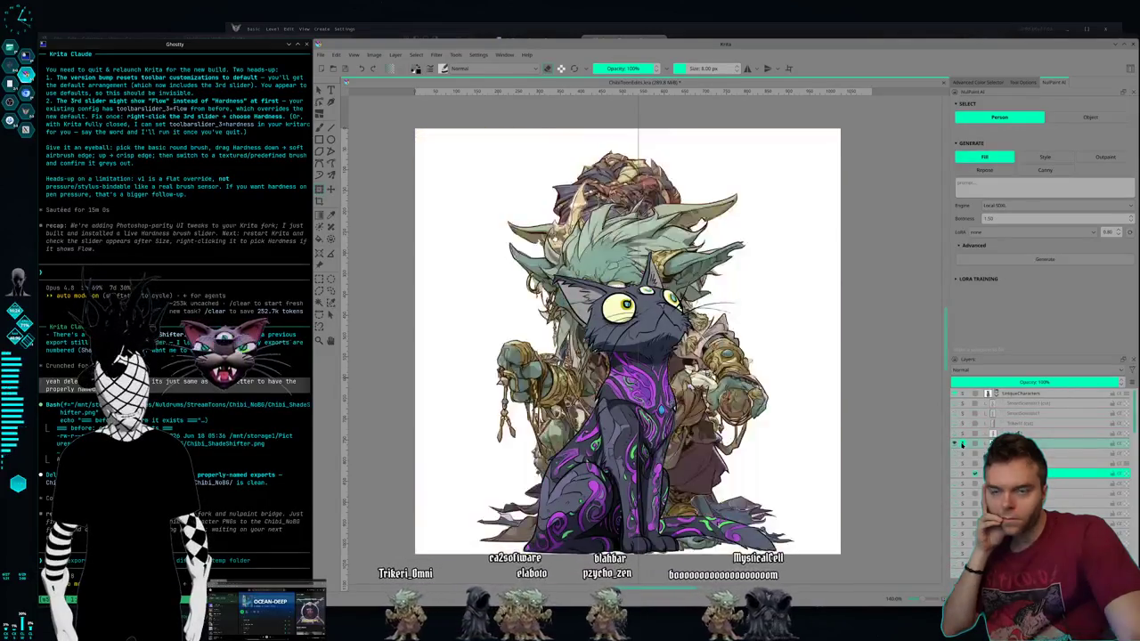
left_click(962, 442)
left_click(962, 443)
left_click(962, 443)
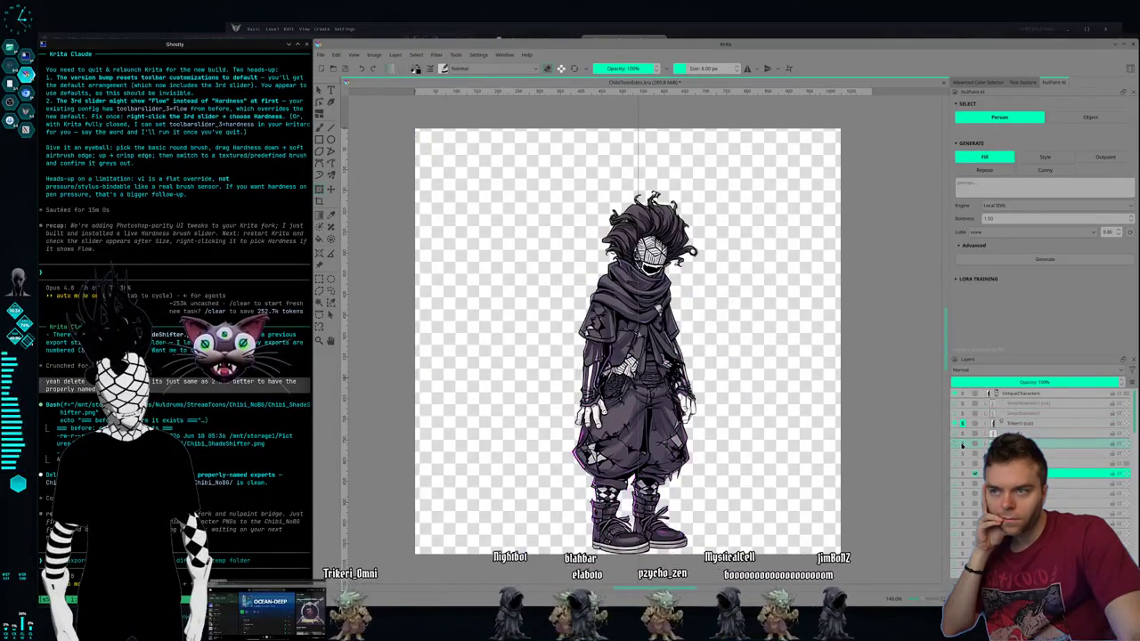
left_click(964, 407)
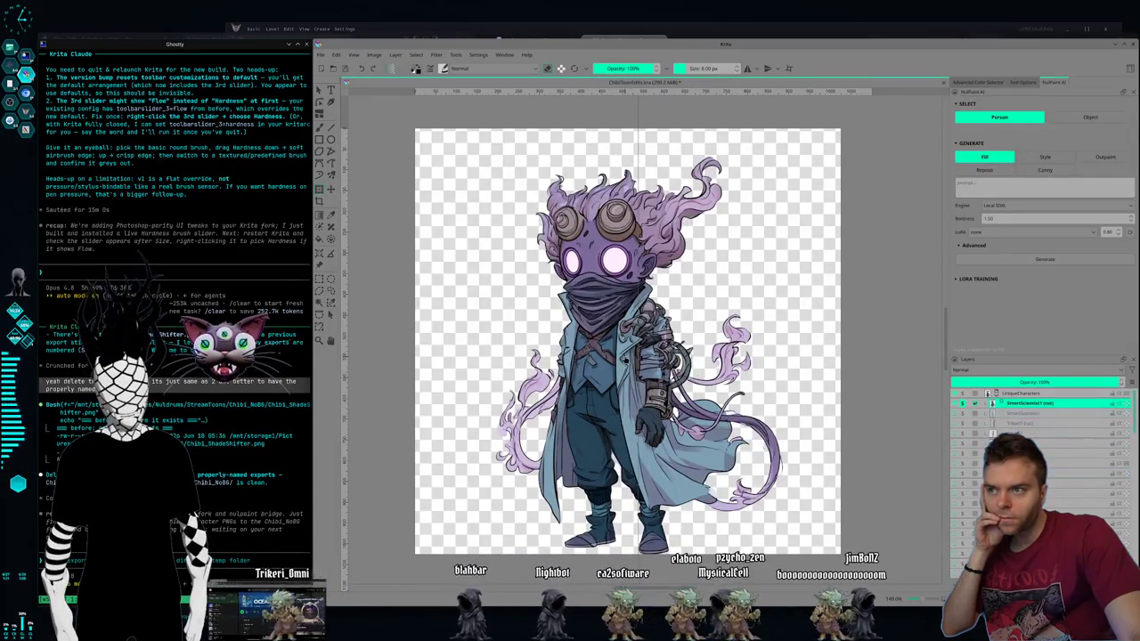
Step: Mirror the goggle creature horizontally and shift it slightly left
key("ctrl+t")
right_click(627, 362)
left_click(683, 442)
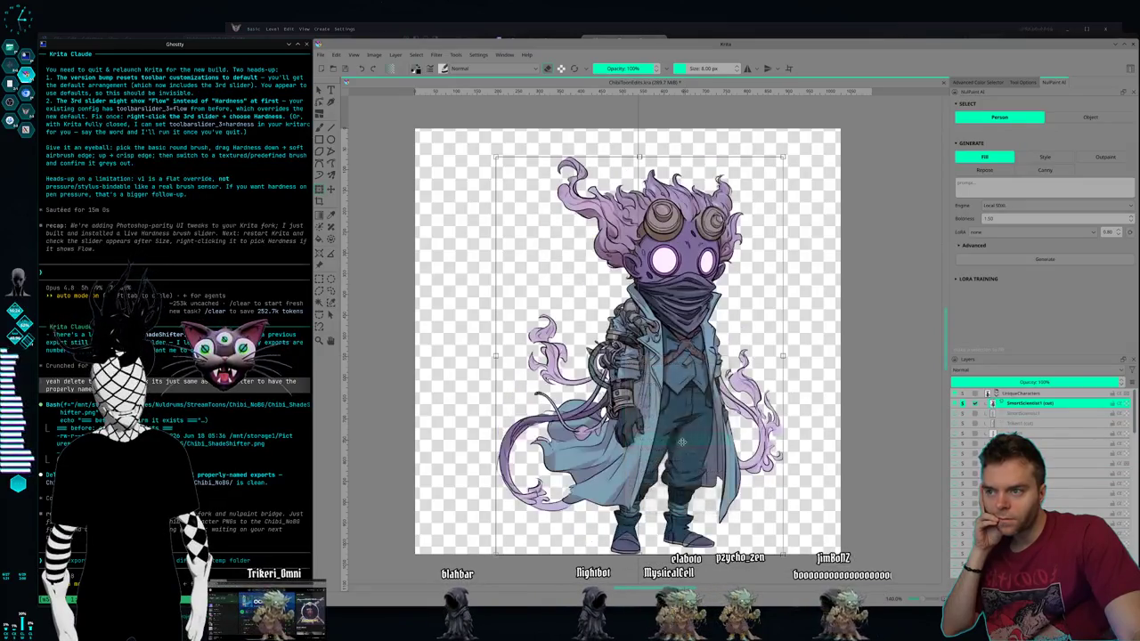
left_click_drag(660, 435, 643, 435)
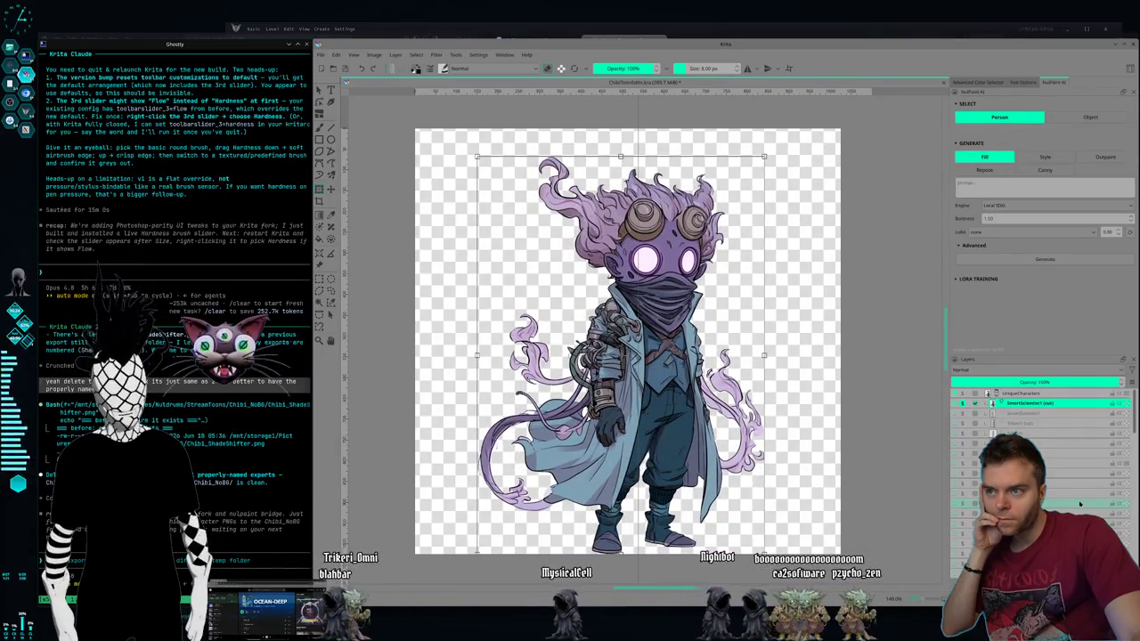
Step: Reveal the first witch sprite and move it about 40 px lower
left_click(1069, 455)
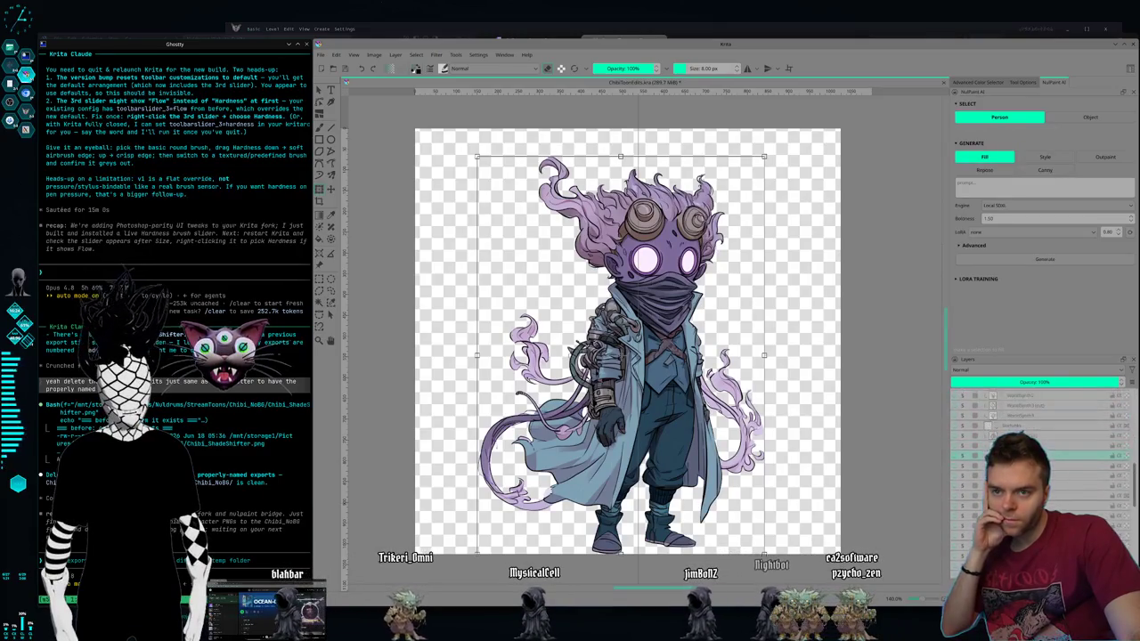
scroll(1069, 455, "up", 2)
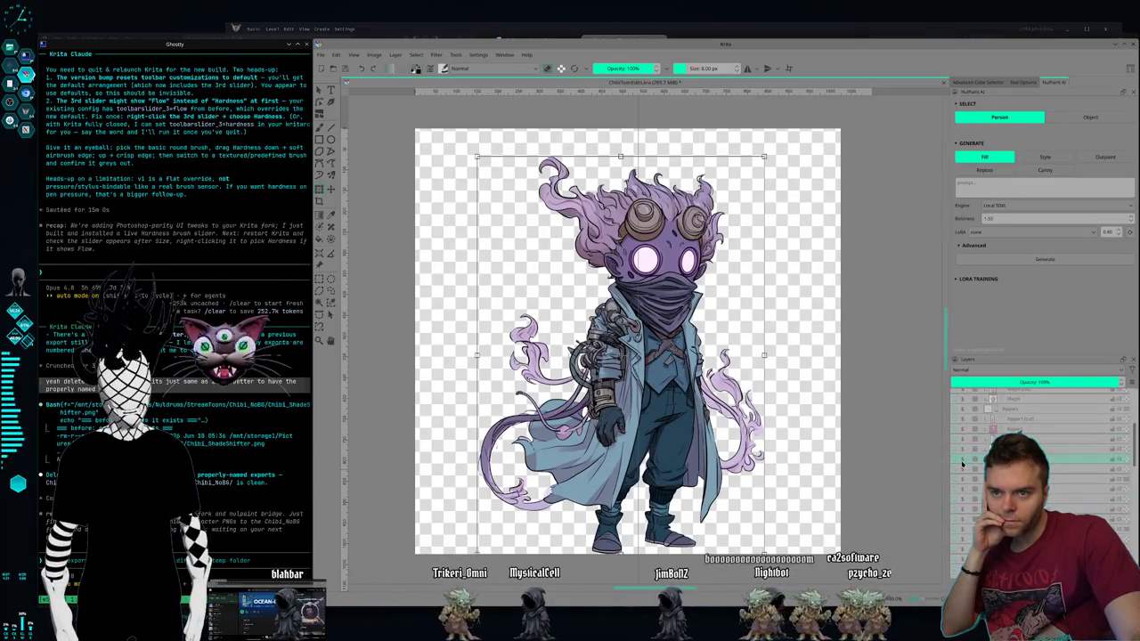
left_click(962, 460)
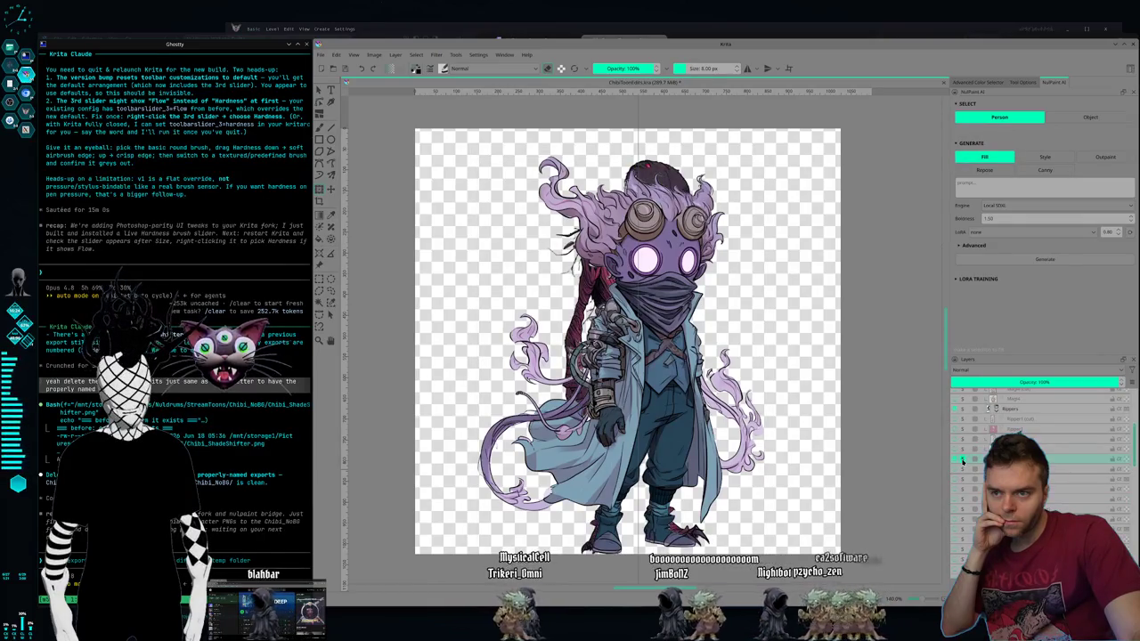
scroll(975, 466, "down", 2)
left_click(962, 403)
scroll(962, 419, "up", 2)
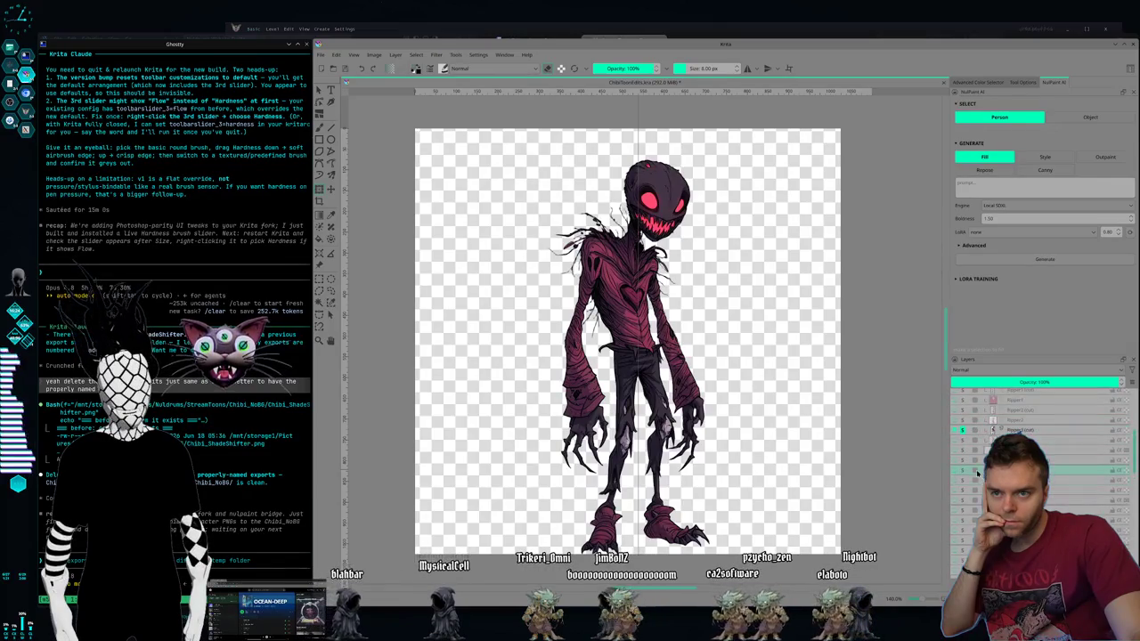
left_click(962, 431)
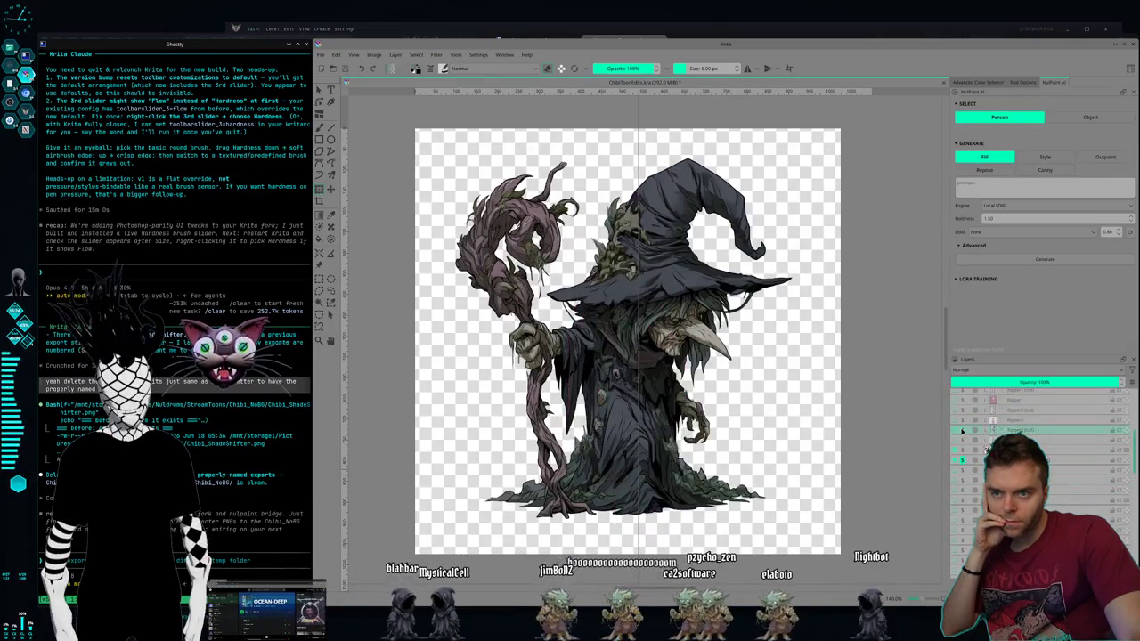
key("ctrl+t")
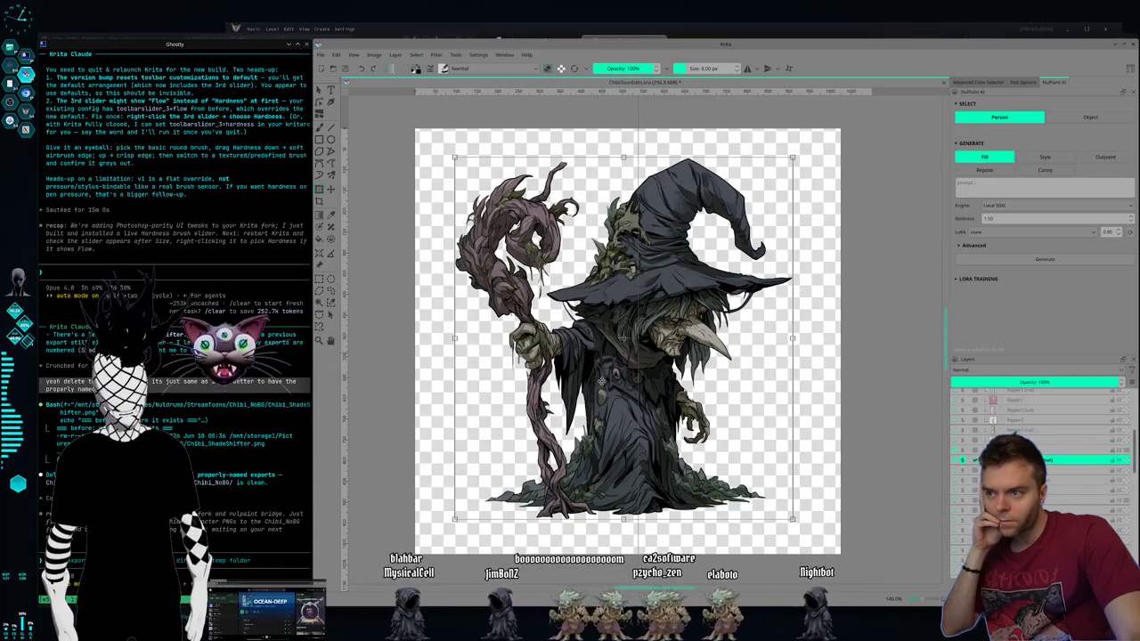
left_click_drag(608, 357, 611, 395)
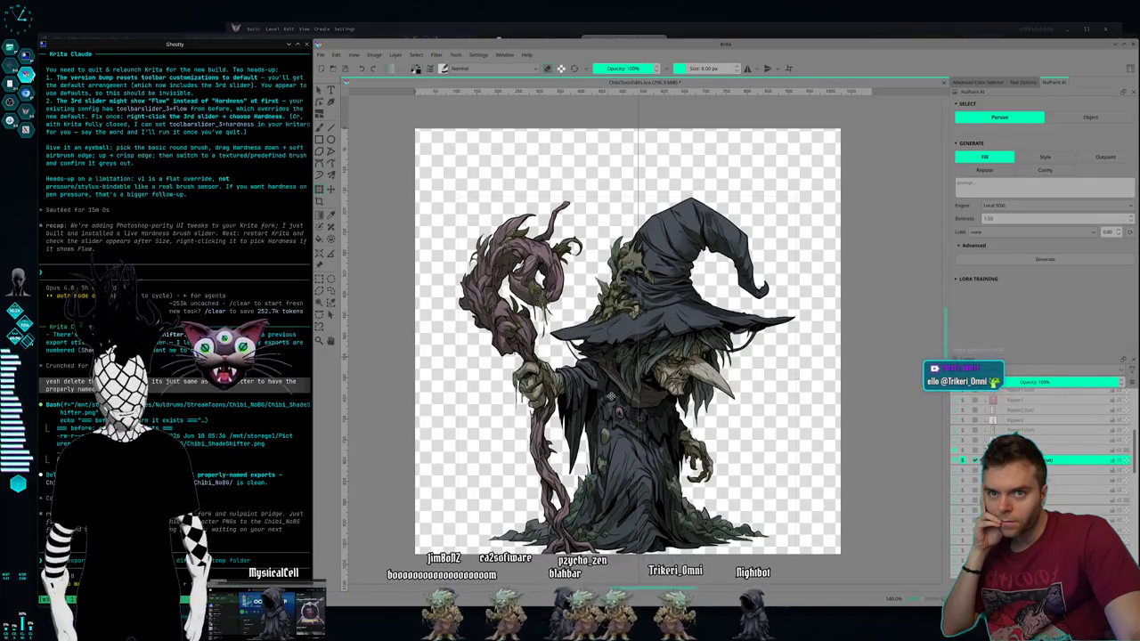
left_click(610, 395)
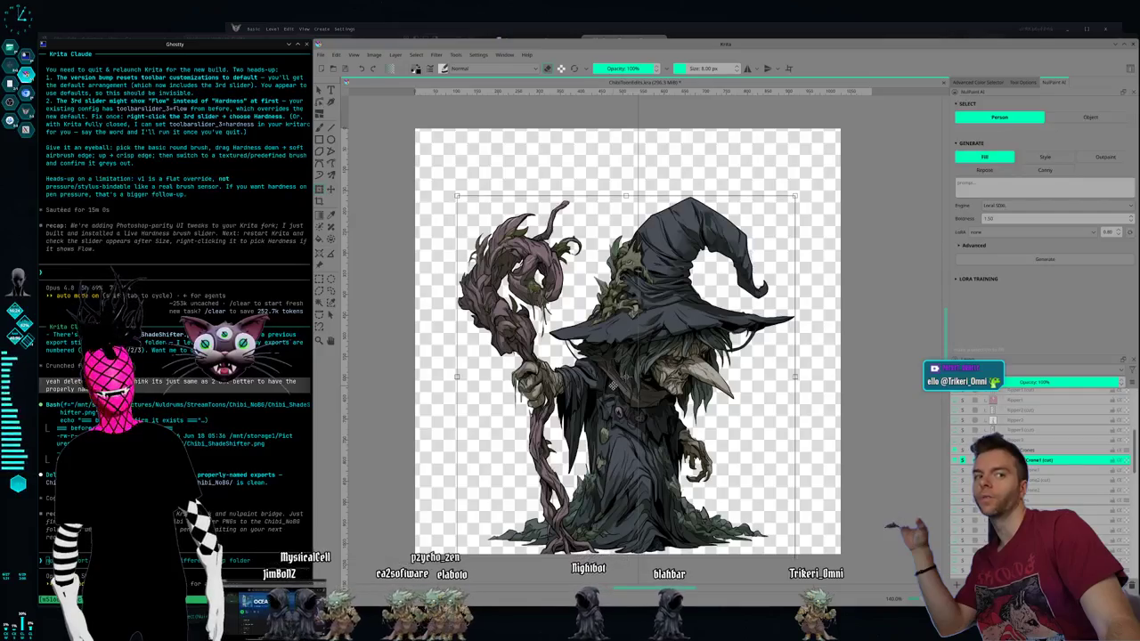
Step: Move the second witch about 43 px lower, mirror it to face right, then show the ghostly tree
left_click(1028, 480)
left_click(962, 480)
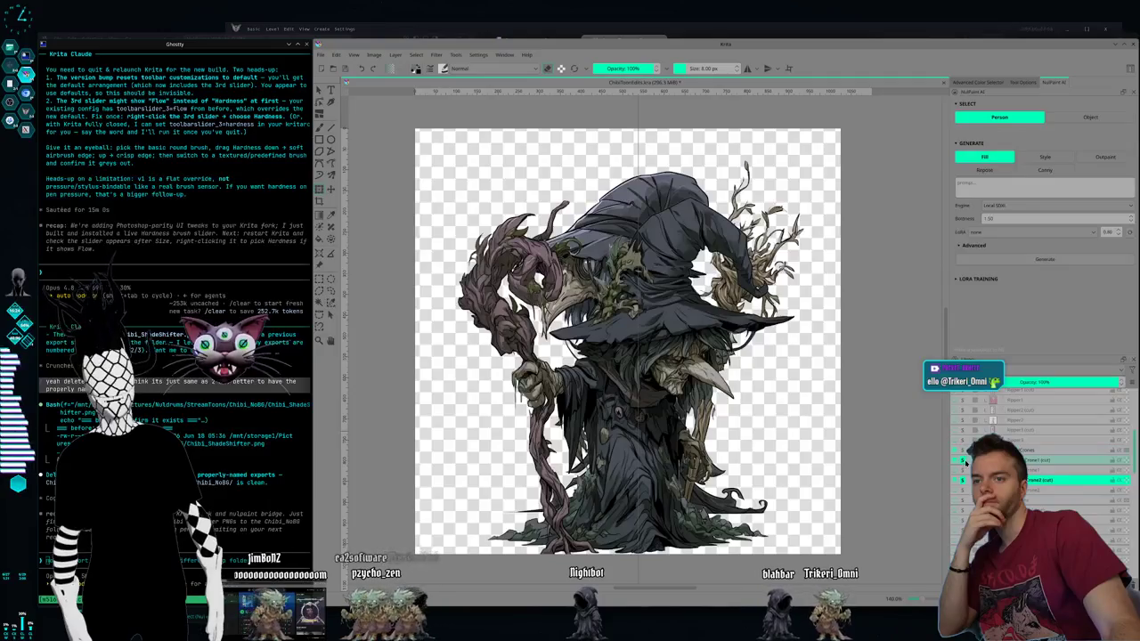
left_click(962, 459)
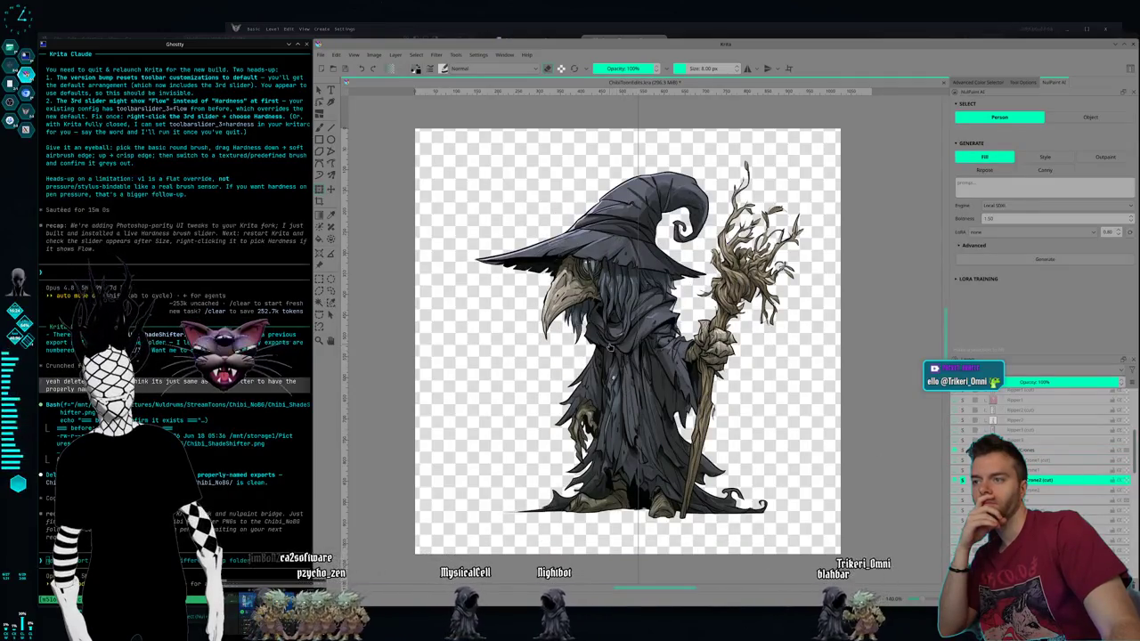
key("ctrl+t")
left_click_drag(603, 354, 603, 391)
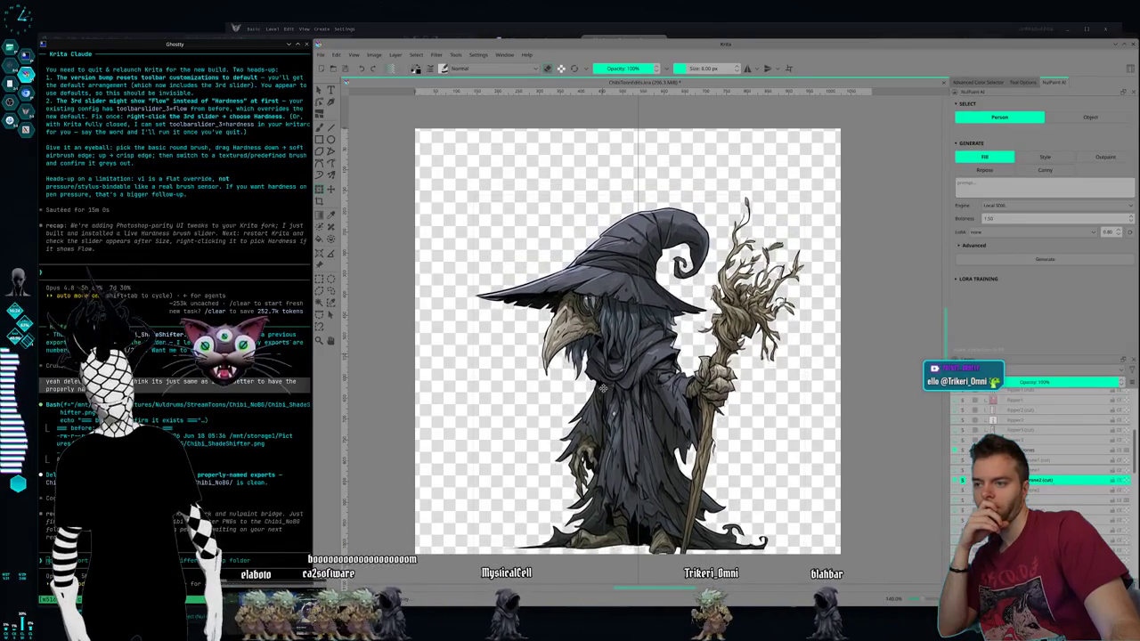
key("m")
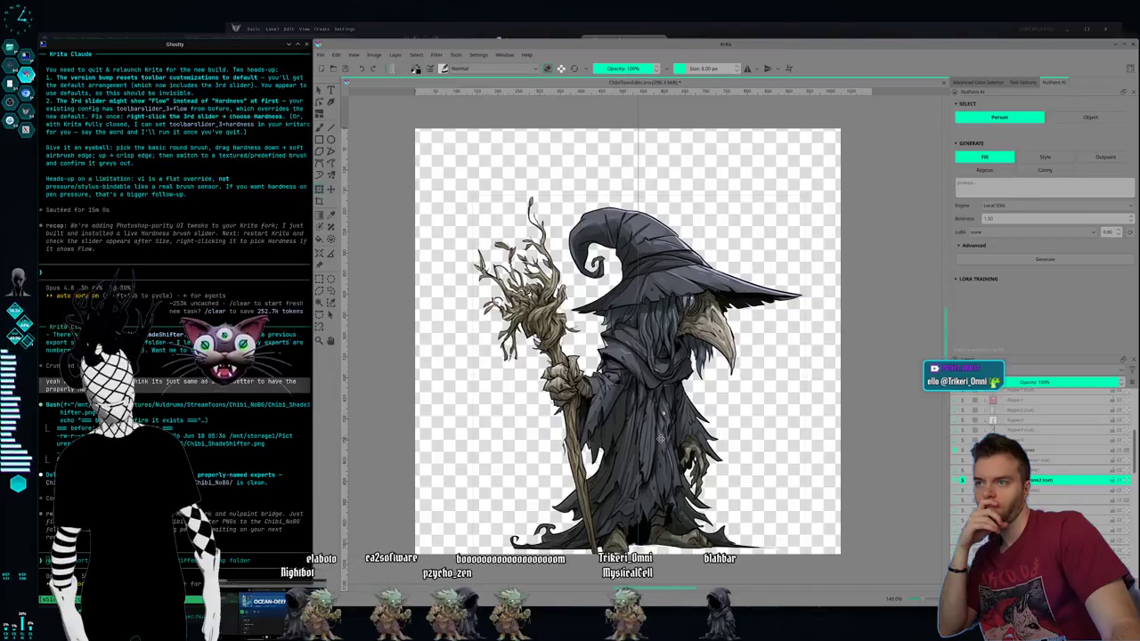
key("ctrl+t")
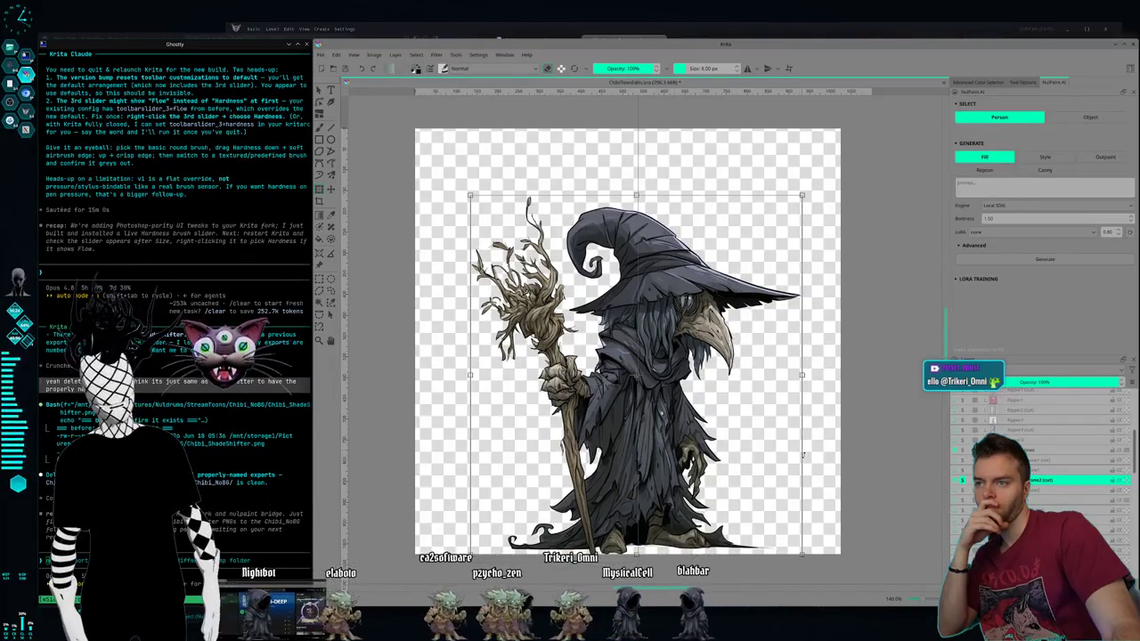
key("Return")
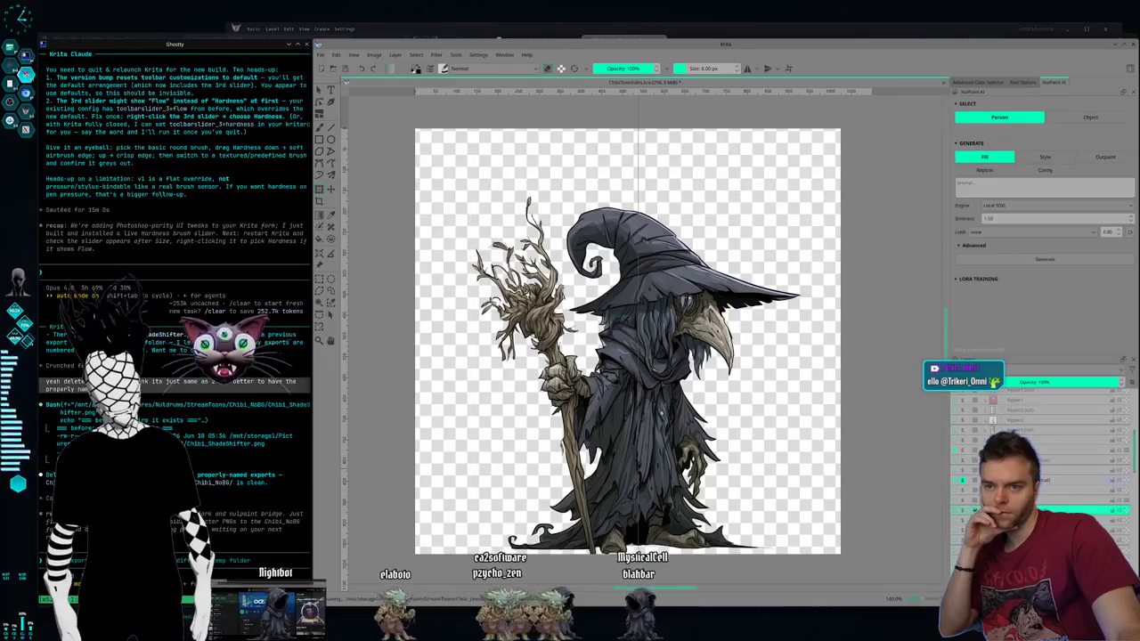
left_click(963, 518)
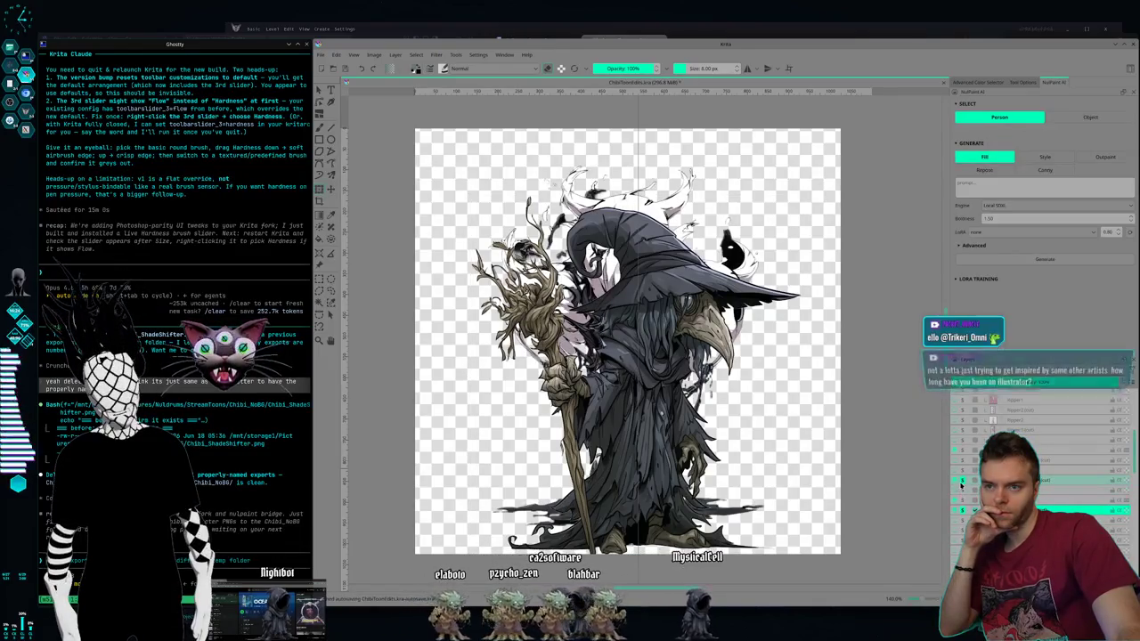
left_click(963, 510)
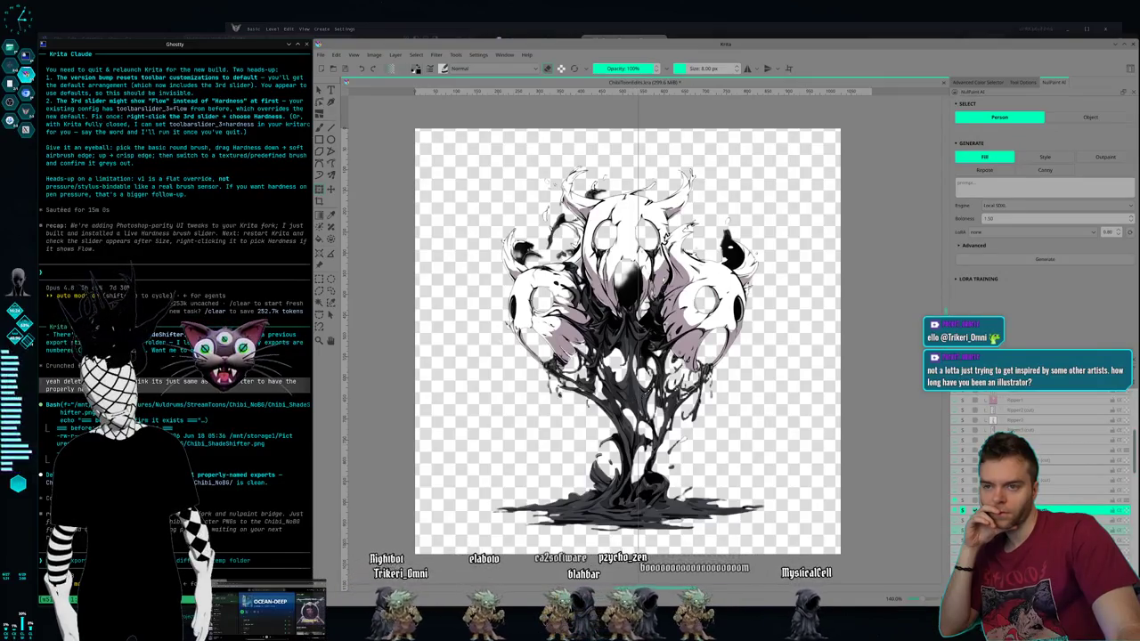
Step: Browse the sprite layers until the three-skull ghost shows on transparency
left_click(963, 519)
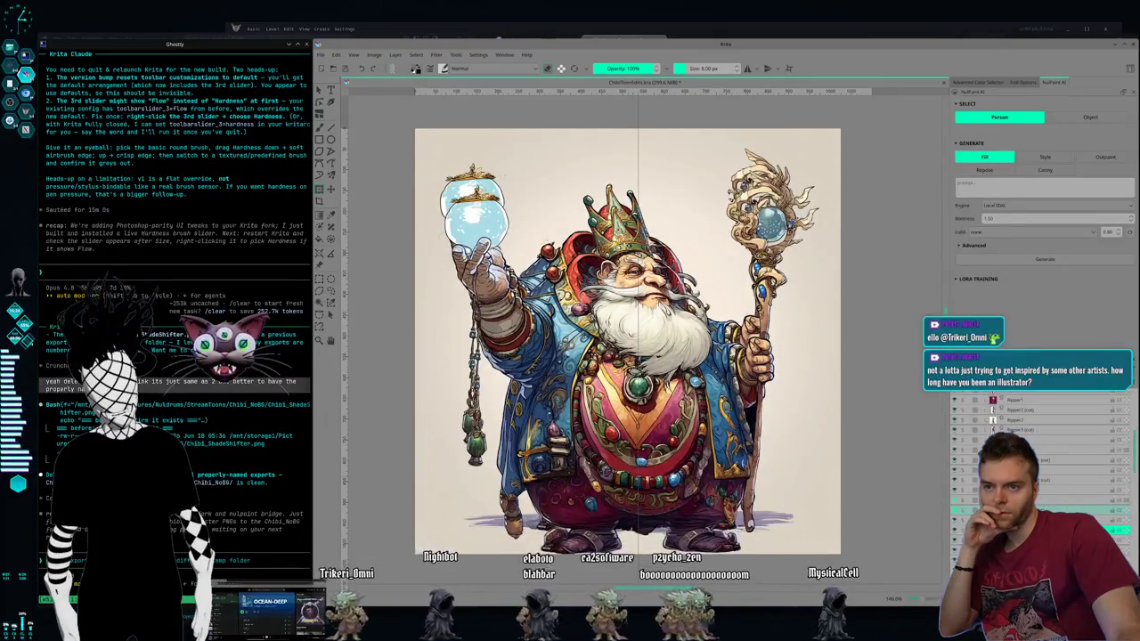
left_click(962, 528)
left_click(963, 532)
left_click(963, 538)
left_click(962, 528)
left_click(963, 518)
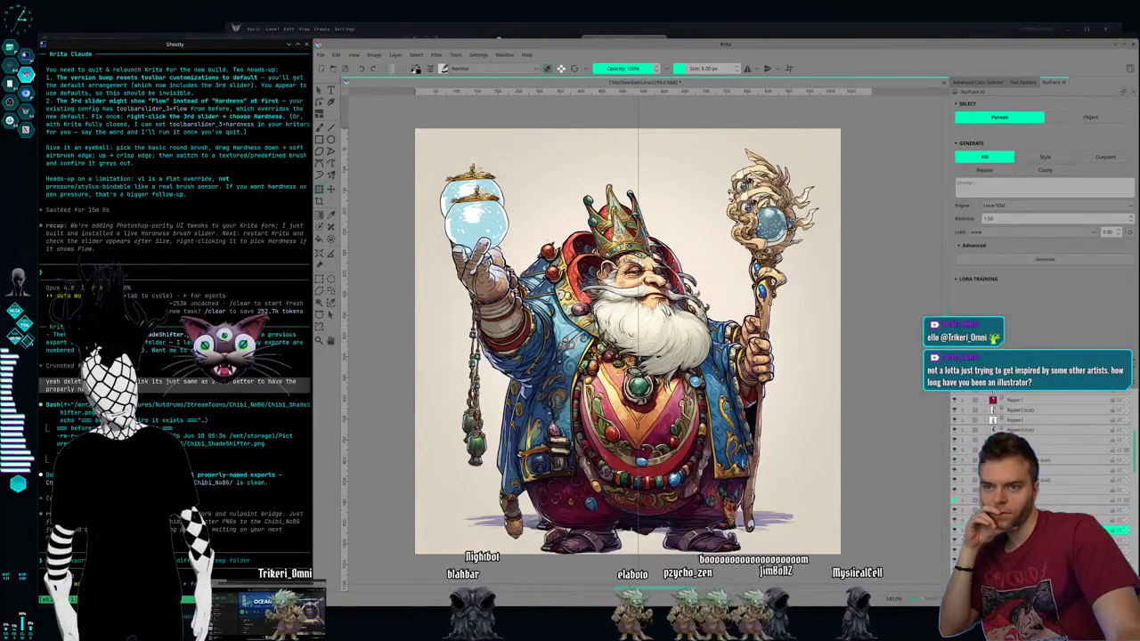
left_click(963, 509)
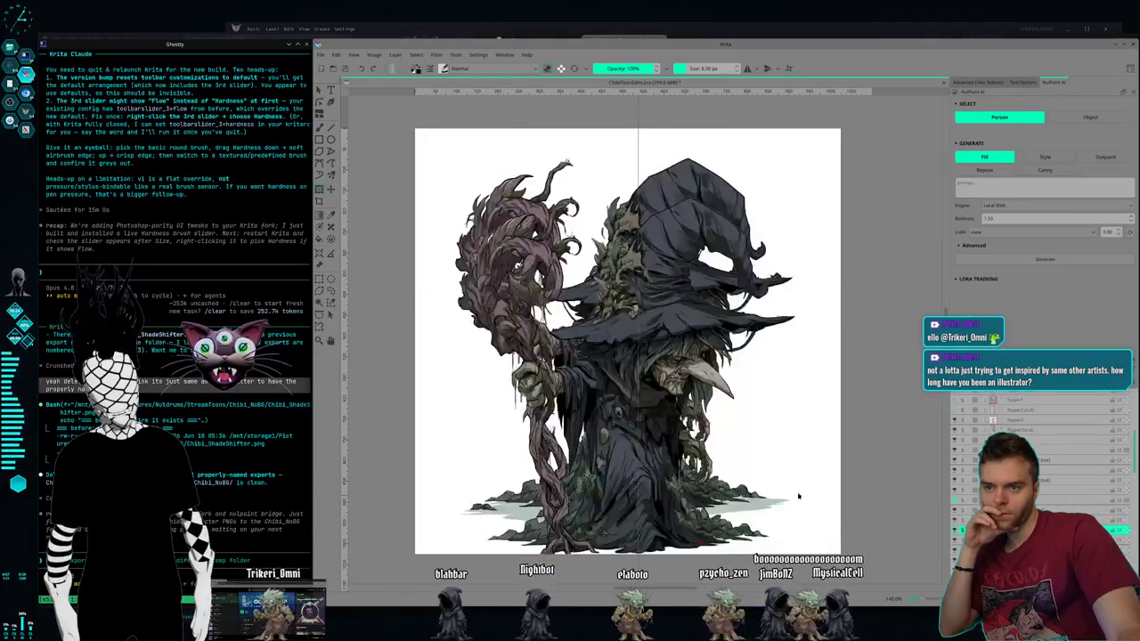
left_click(963, 528)
left_click(962, 531)
left_click(963, 538)
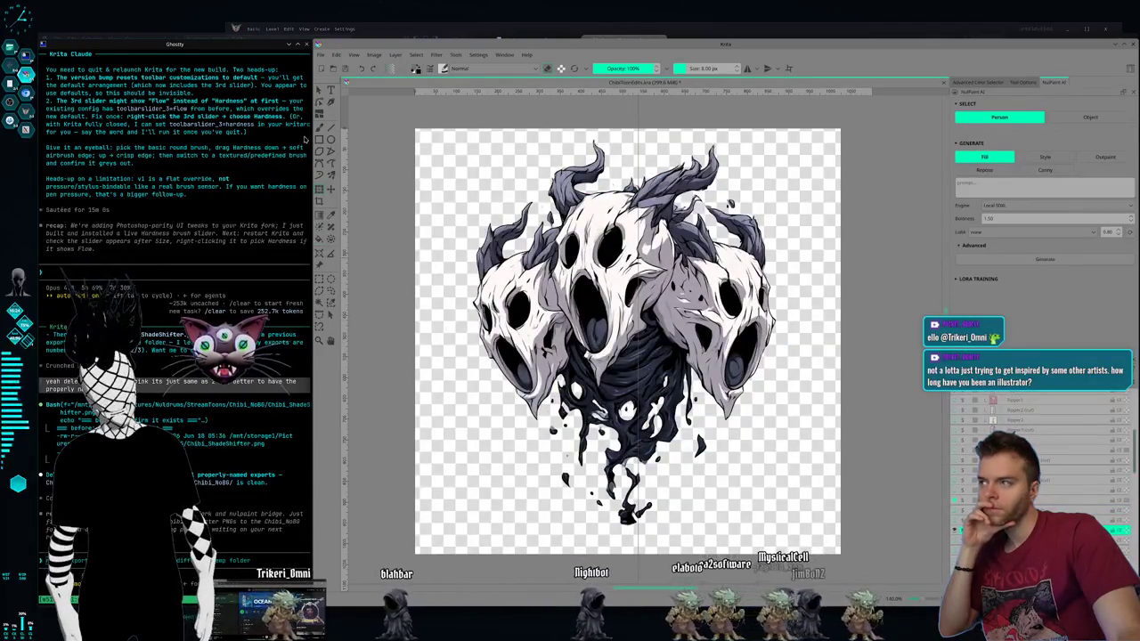
Step: Move the three-skull ghost slightly right and down, then mirror it horizontally
key("ctrl+t")
left_click_drag(627, 332, 636, 358)
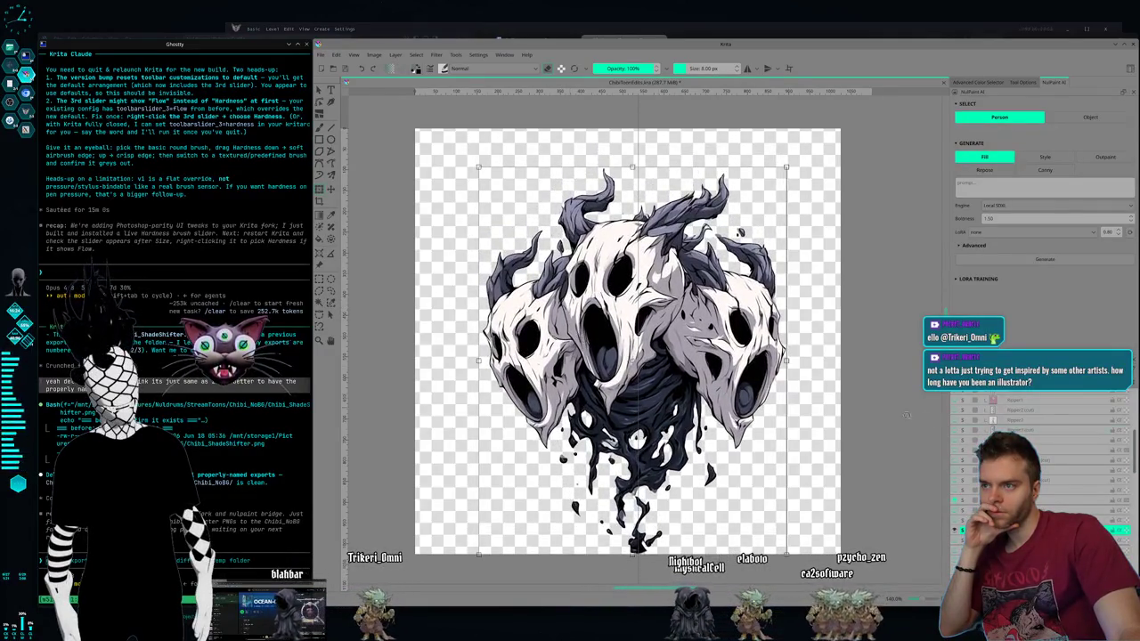
right_click(564, 329)
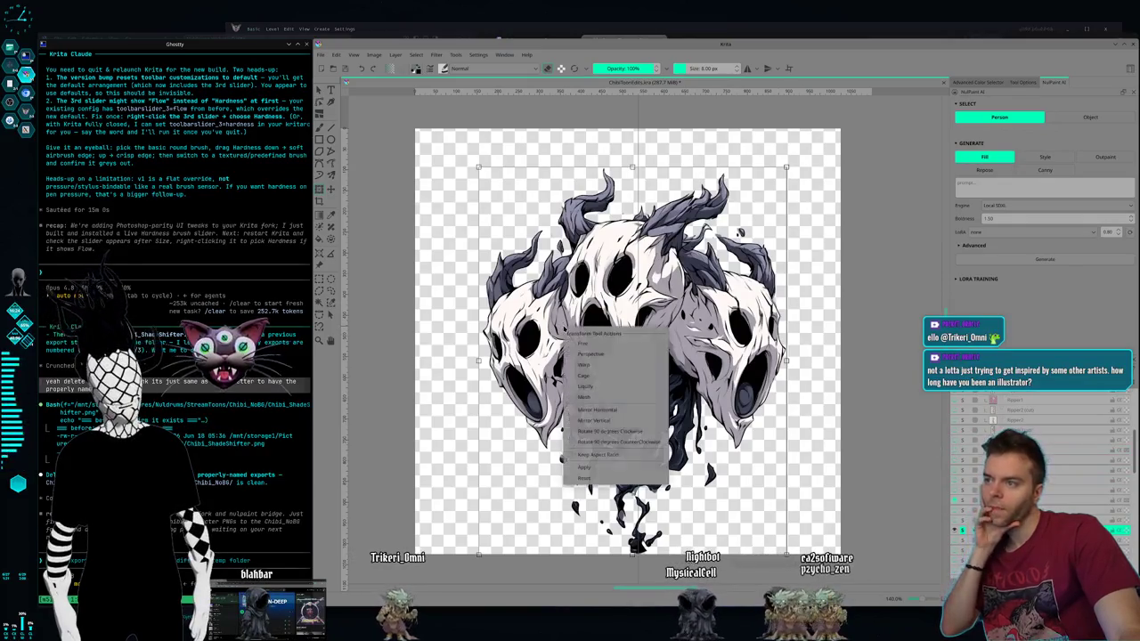
left_click(612, 412)
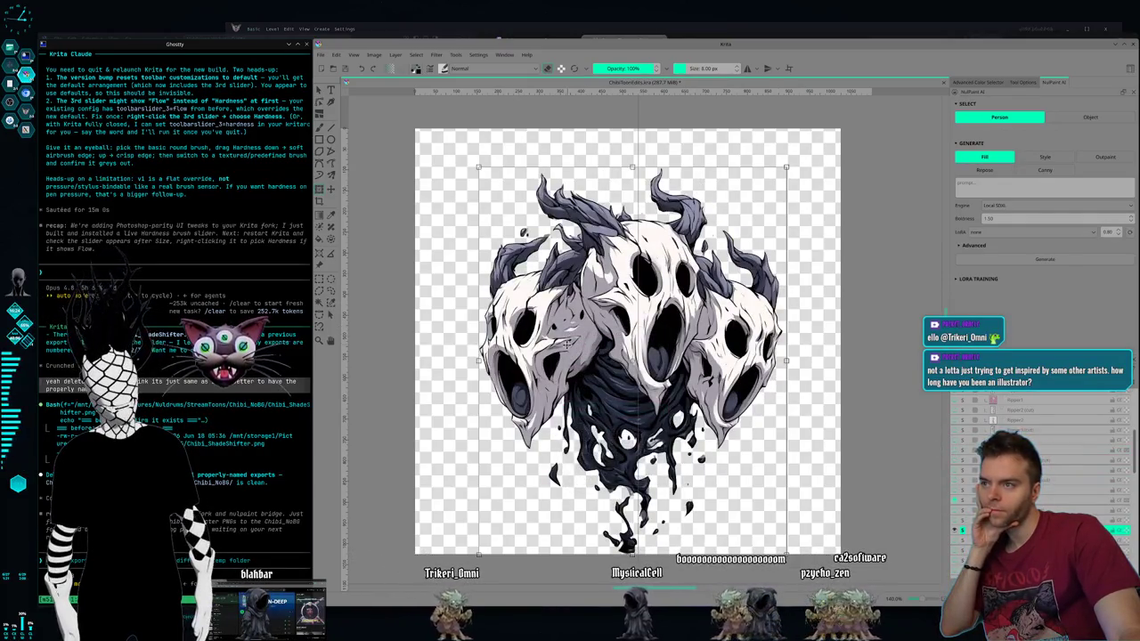
key("Return")
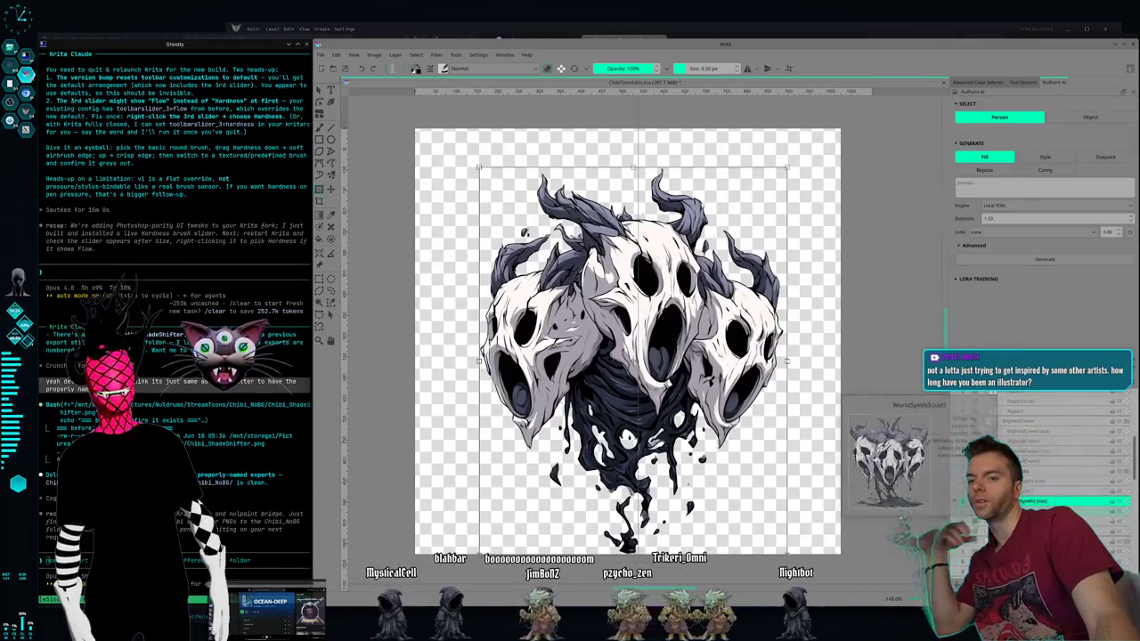
Step: Show the three-skull horned artwork and mirror it horizontally
left_click(963, 521)
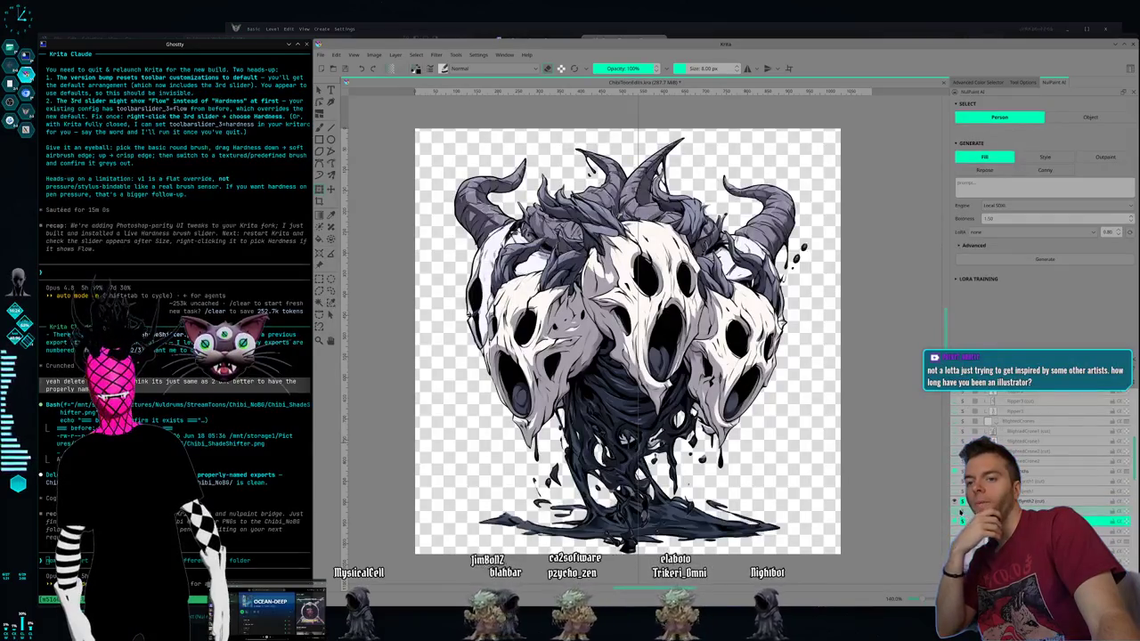
left_click(961, 503)
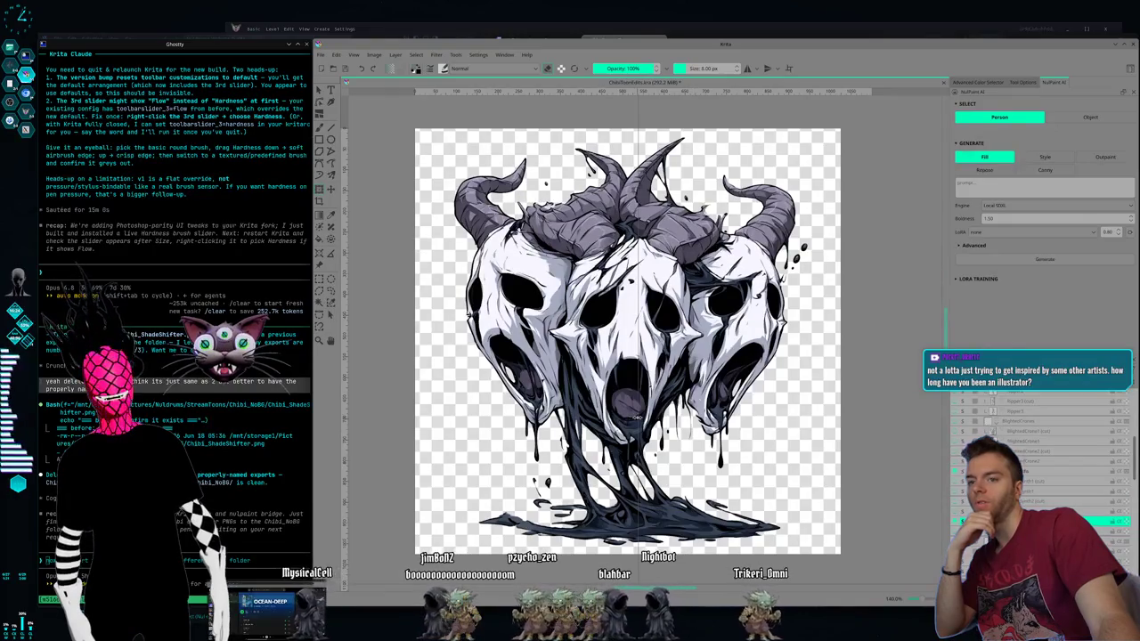
key("ctrl+t")
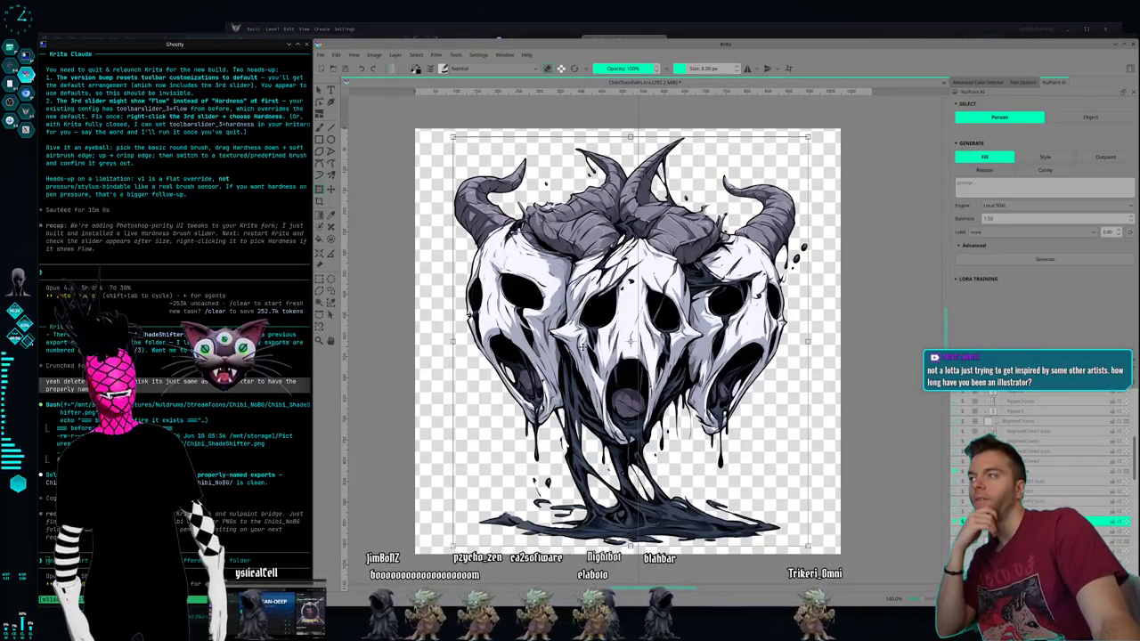
key("Return")
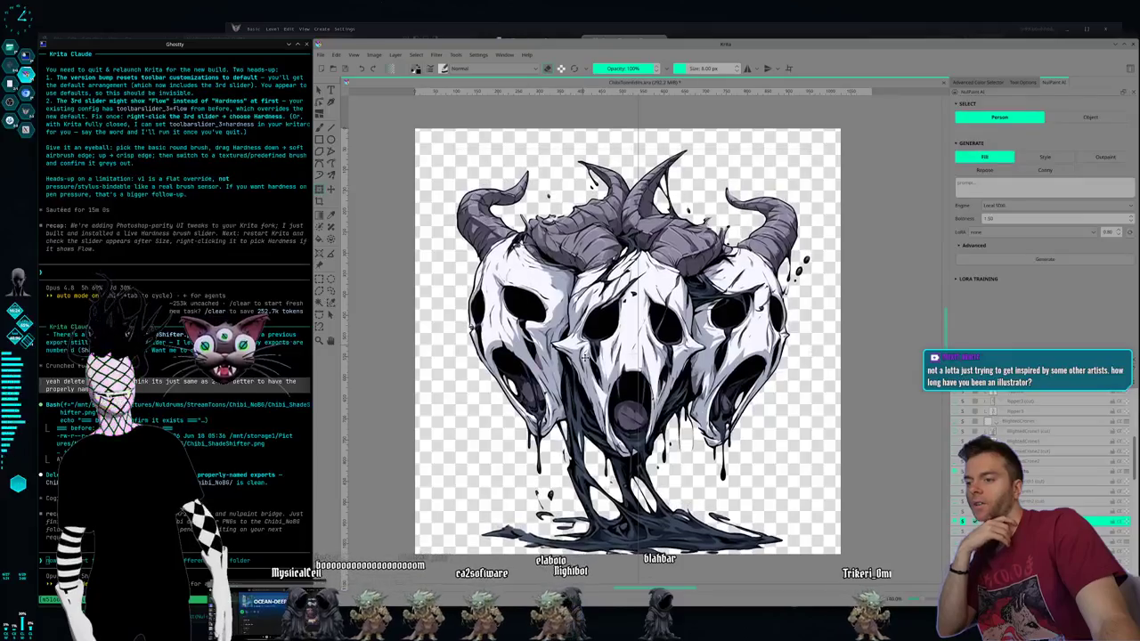
key("ctrl+t")
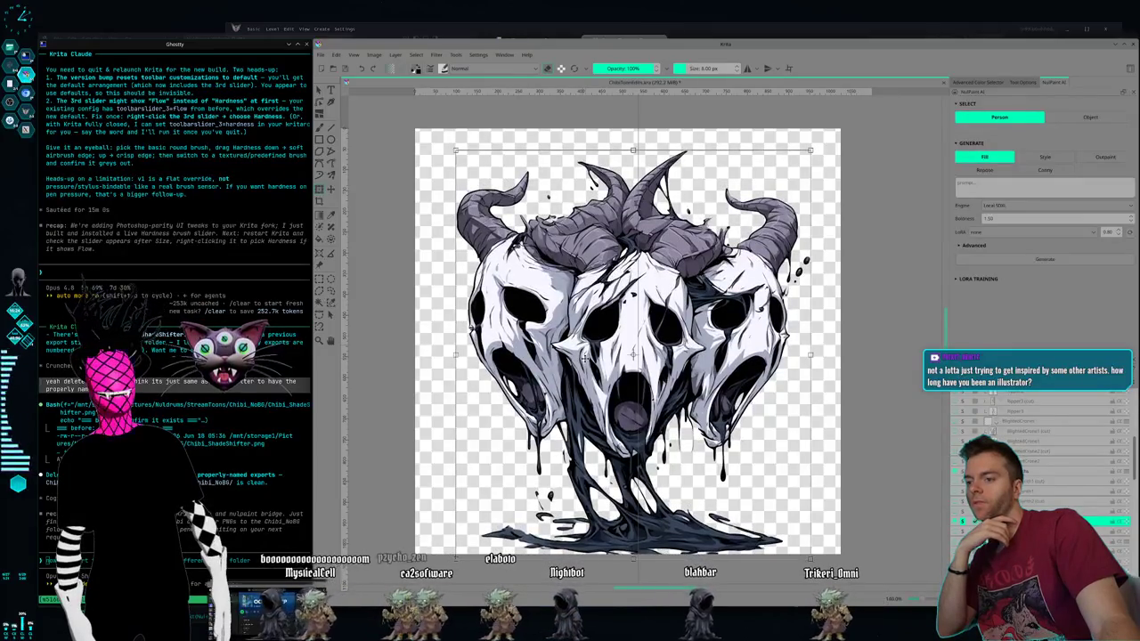
right_click(583, 354)
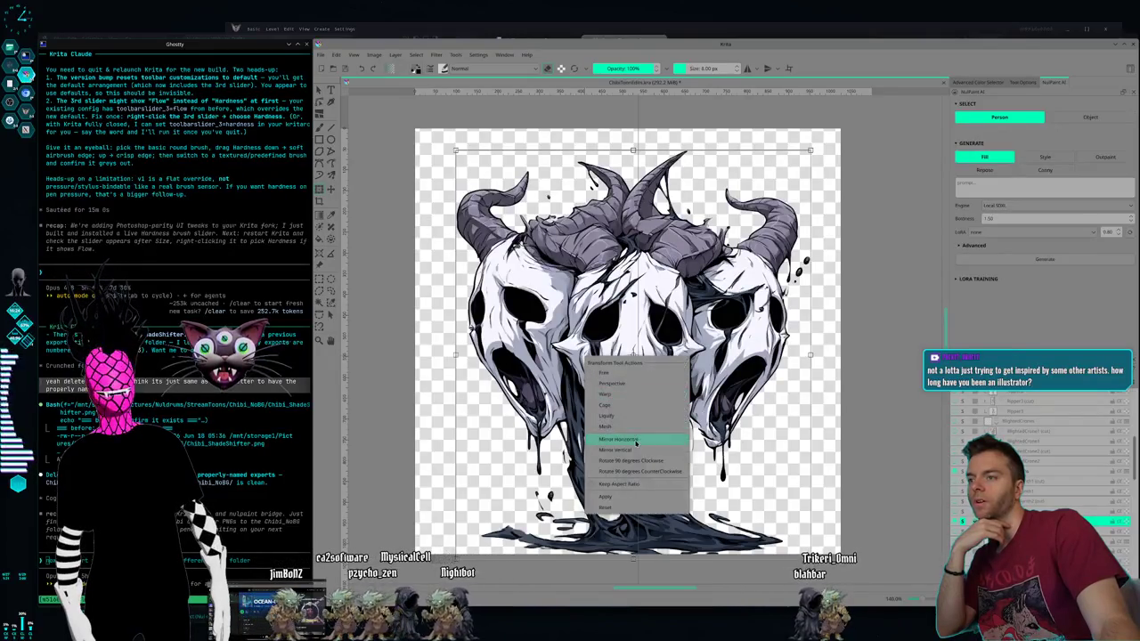
left_click(615, 401)
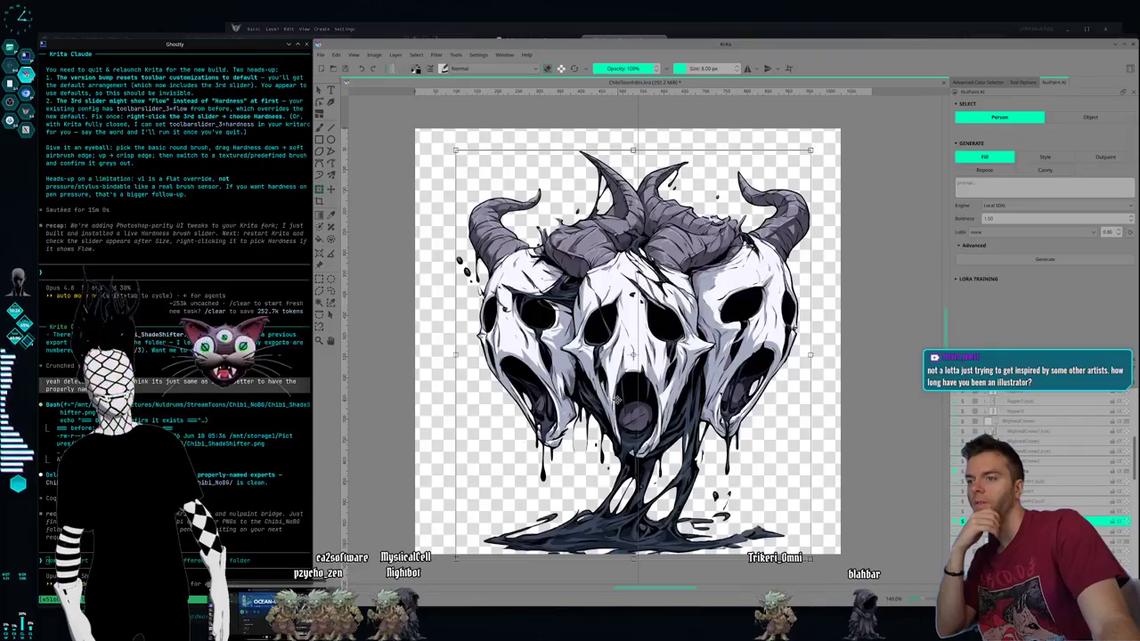
key("Return")
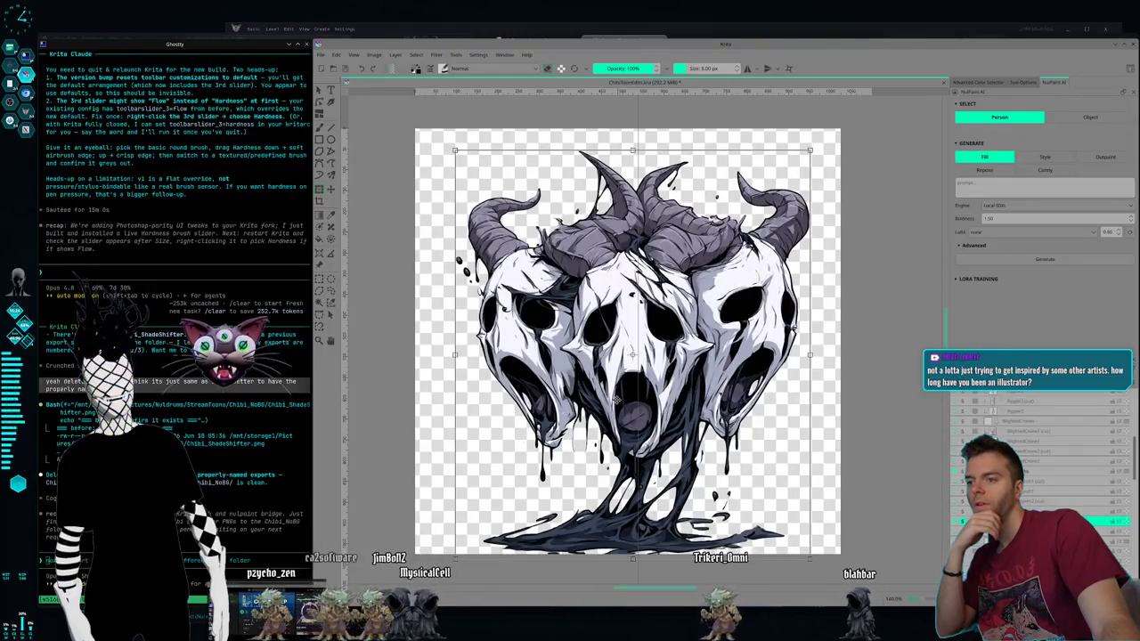
Step: Confirm the unchanged transform, check neighbouring layers, and switch to the Midjourney browser page
key("ctrl+t")
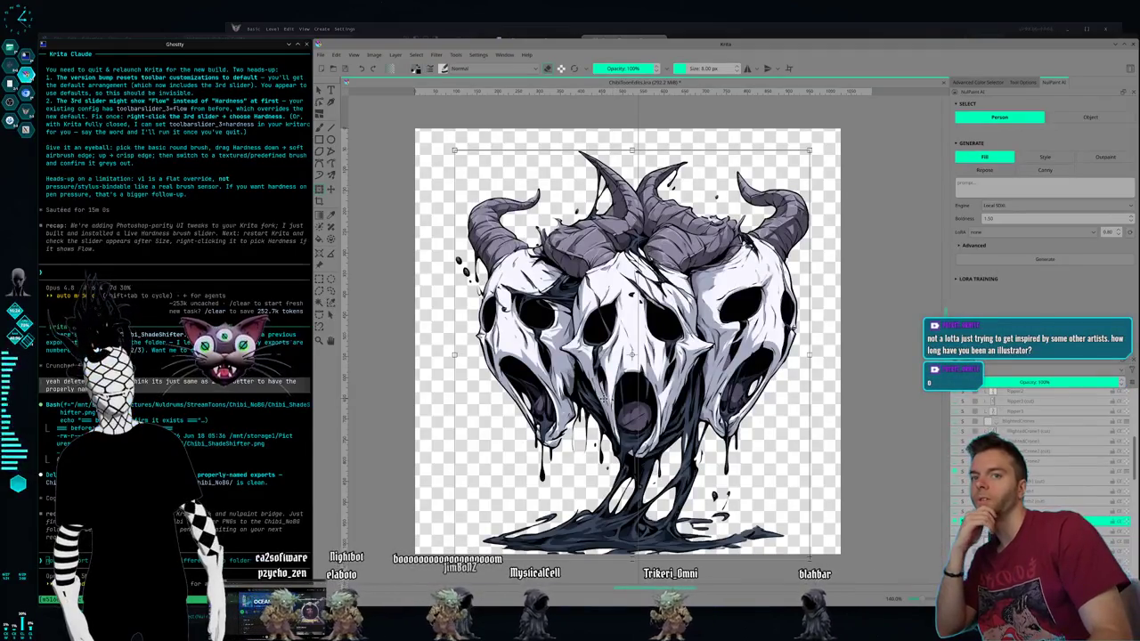
key("Return")
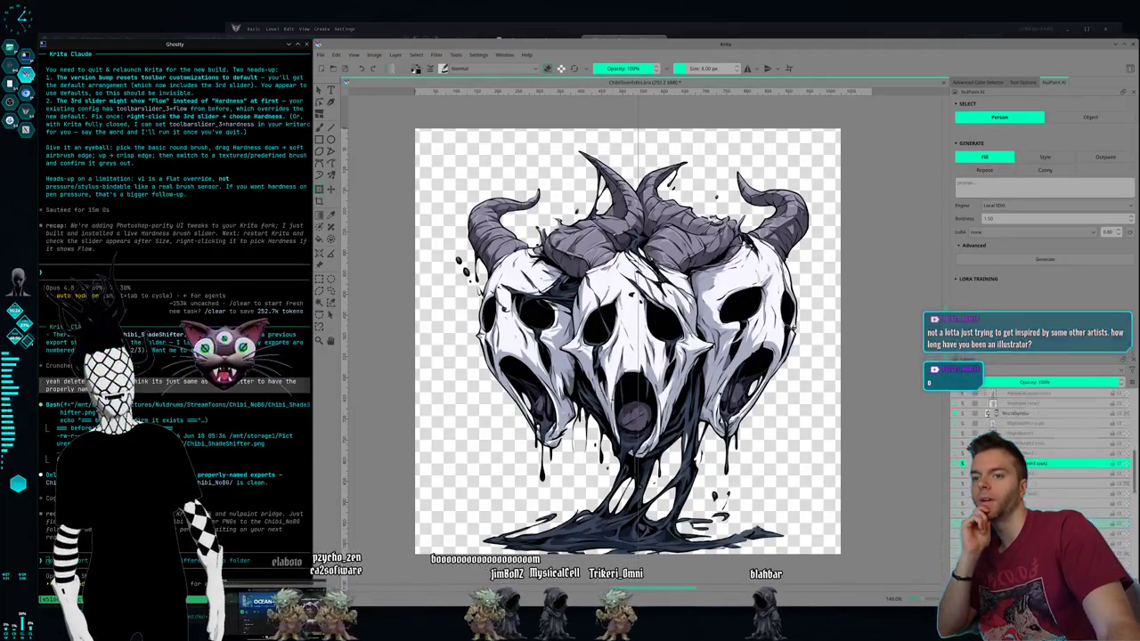
left_click(1030, 419)
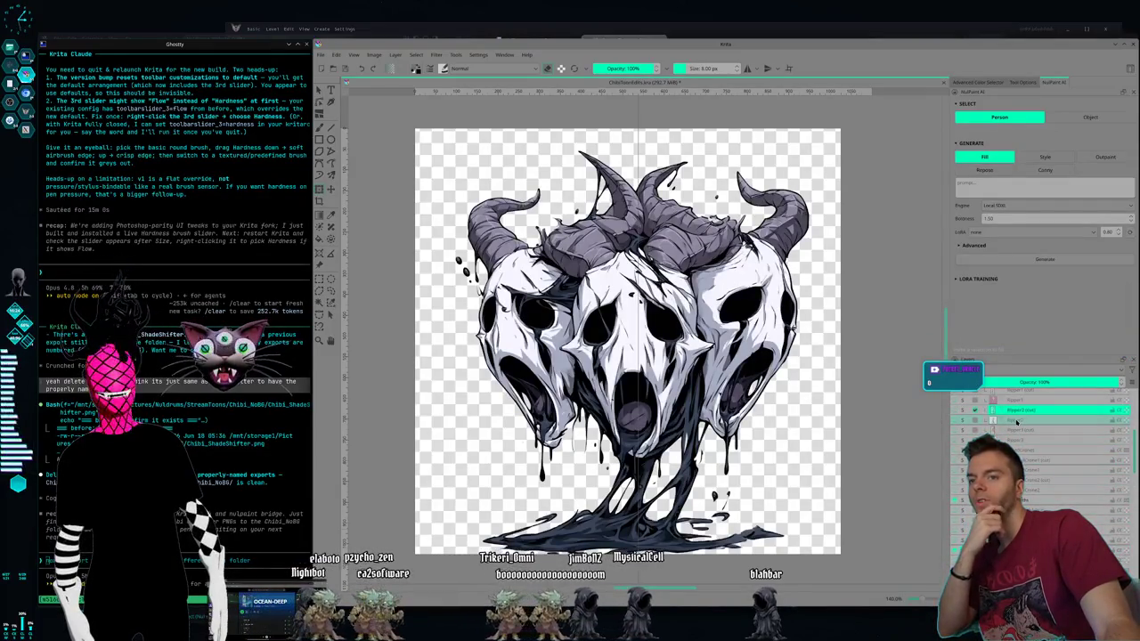
left_click(980, 400)
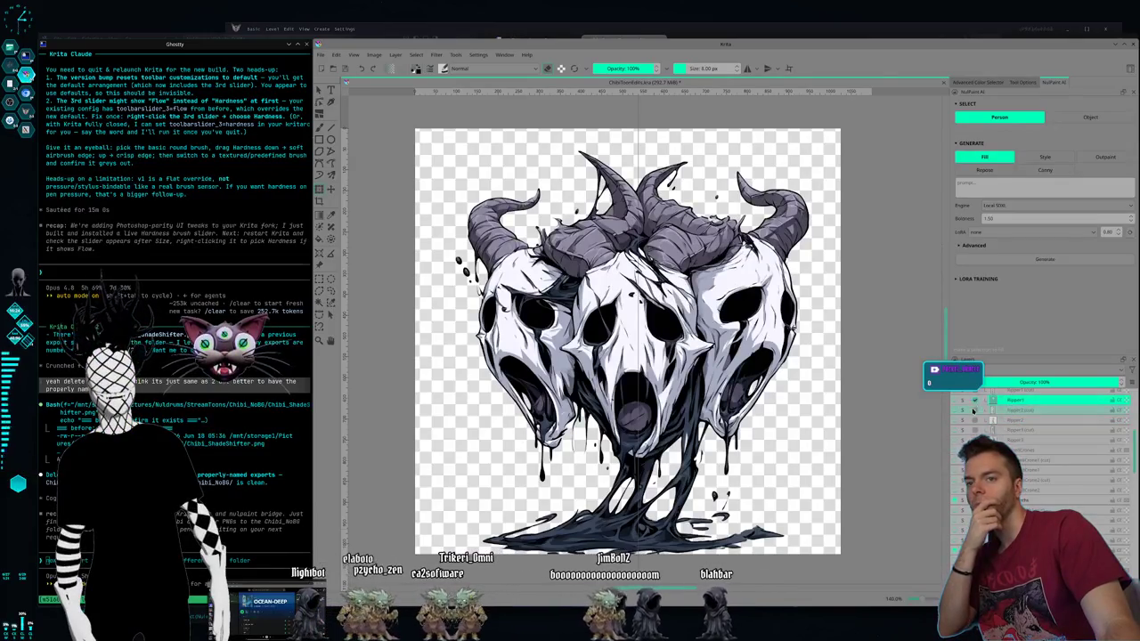
left_click(983, 420)
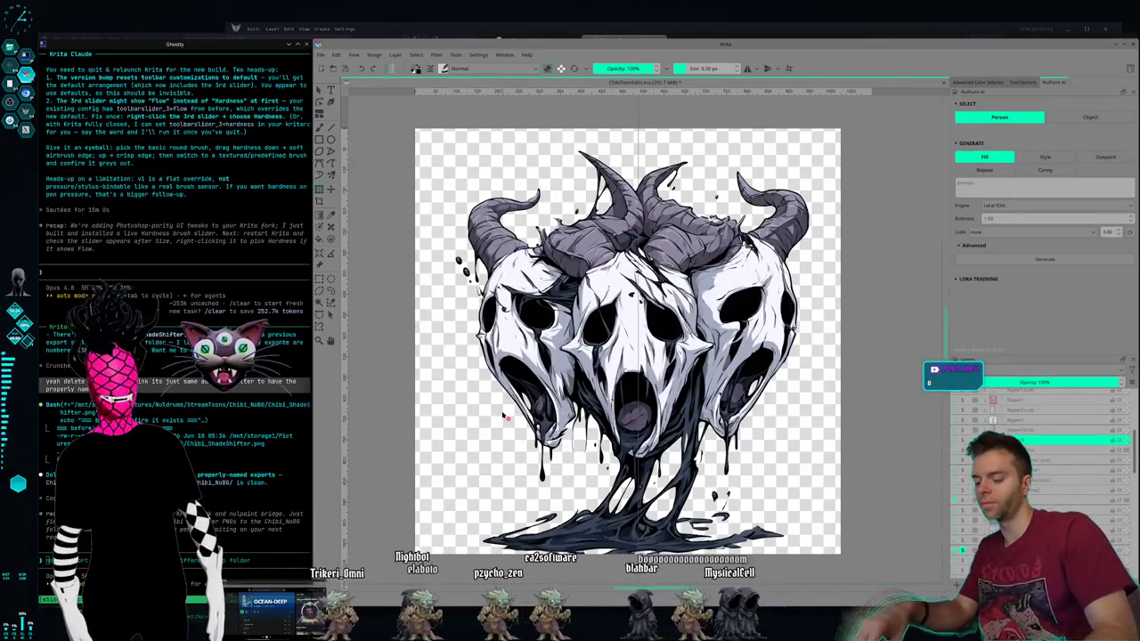
key("super+2")
key("alt+Tab")
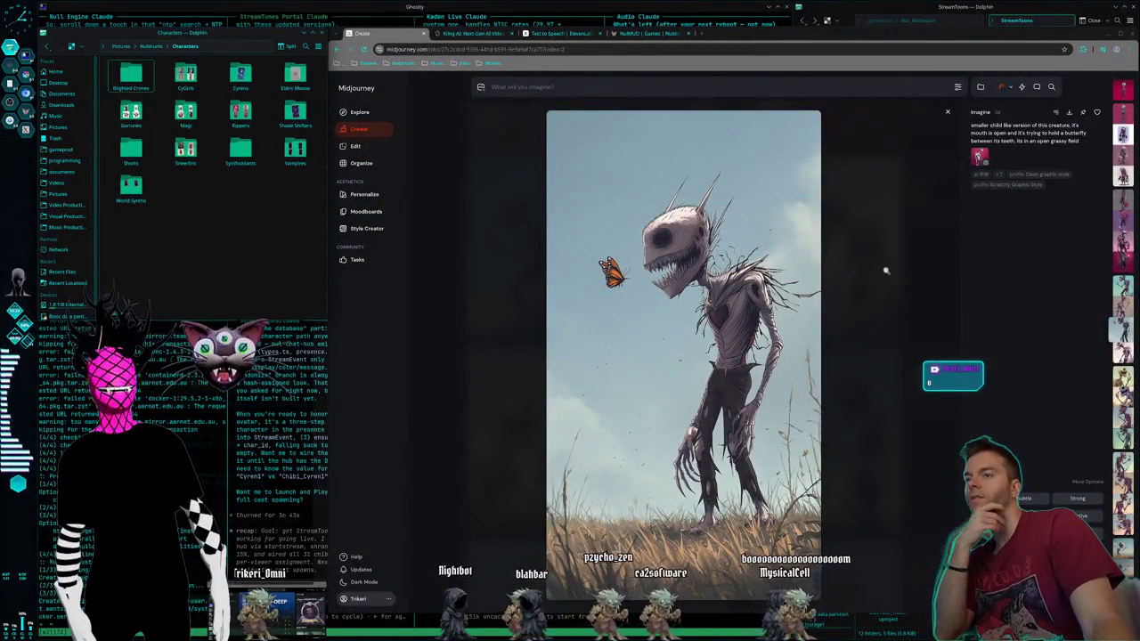
Step: Set a saved Midjourney thumbnail as the animation start frame, then open a new tab
left_click(855, 229)
scroll(701, 367, "up", 5)
scroll(700, 367, "up", 5)
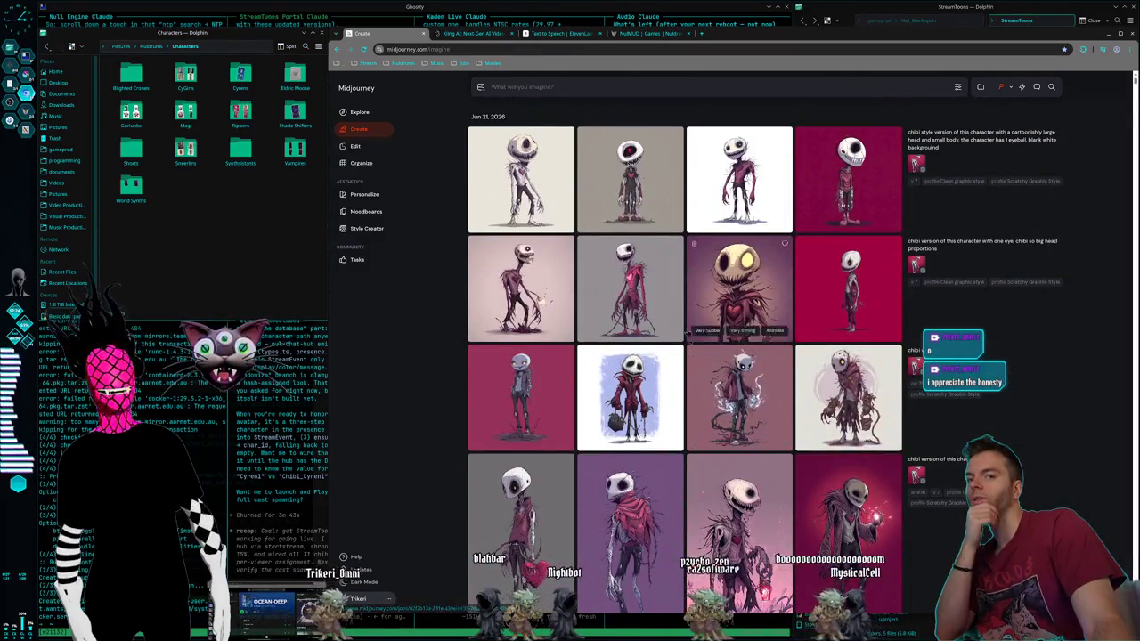
left_click(479, 88)
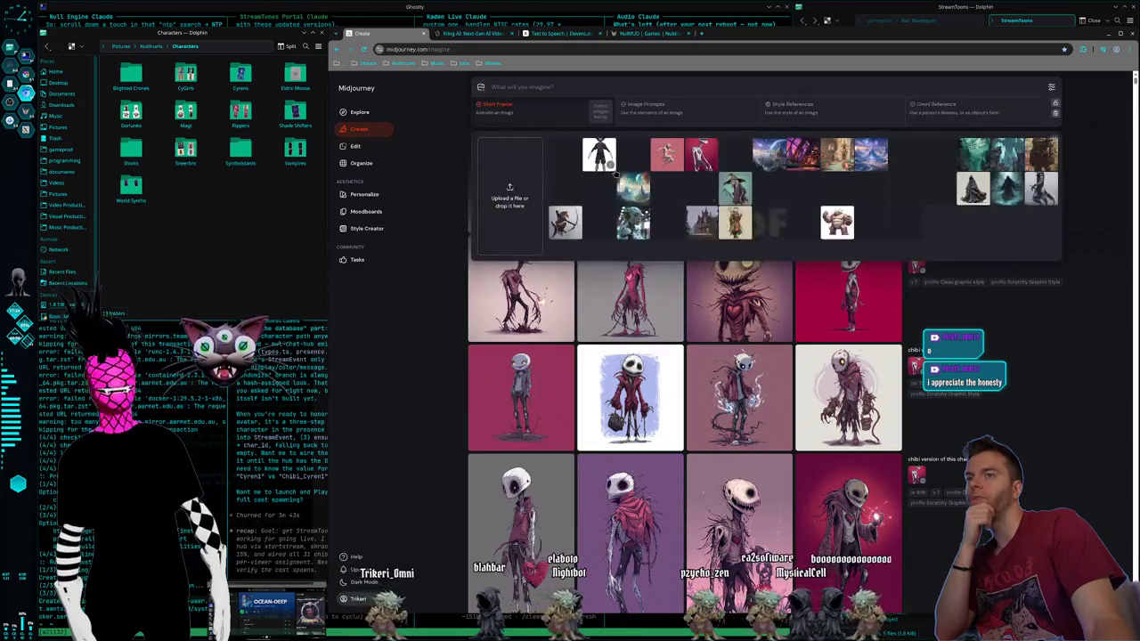
left_click(868, 230)
mouse_move(665, 111)
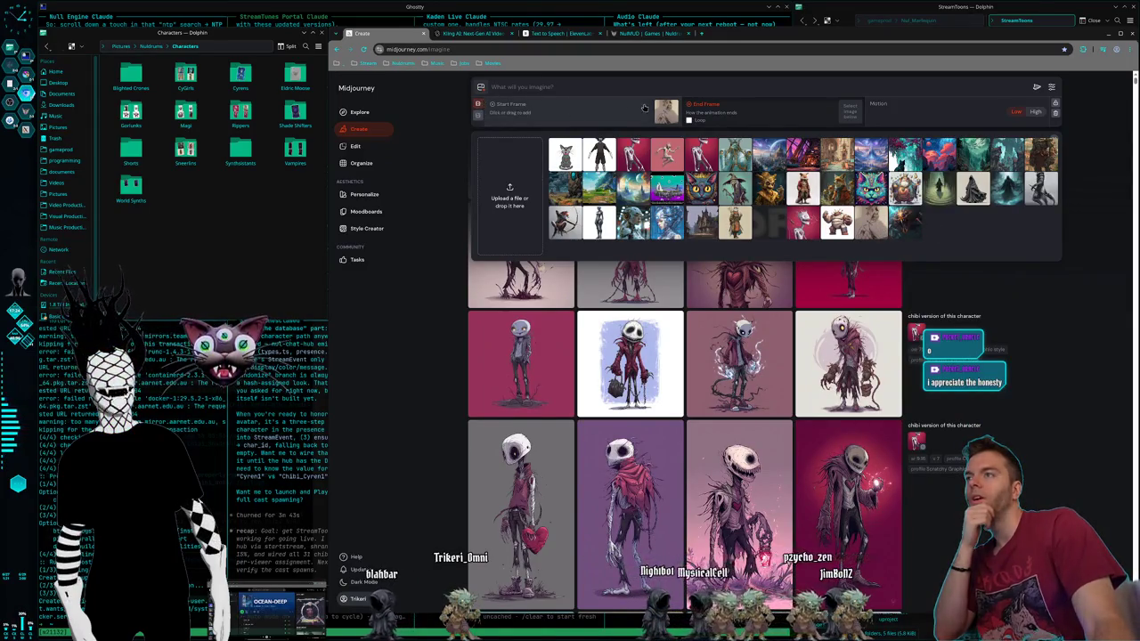
left_click(541, 115)
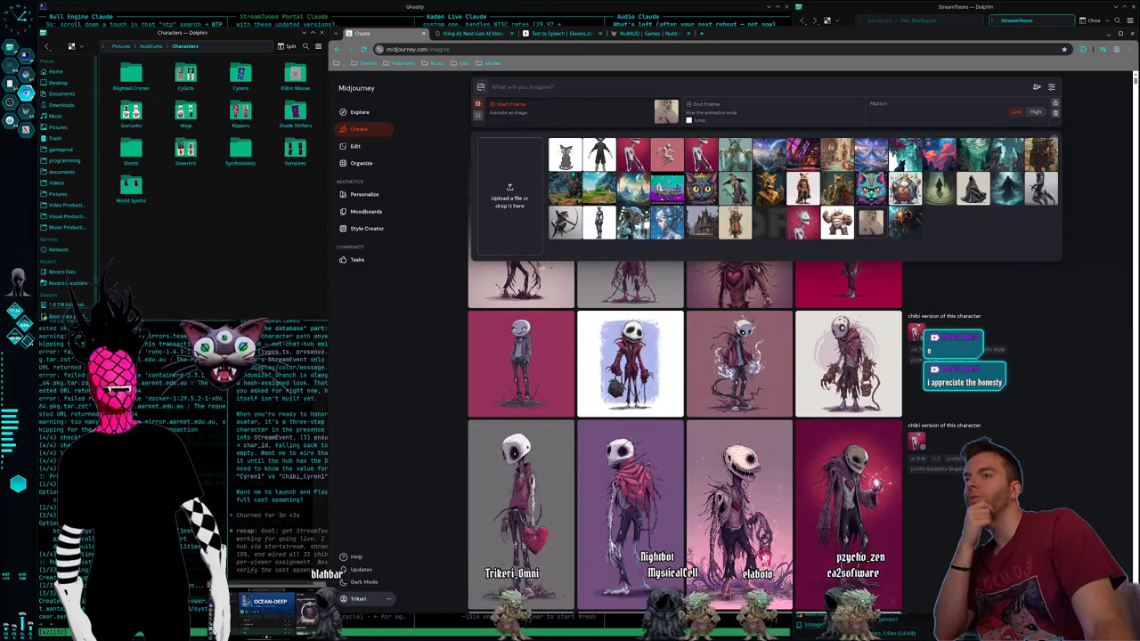
scroll(488, 82, "down", 2)
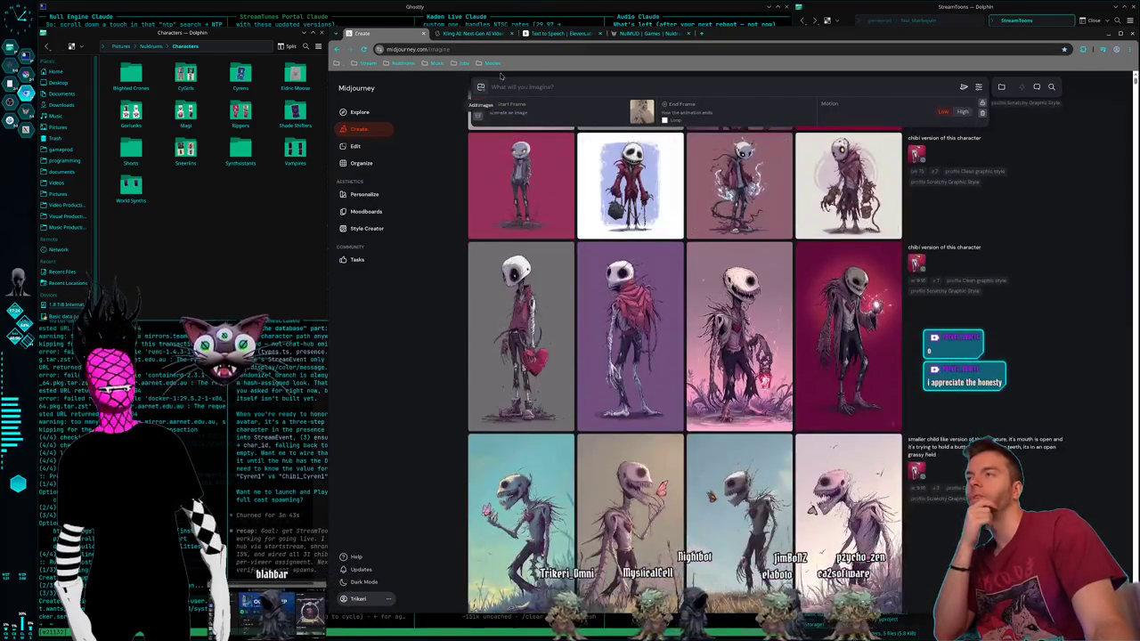
left_click(703, 34)
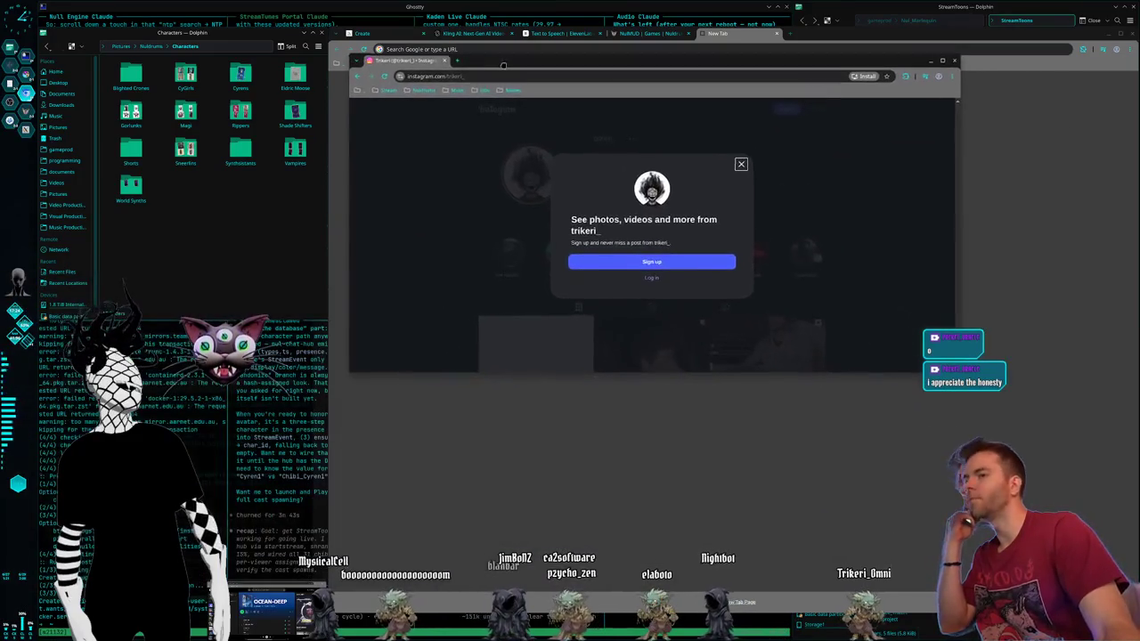
Step: Close the logged-out Instagram window and drag the signed-in profile window toward the centre
key("ctrl+w")
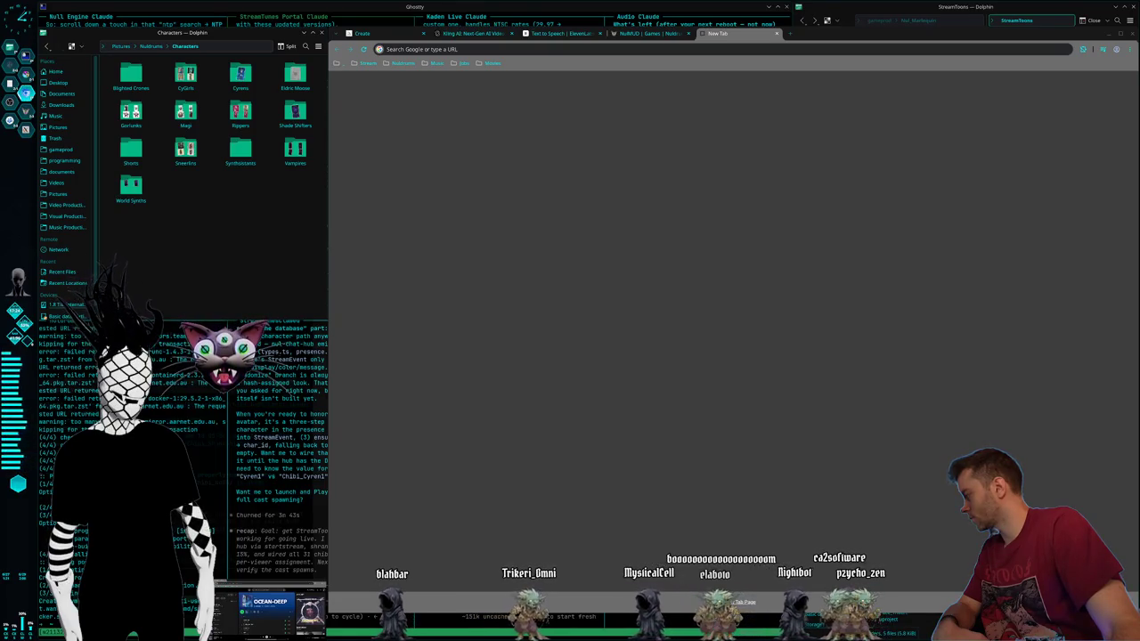
left_click_drag(160, 338, 533, 247)
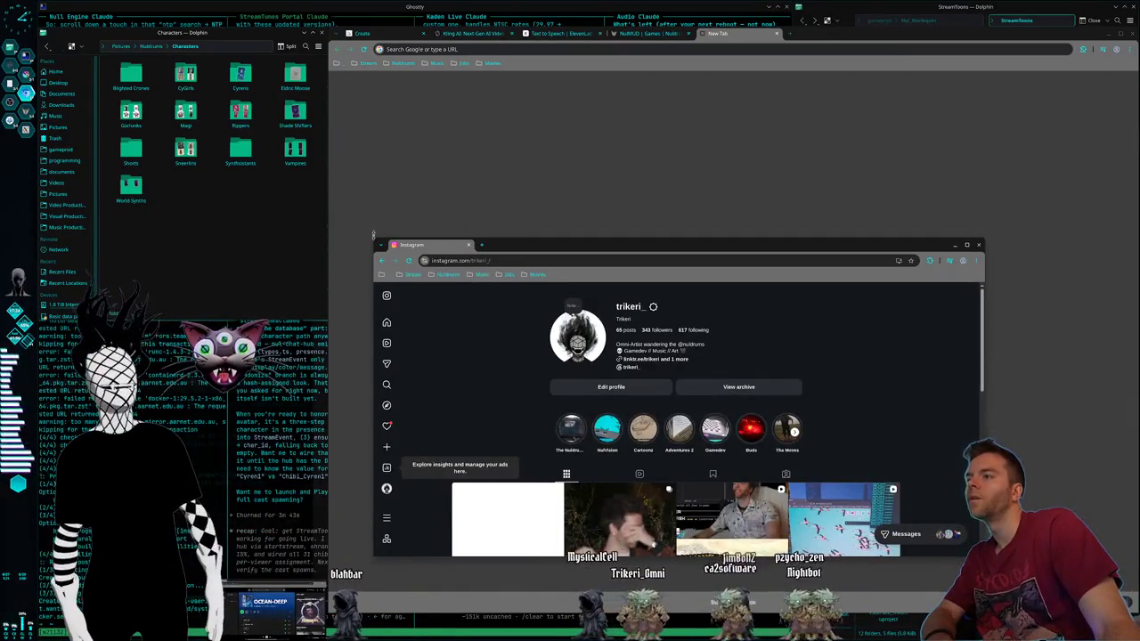
Step: Enlarge the Instagram window upward and leftward, then scroll down through the post grid
left_click_drag(373, 236, 389, 148)
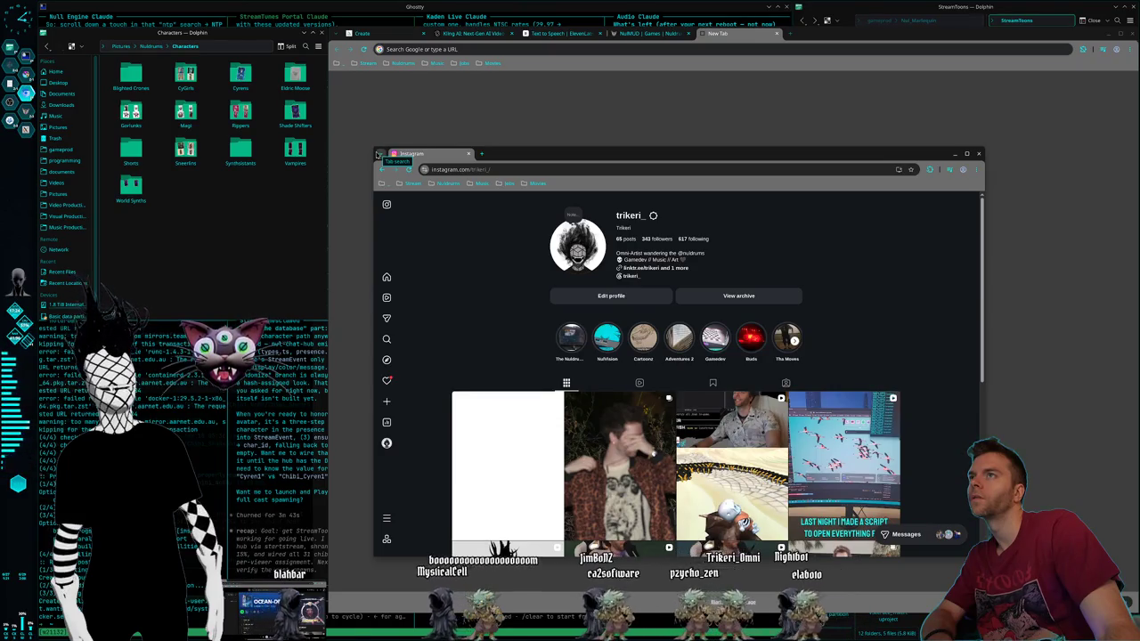
left_click_drag(378, 155, 264, 85)
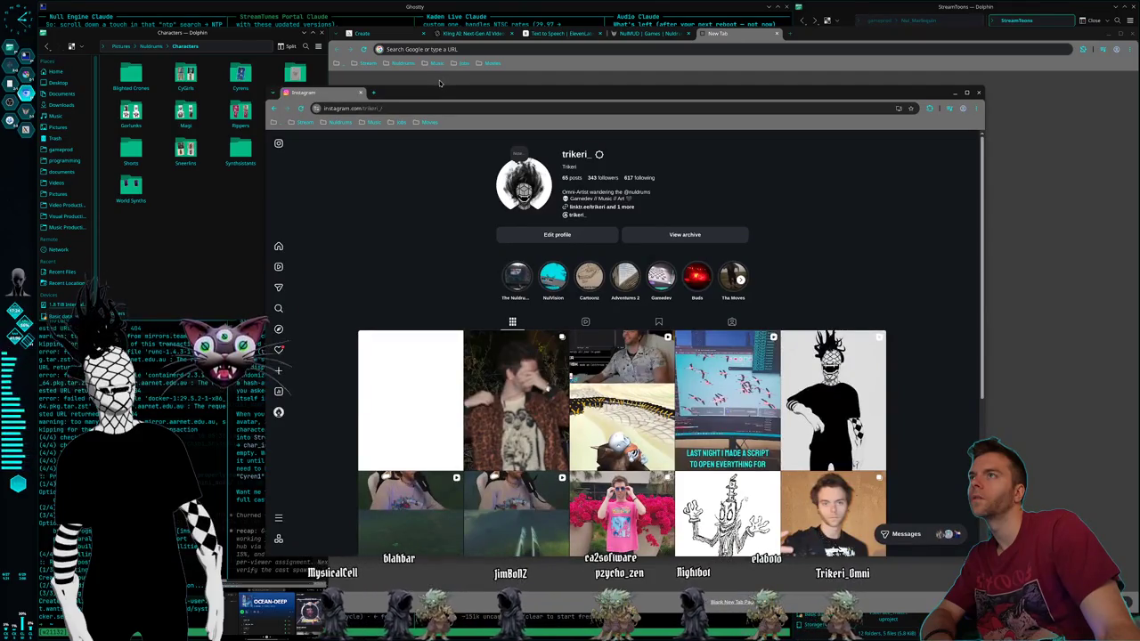
left_click_drag(431, 92, 451, 85)
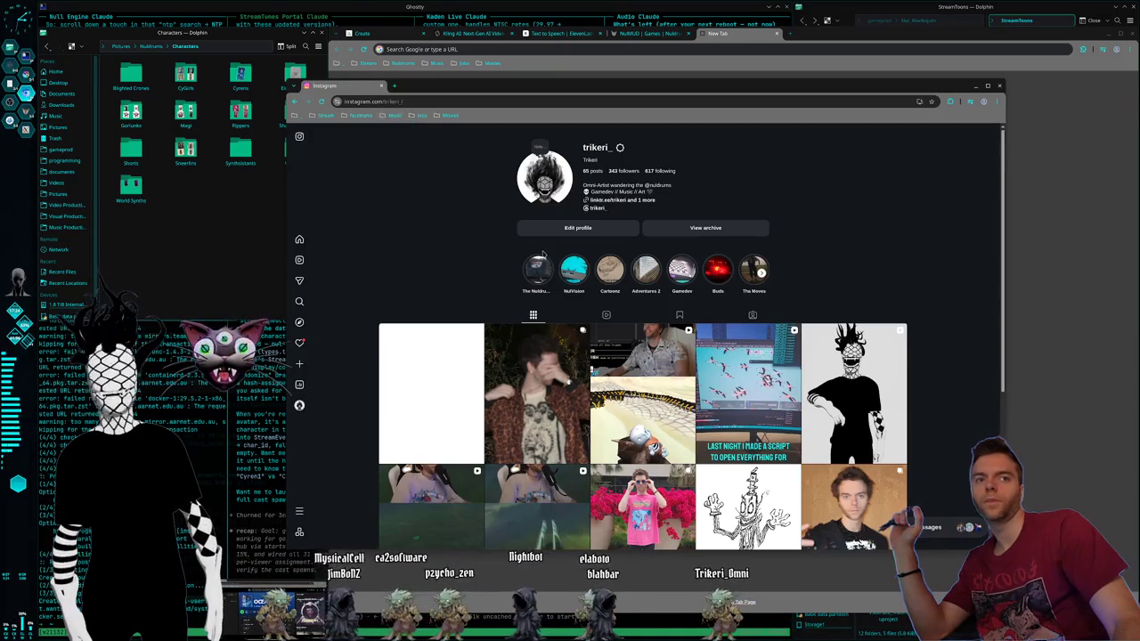
scroll(538, 206, "down", 2)
Step: Page through the TEETH post's drawings, from SHELL and HOPE through Day 12 GINKU and Day 13 DUNE to ARMOR, then close it
scroll(639, 360, "down", 1)
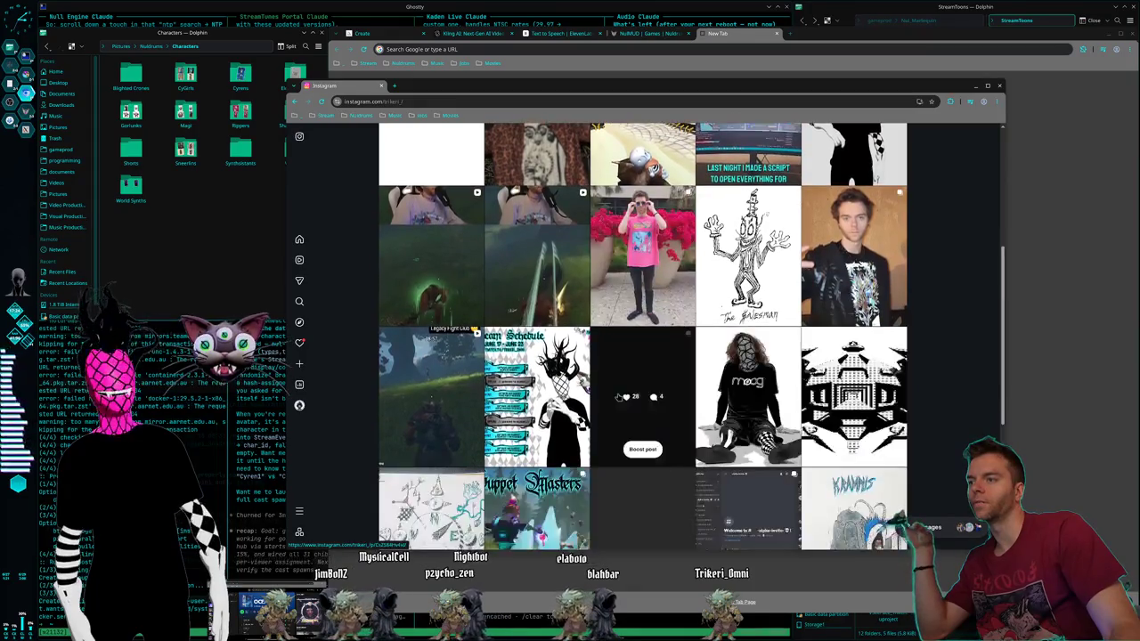
scroll(621, 395, "down", 2)
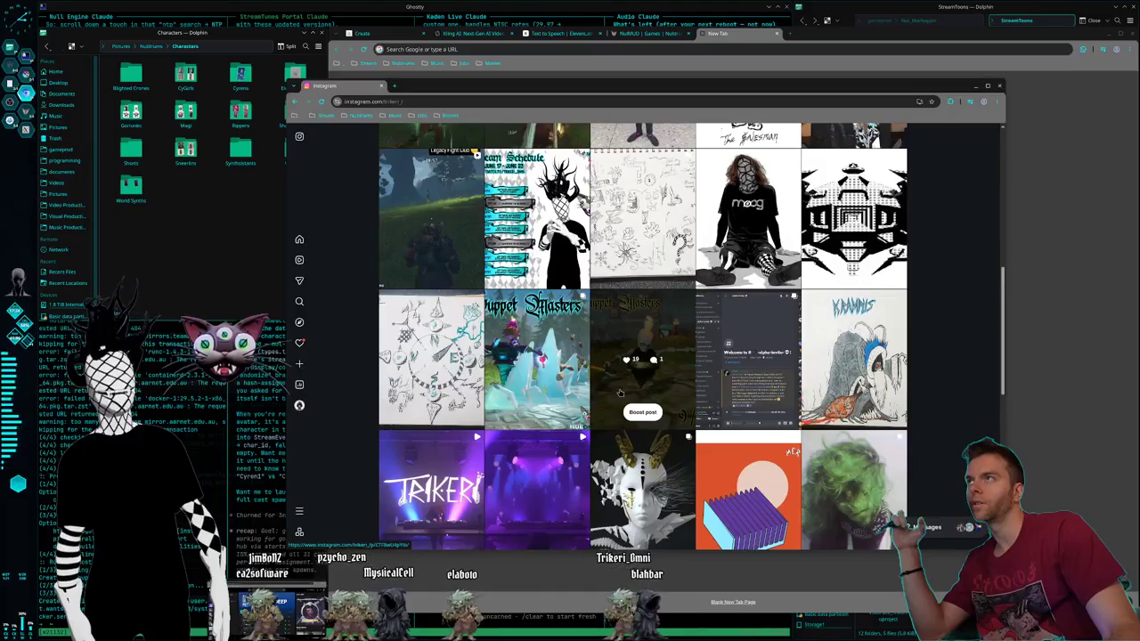
scroll(620, 392, "down", 1)
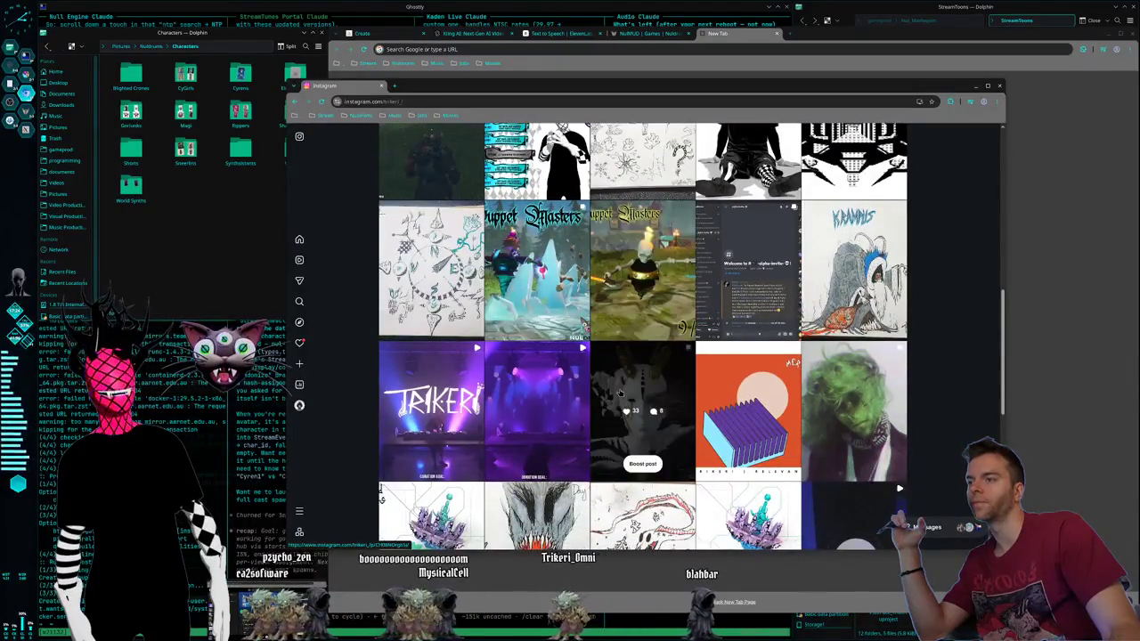
scroll(621, 392, "down", 2)
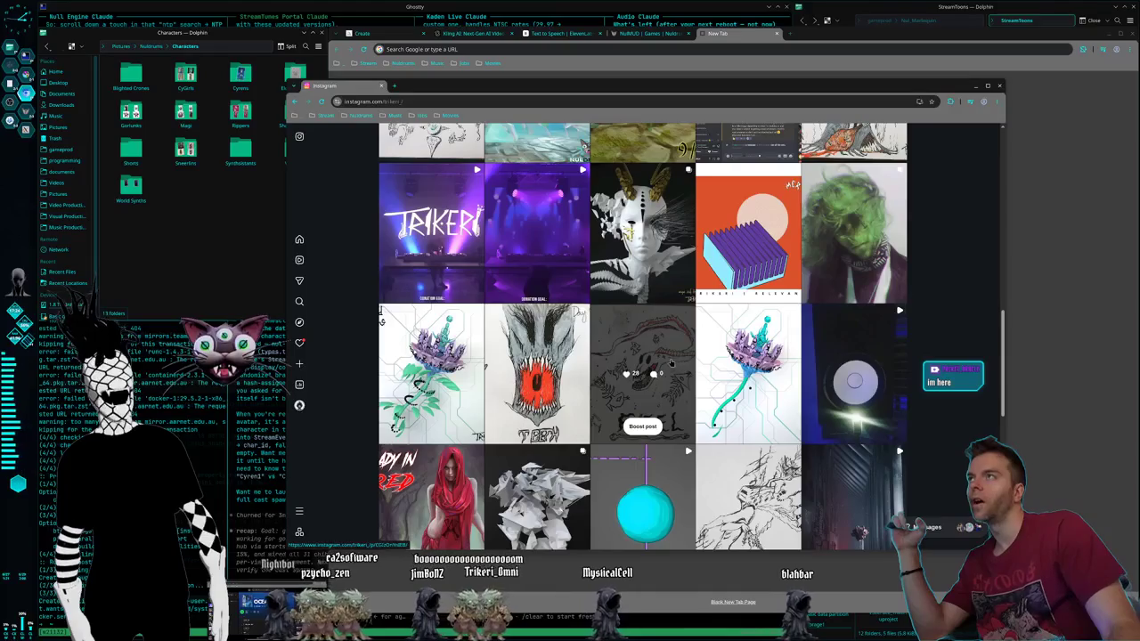
scroll(677, 363, "down", 2)
scroll(757, 407, "down", 2)
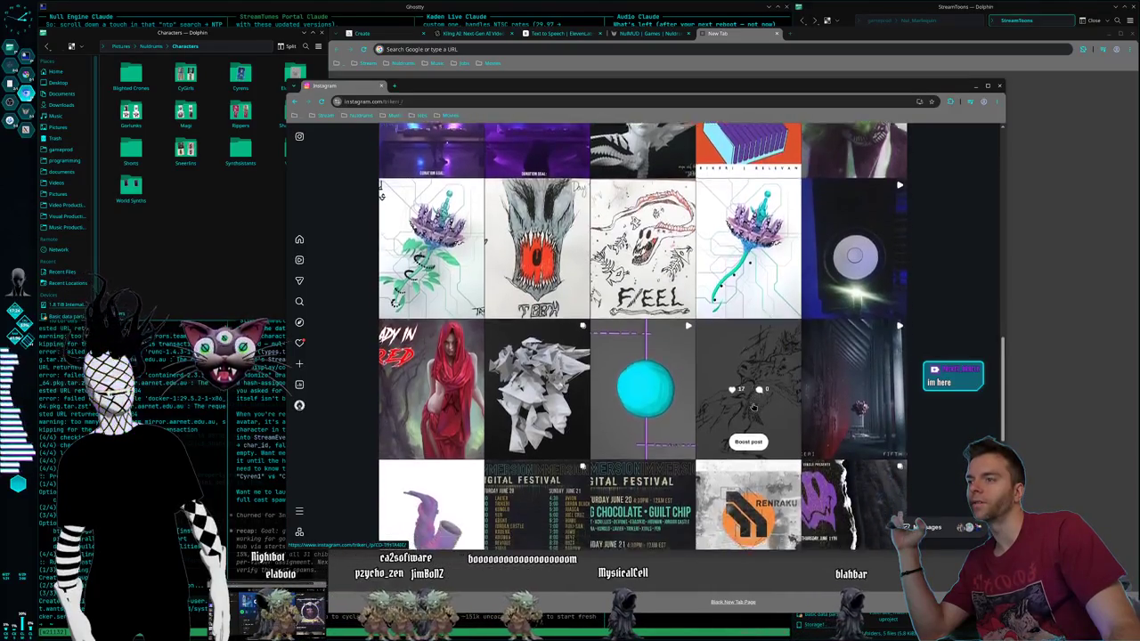
scroll(707, 463, "up", 2)
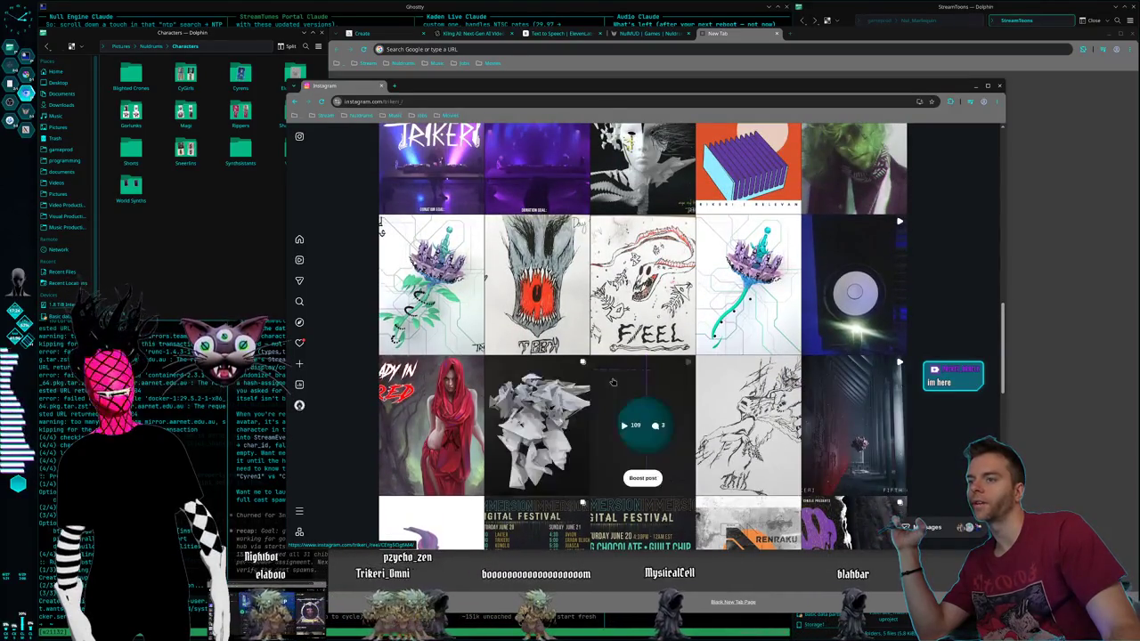
left_click(503, 317)
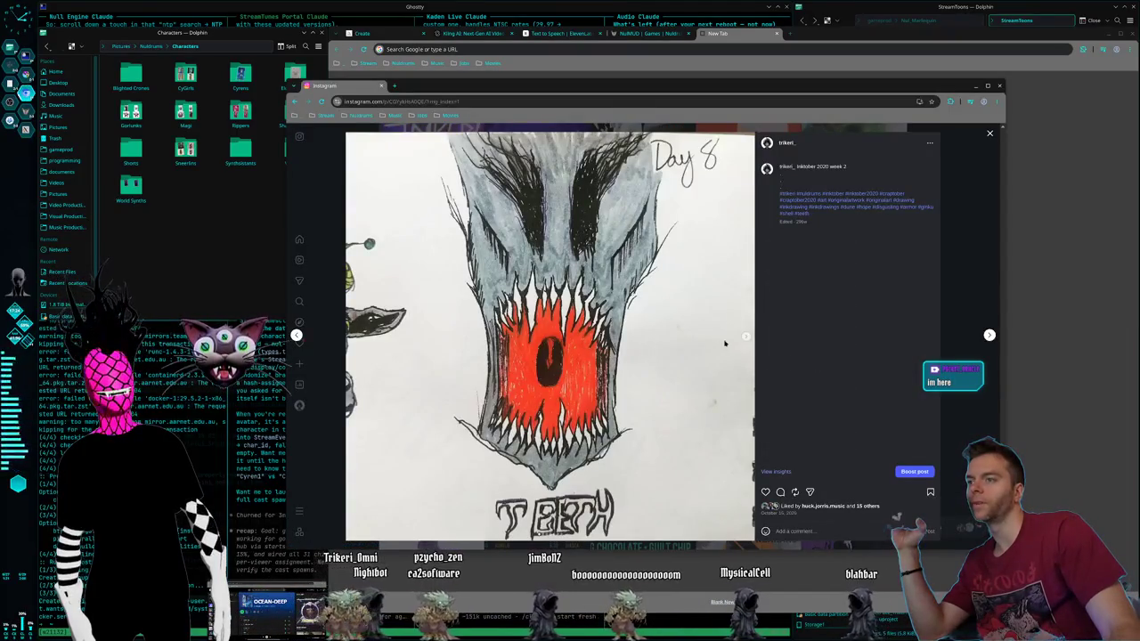
key("Right")
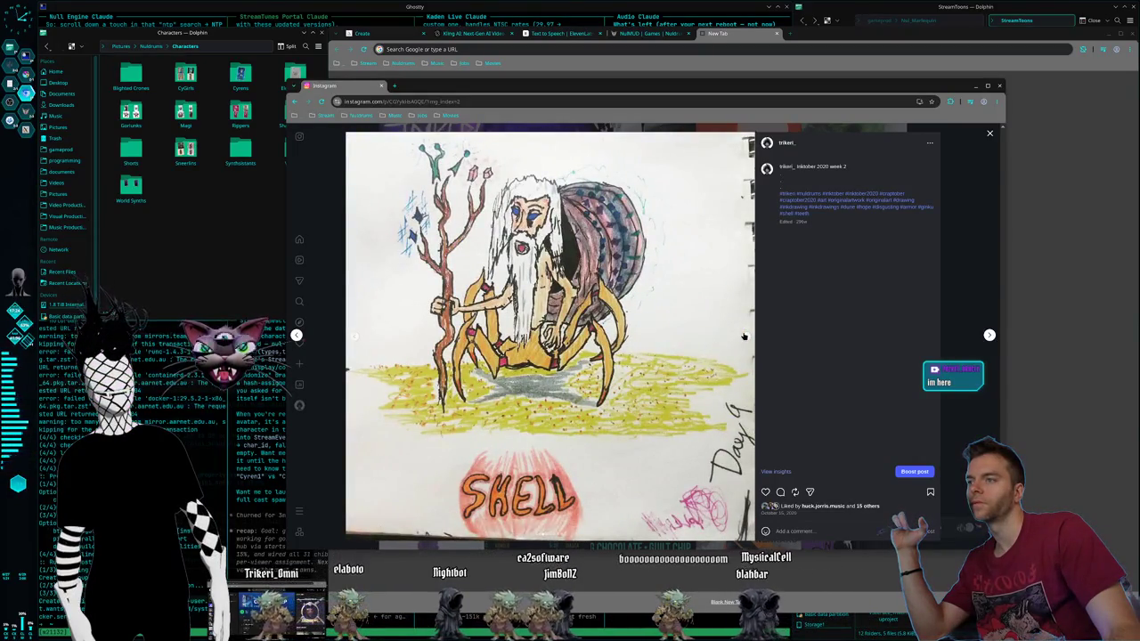
left_click(744, 336)
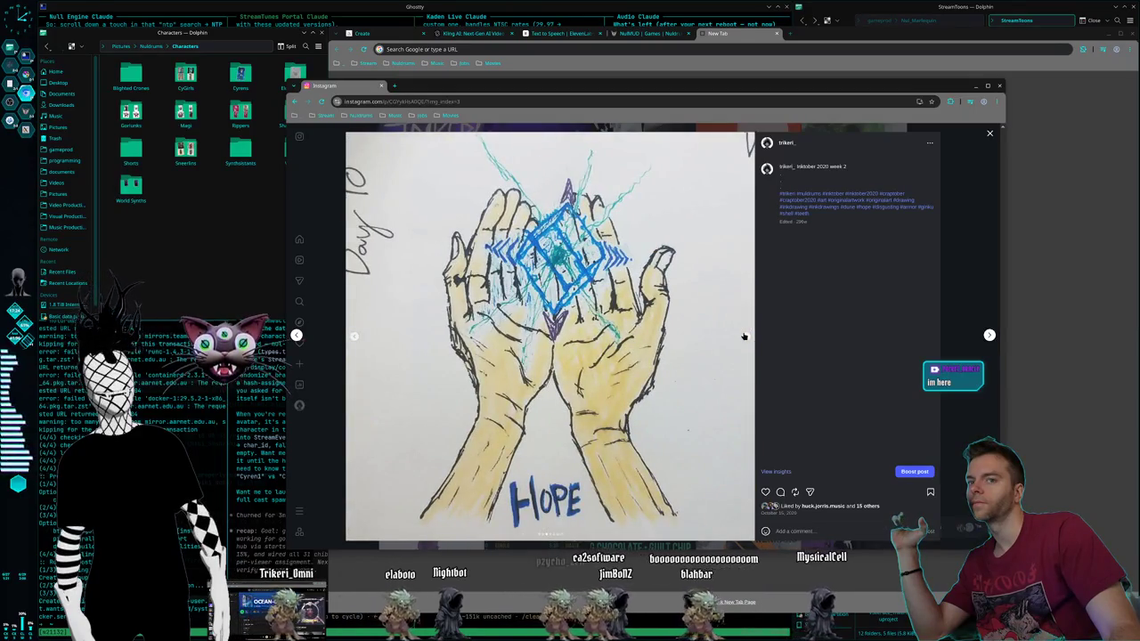
left_click(744, 336)
left_click(744, 336)
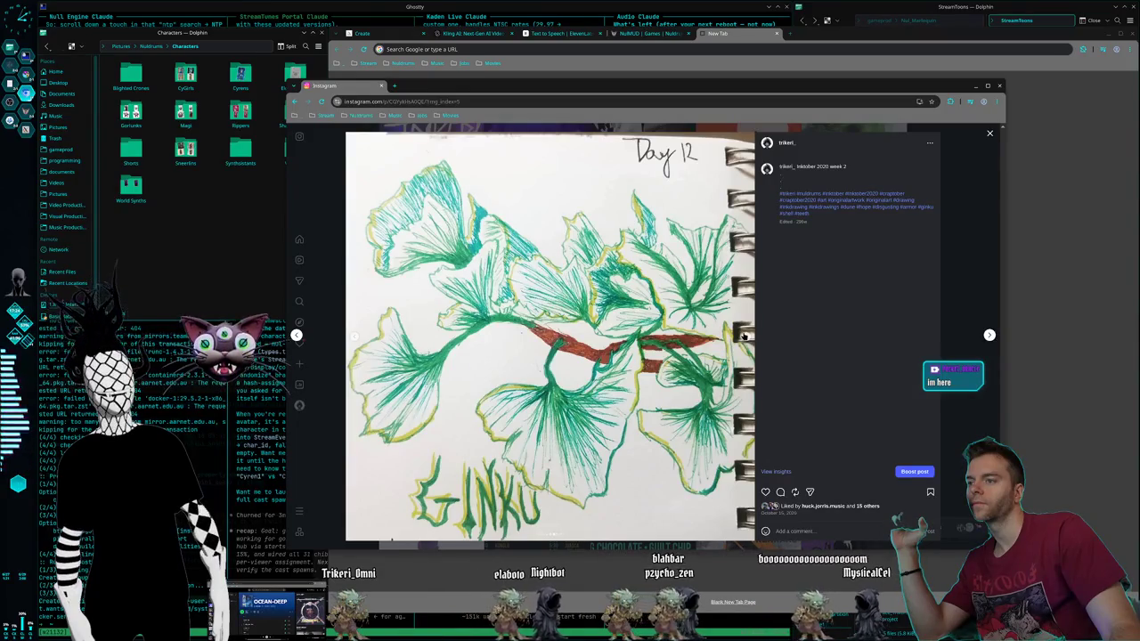
left_click(744, 336)
left_click(743, 335)
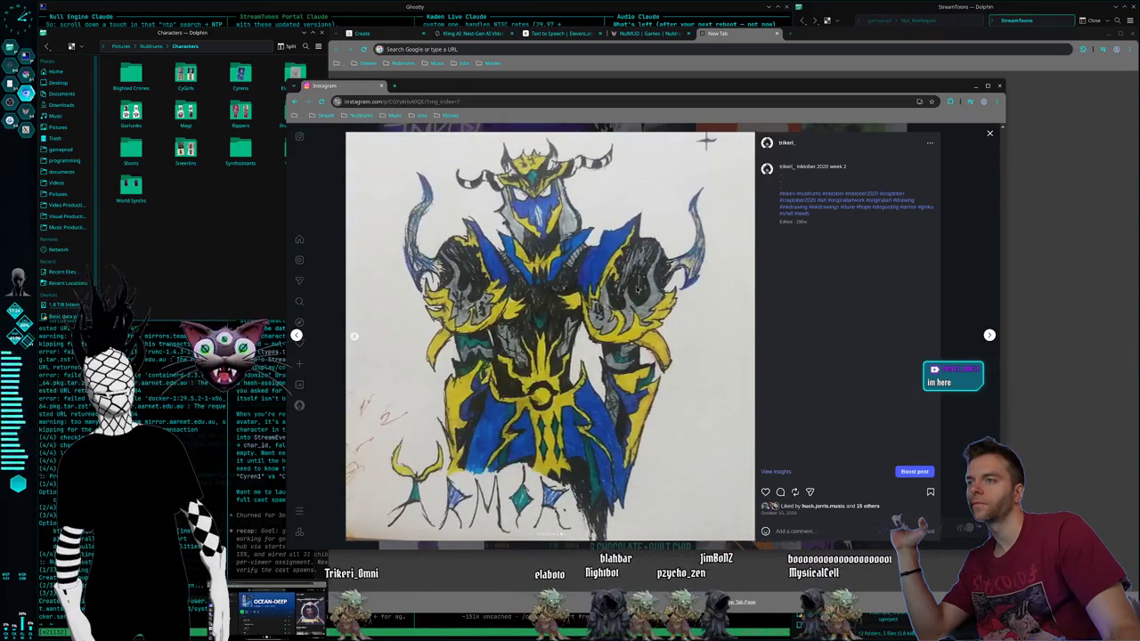
left_click(985, 142)
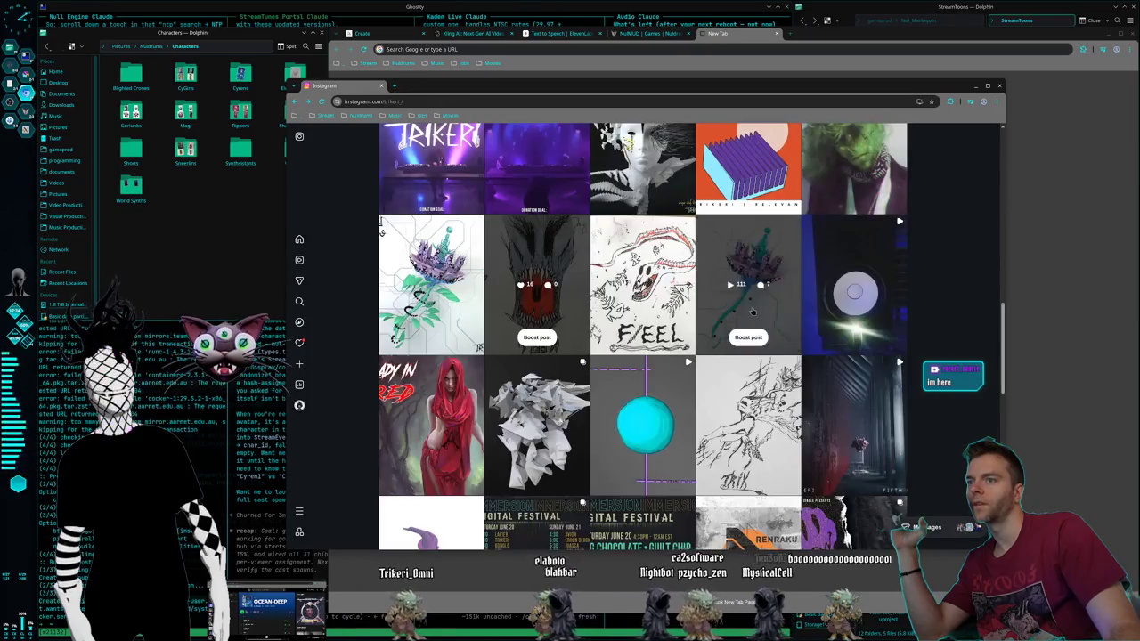
Step: Browse the FEEL eel post from Day 2 FAWN through Day 4 Bat to the Day 7 FANCY crow, then close it
left_click(676, 332)
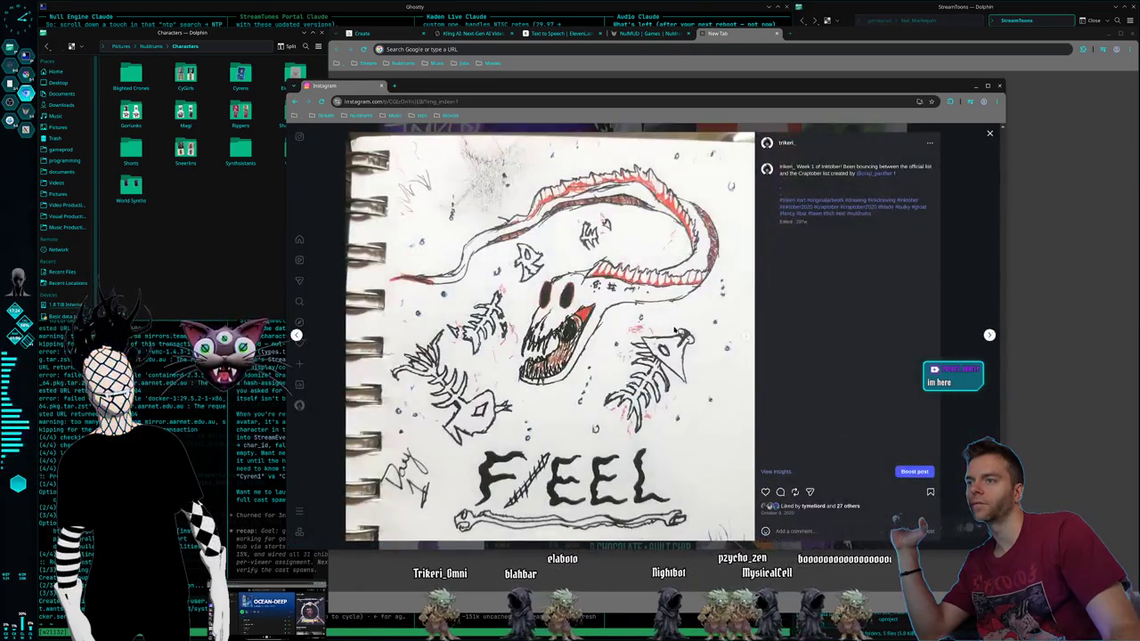
left_click(745, 338)
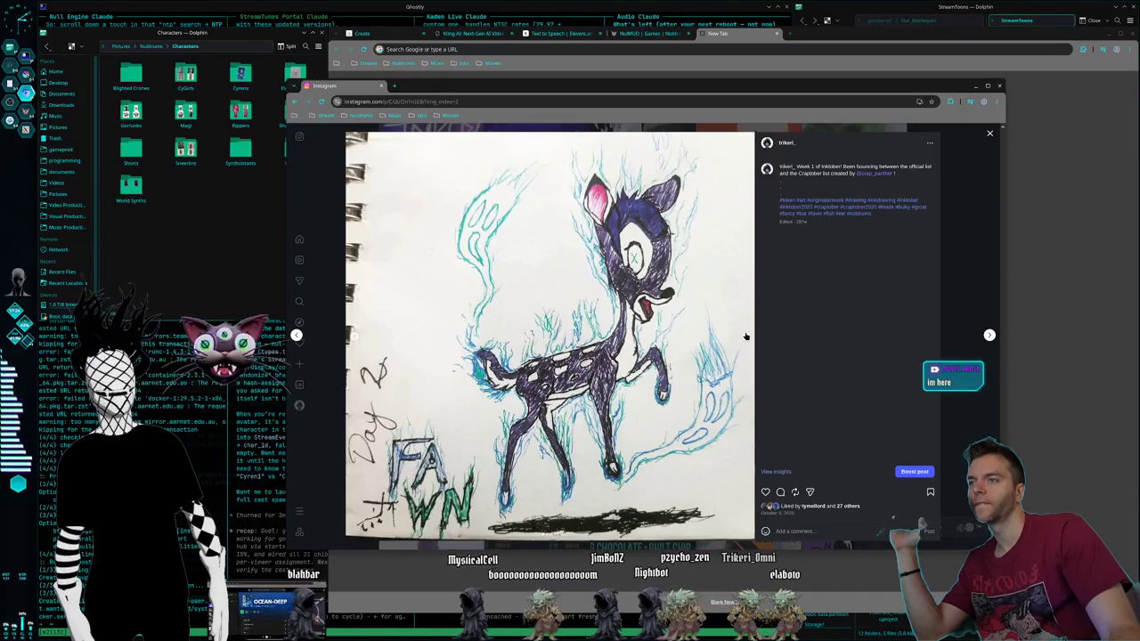
key("Right")
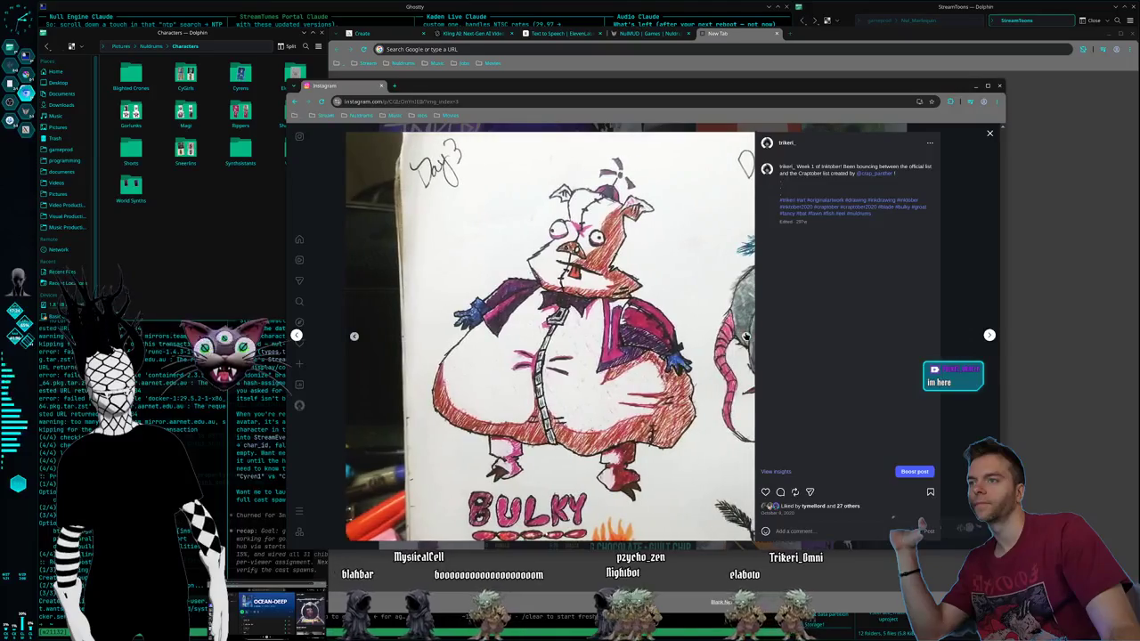
key("Right")
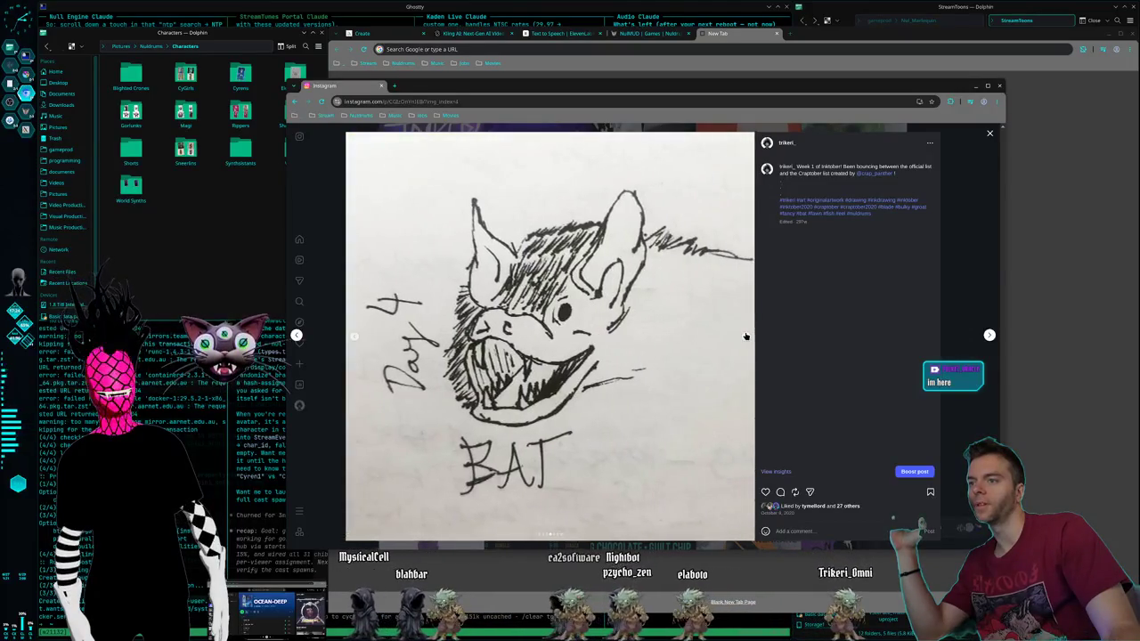
key("Right")
key("Right")
key("Right")
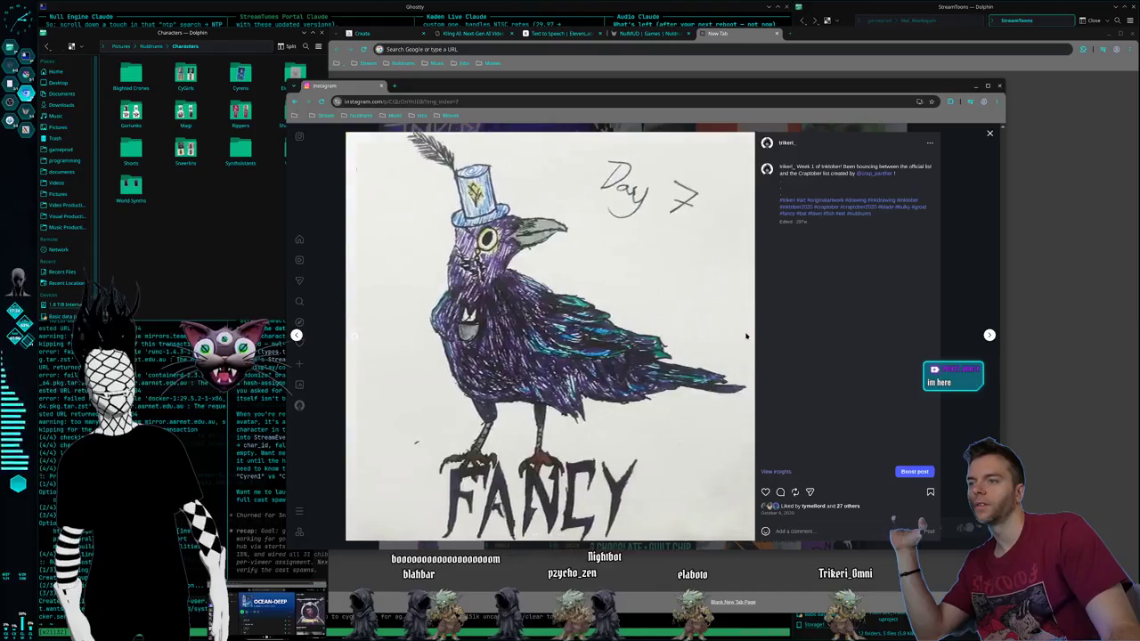
left_click(349, 338)
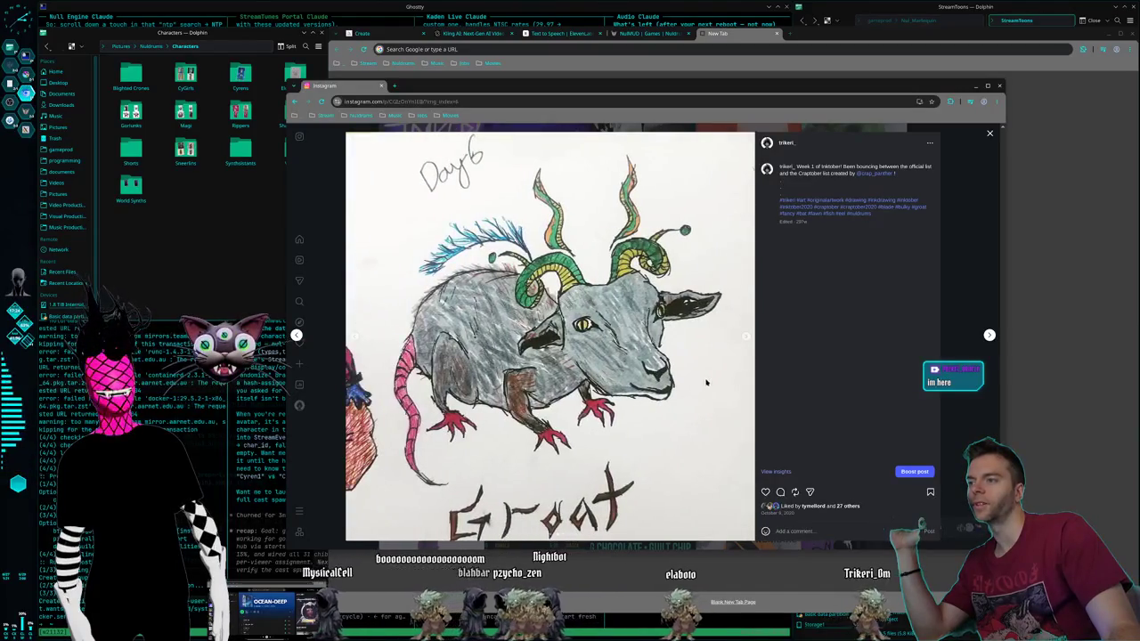
left_click(751, 338)
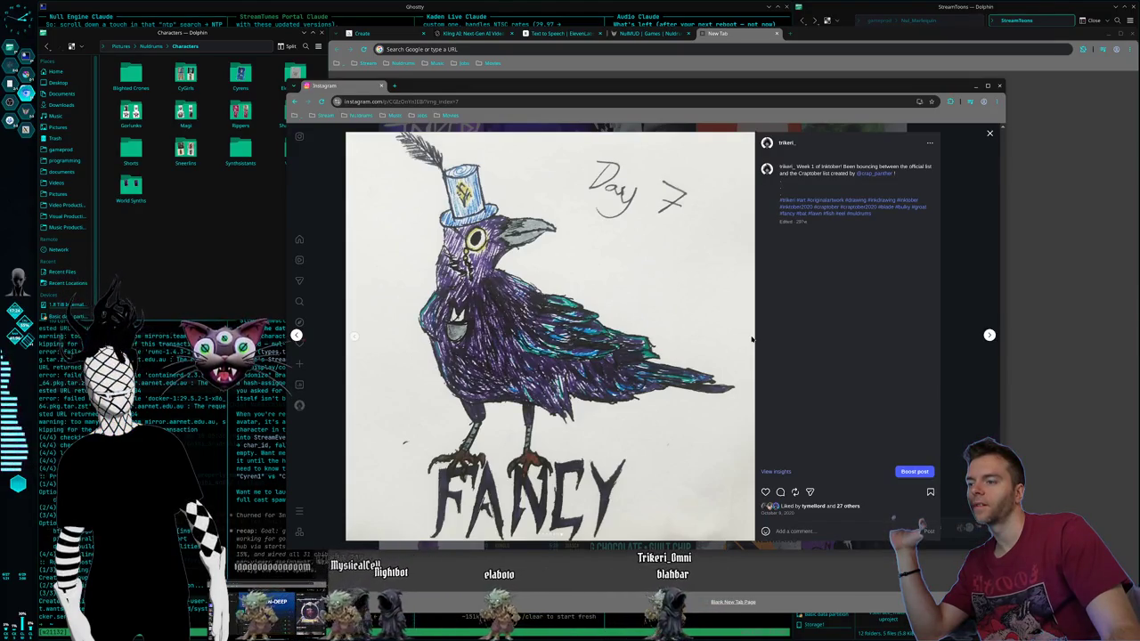
key("Escape")
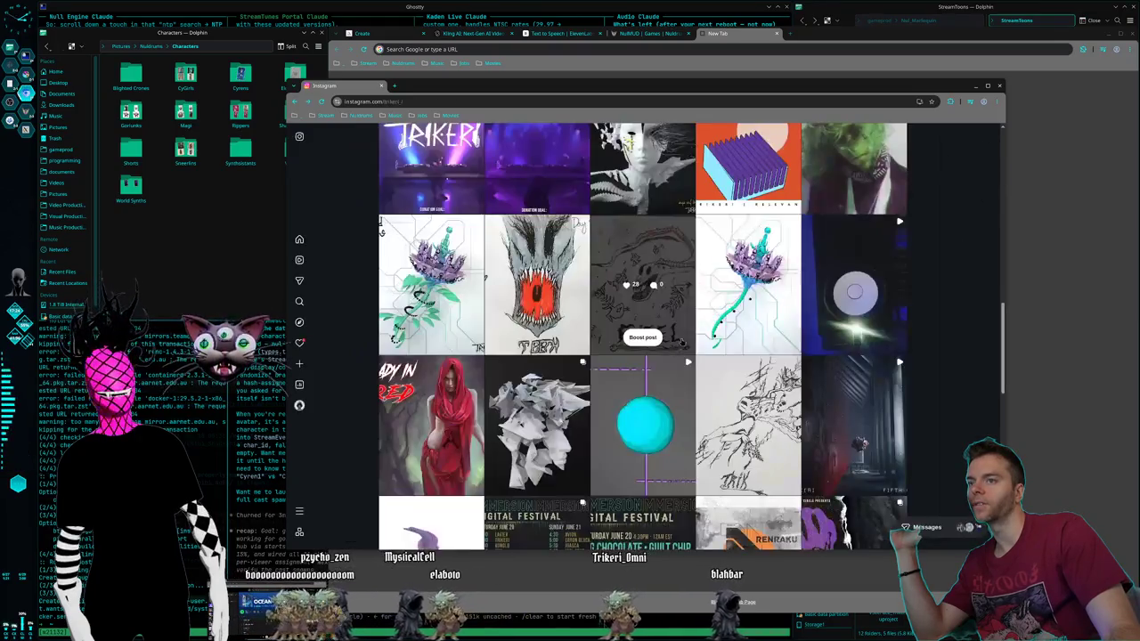
Step: Scroll down the profile grid and open the older Broken drawing post
scroll(704, 329, "down", 2)
scroll(703, 329, "down", 3)
scroll(703, 330, "down", 2)
scroll(704, 329, "down", 1)
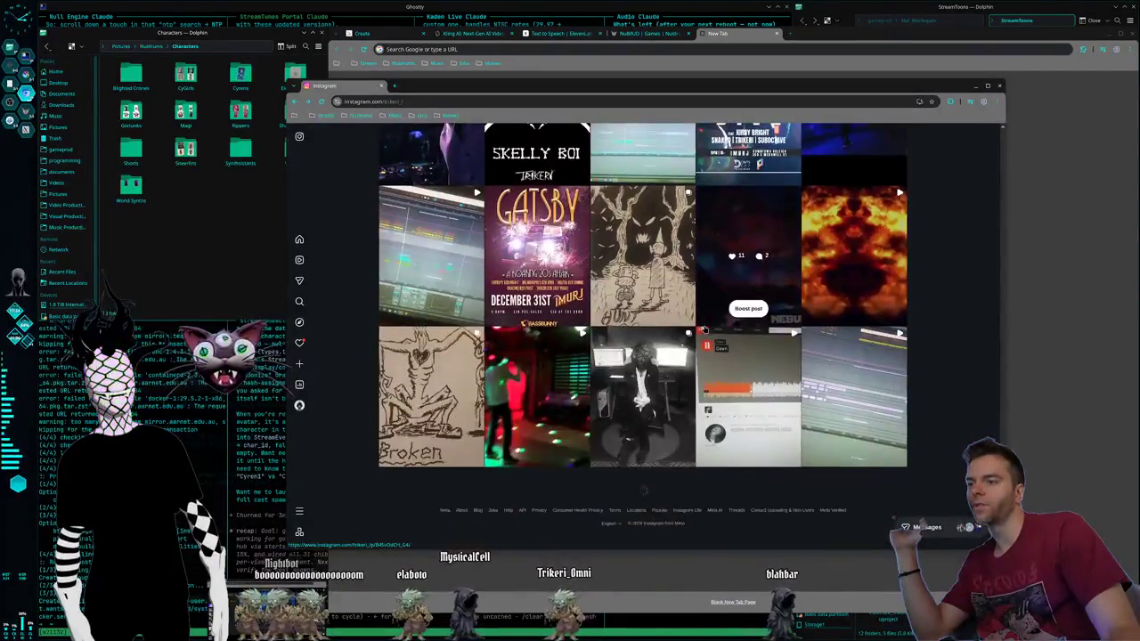
scroll(570, 382, "down", 1)
scroll(534, 401, "up", 1)
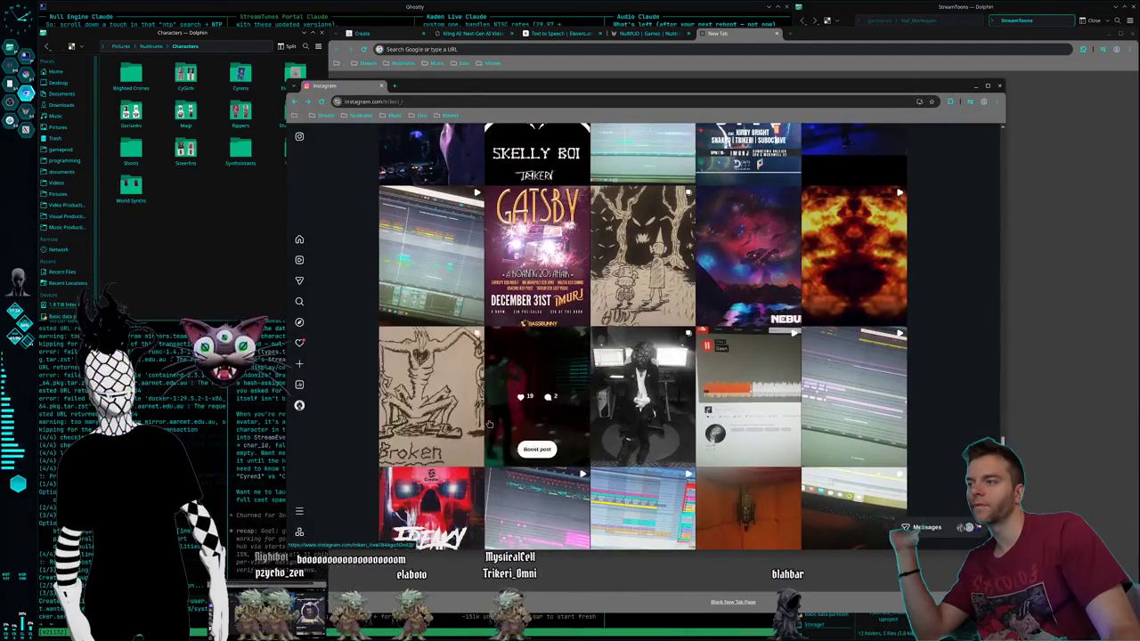
left_click(467, 410)
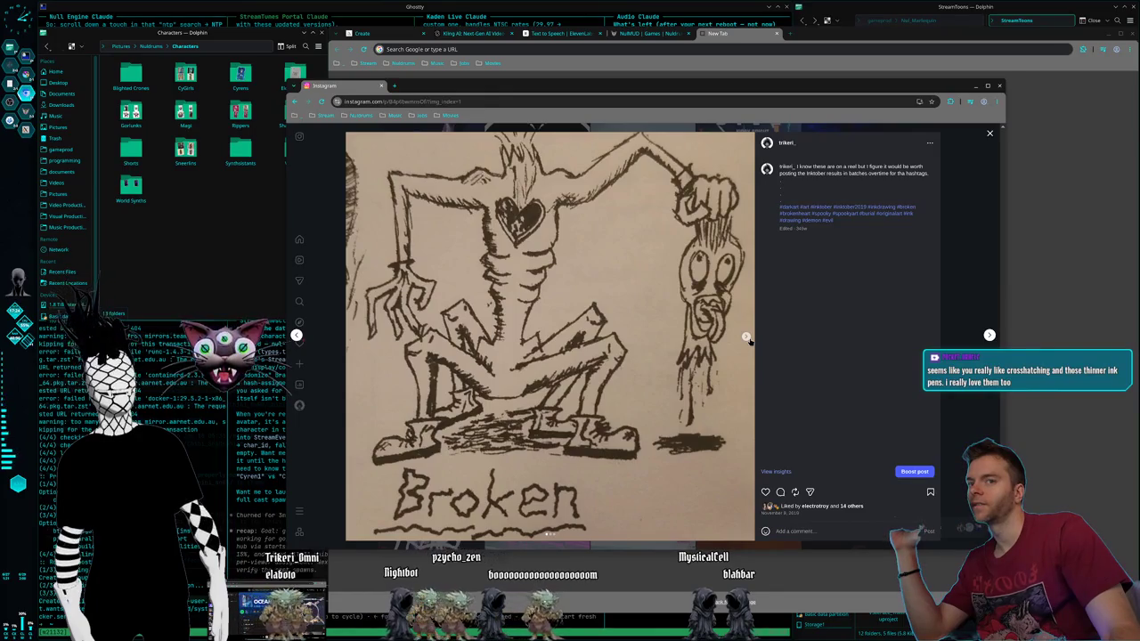
Step: Step through the Burial drawing to the horned demon with candles, then close the Instagram window
left_click(747, 338)
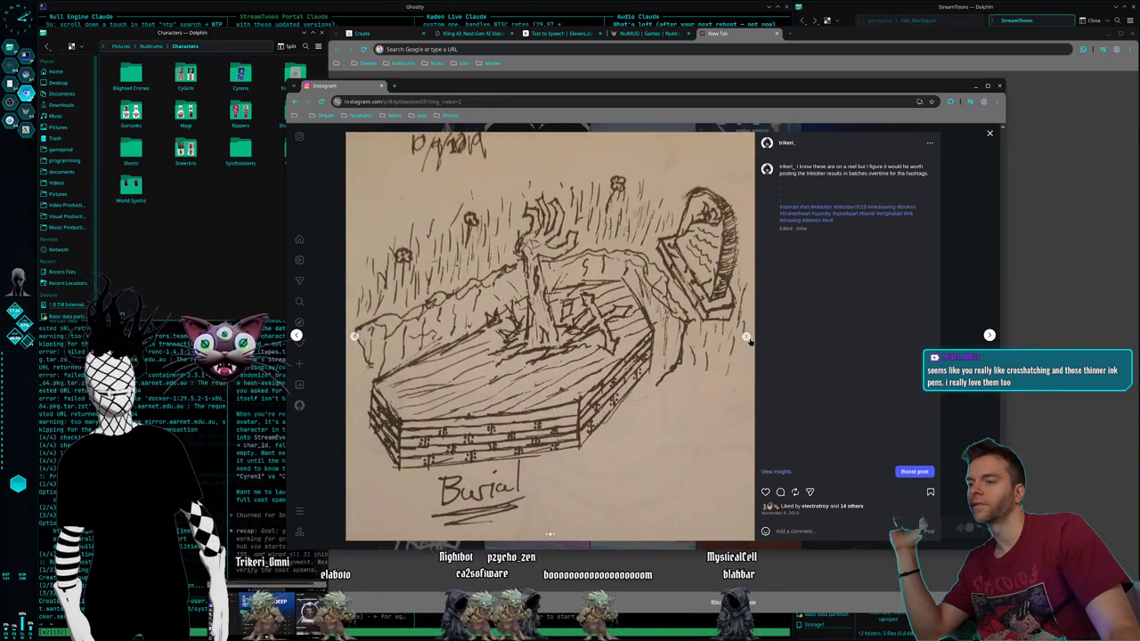
left_click(747, 338)
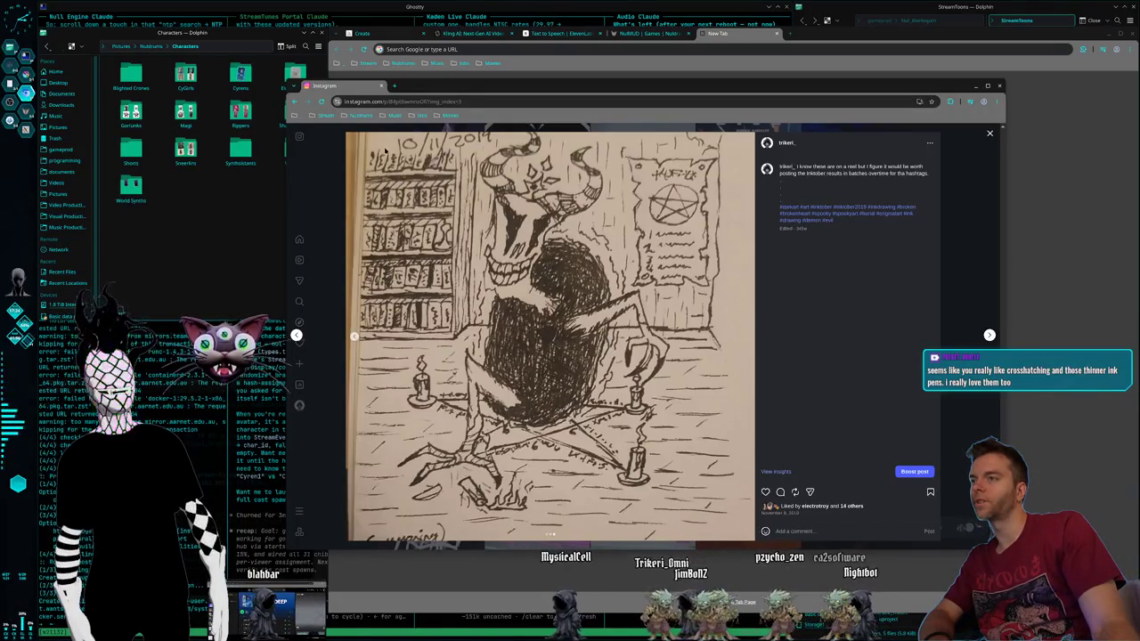
left_click_drag(439, 82, 430, 80)
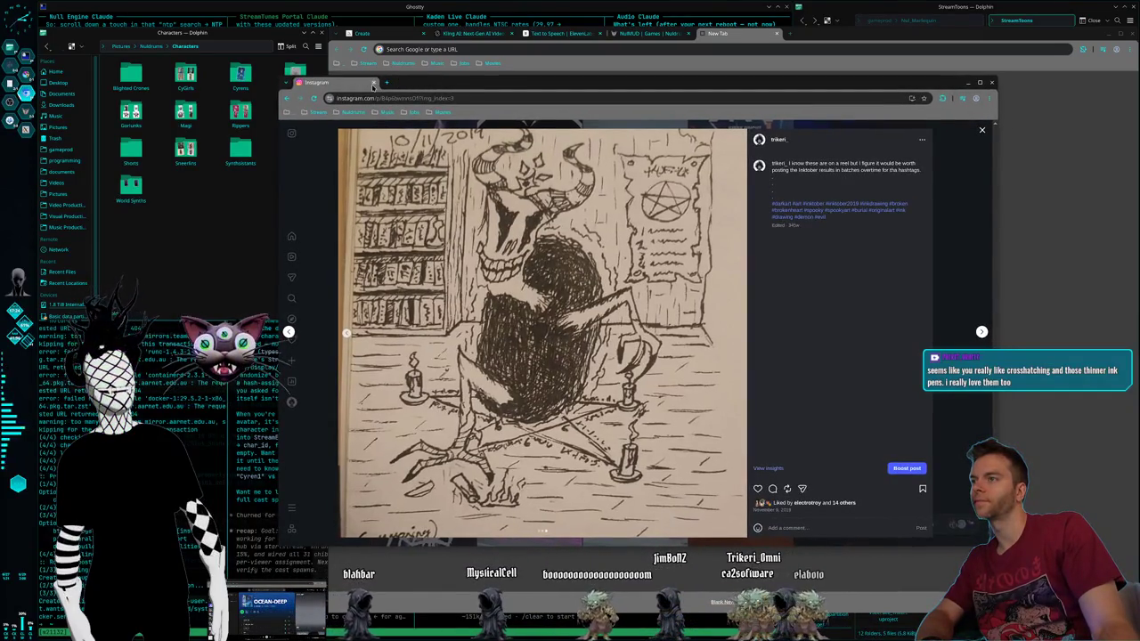
left_click(373, 83)
Step: Close the blank new tab and switch to the Midjourney Create page
left_click(626, 33)
left_click(726, 32)
left_click(778, 33)
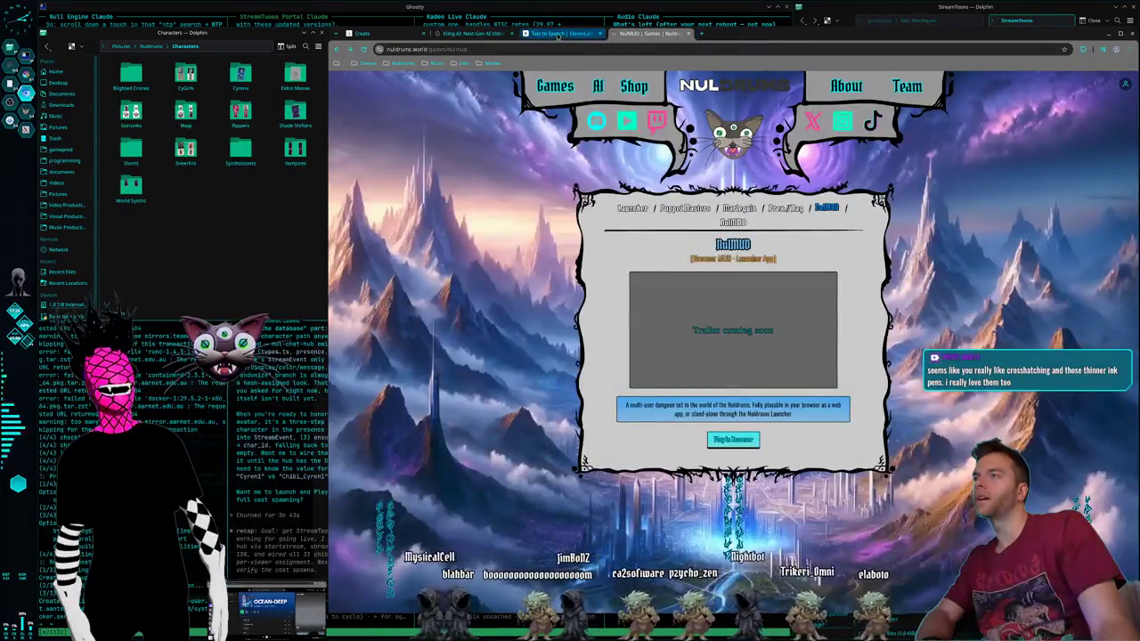
left_click(559, 33)
left_click(472, 33)
left_click(385, 36)
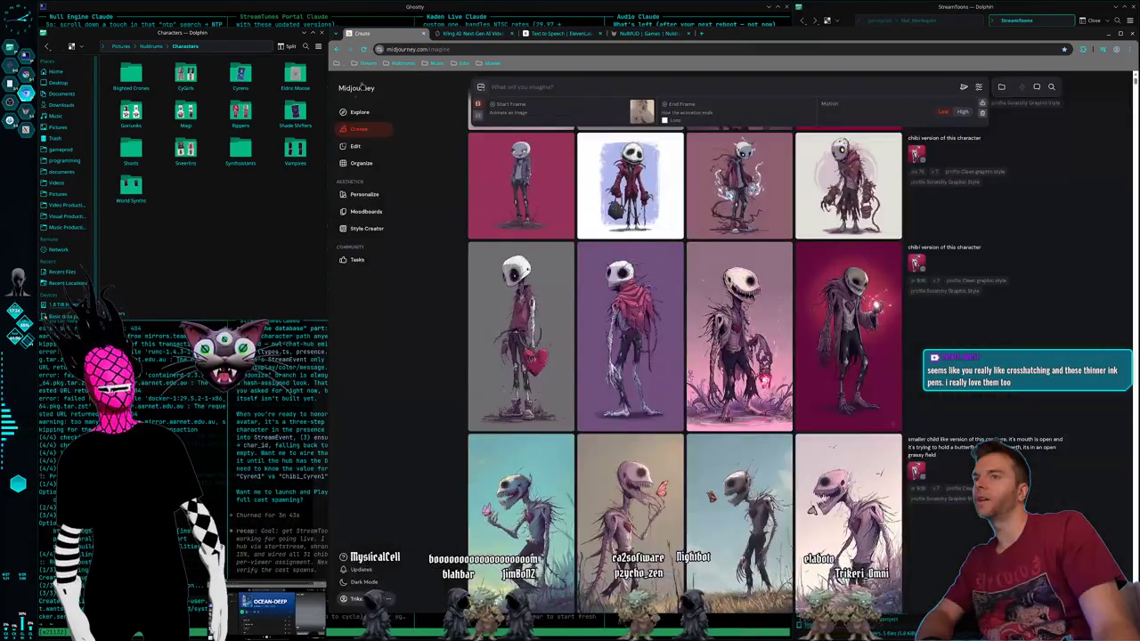
Step: Scroll the Midjourney gallery and view the one-eyed red-eye character image enlarged
scroll(740, 327, "down", 2)
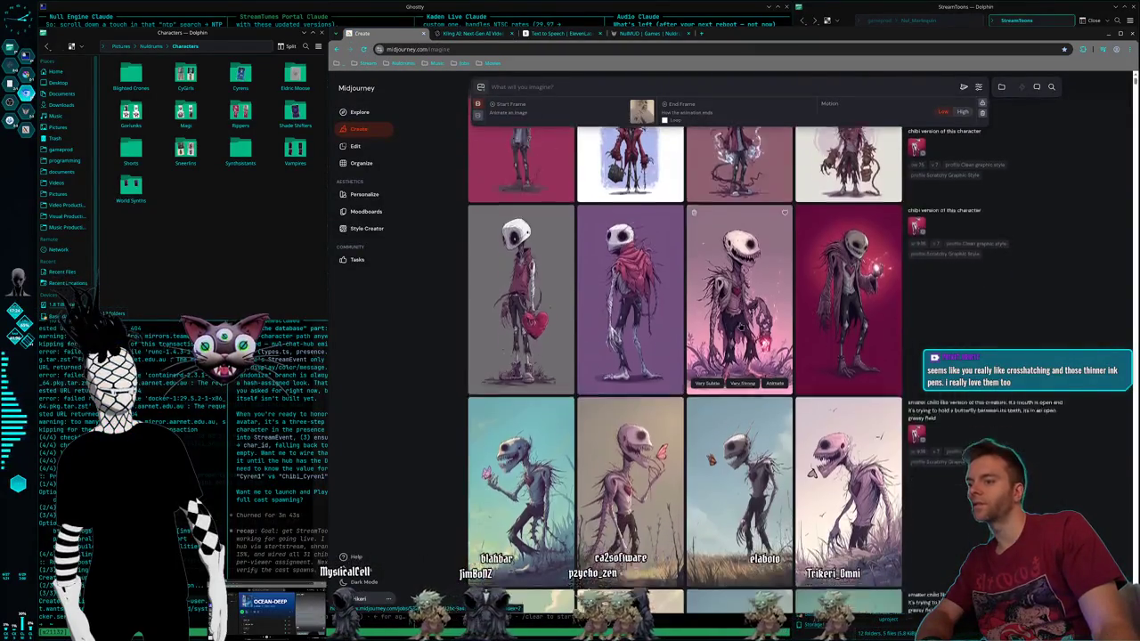
scroll(740, 327, "down", 1)
scroll(740, 327, "down", 1)
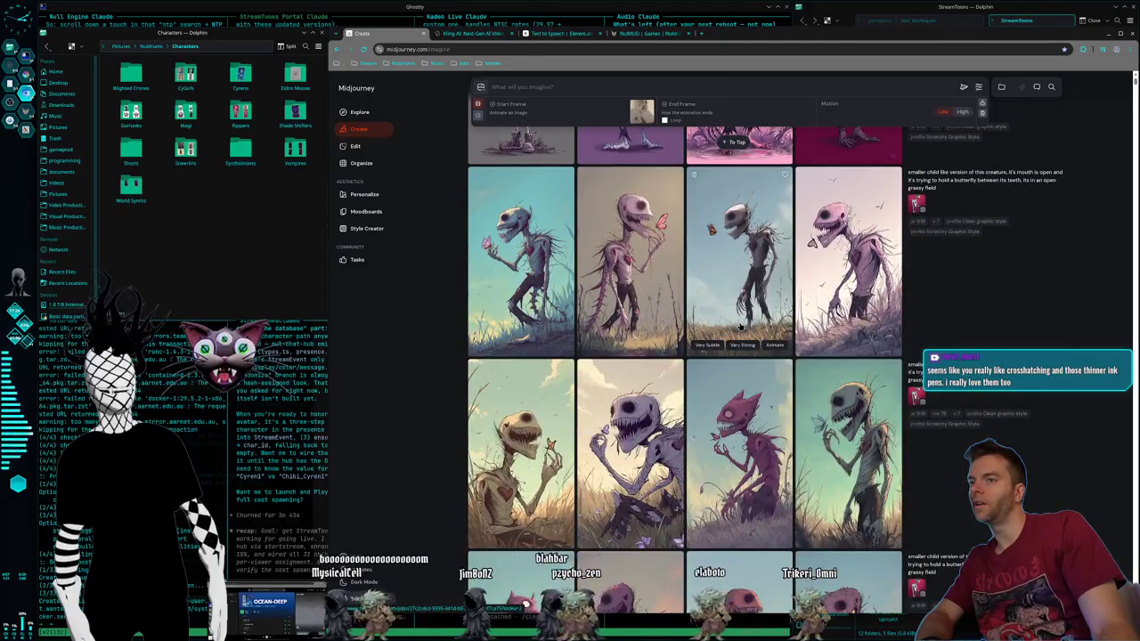
scroll(740, 327, "down", 2)
scroll(740, 327, "down", 2)
scroll(740, 327, "down", 2)
scroll(740, 327, "down", 1)
scroll(740, 327, "up", 1)
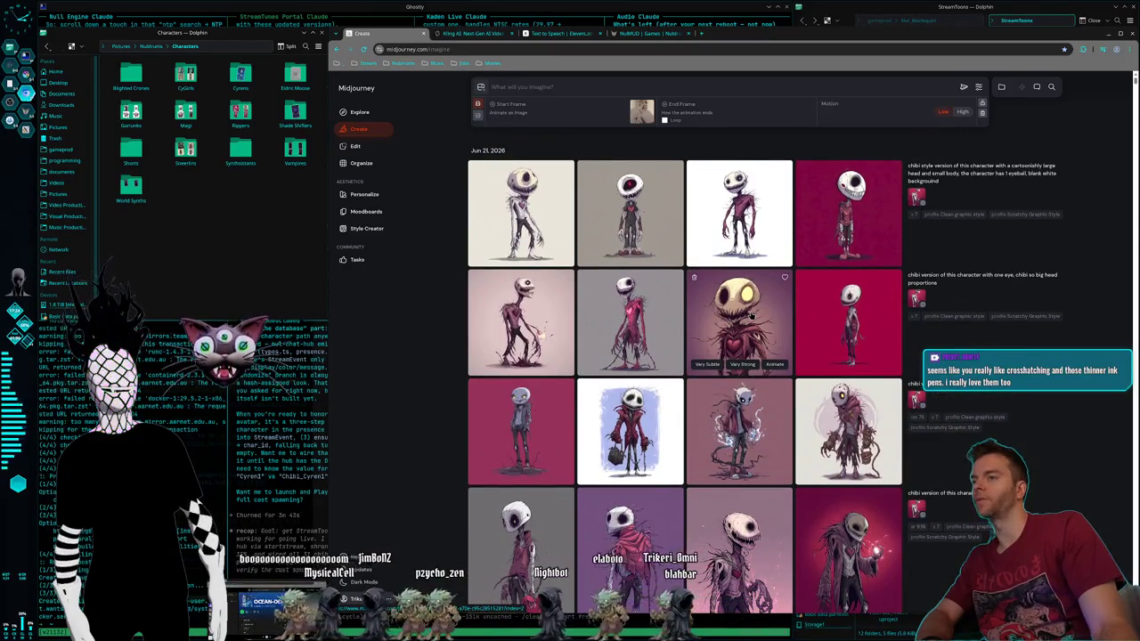
left_click(647, 225)
left_click(532, 148)
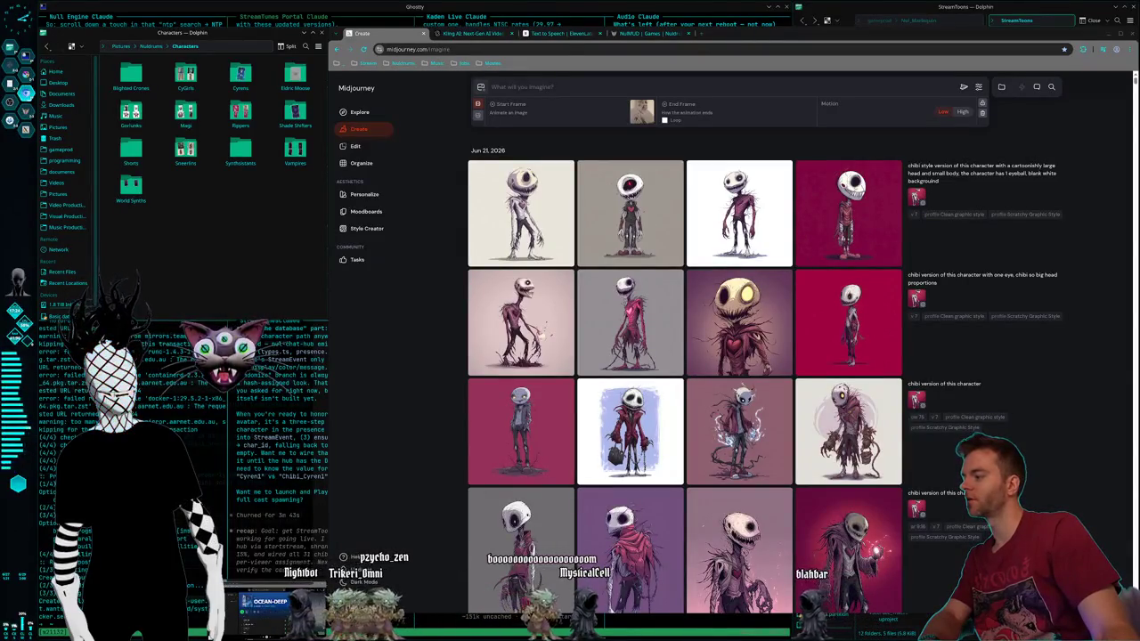
mouse_move(739, 322)
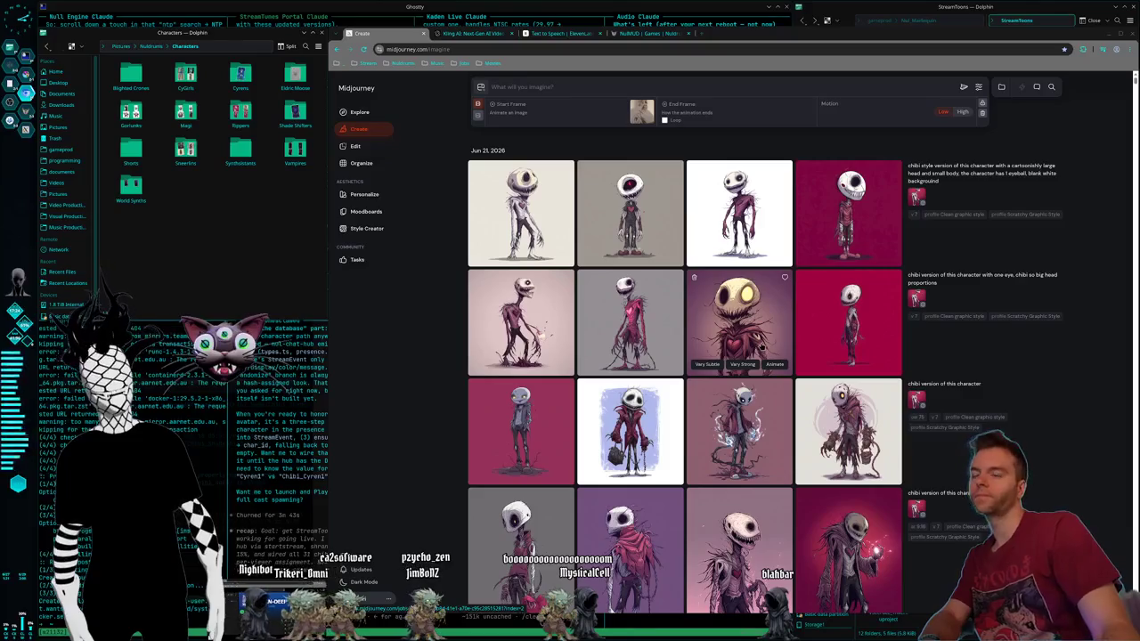
Step: Scroll further to view a grassy-field creature image enlarged, then switch to the Nuldrums NulMUD page
scroll(763, 347, "down", 2)
scroll(763, 347, "down", 2)
scroll(762, 347, "down", 2)
scroll(762, 347, "down", 2)
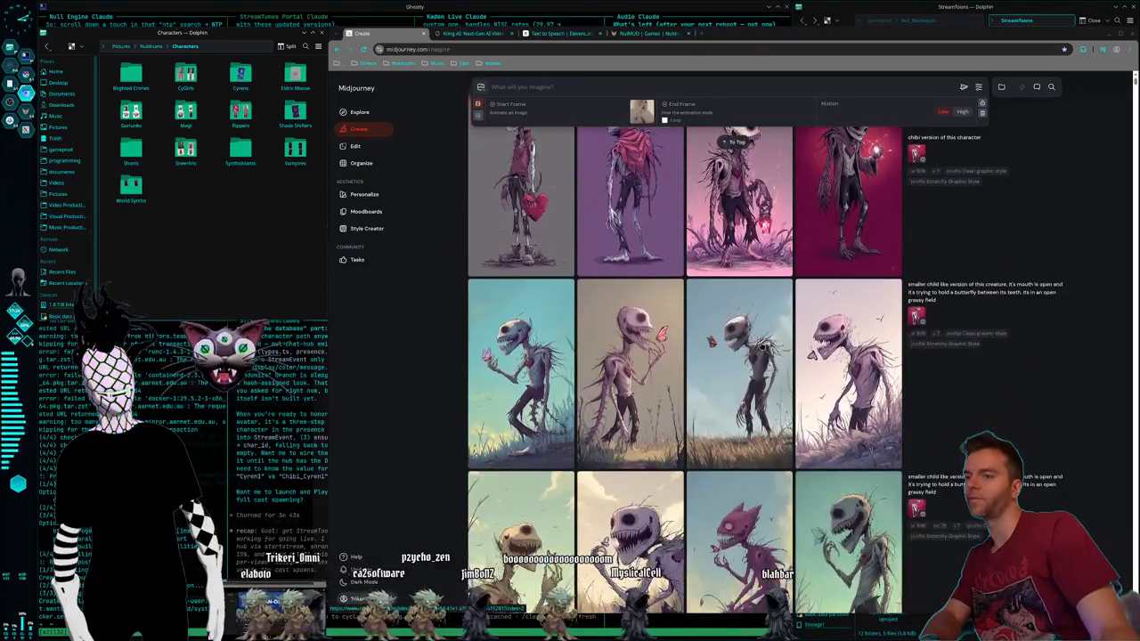
scroll(763, 349, "down", 1)
left_click(755, 343)
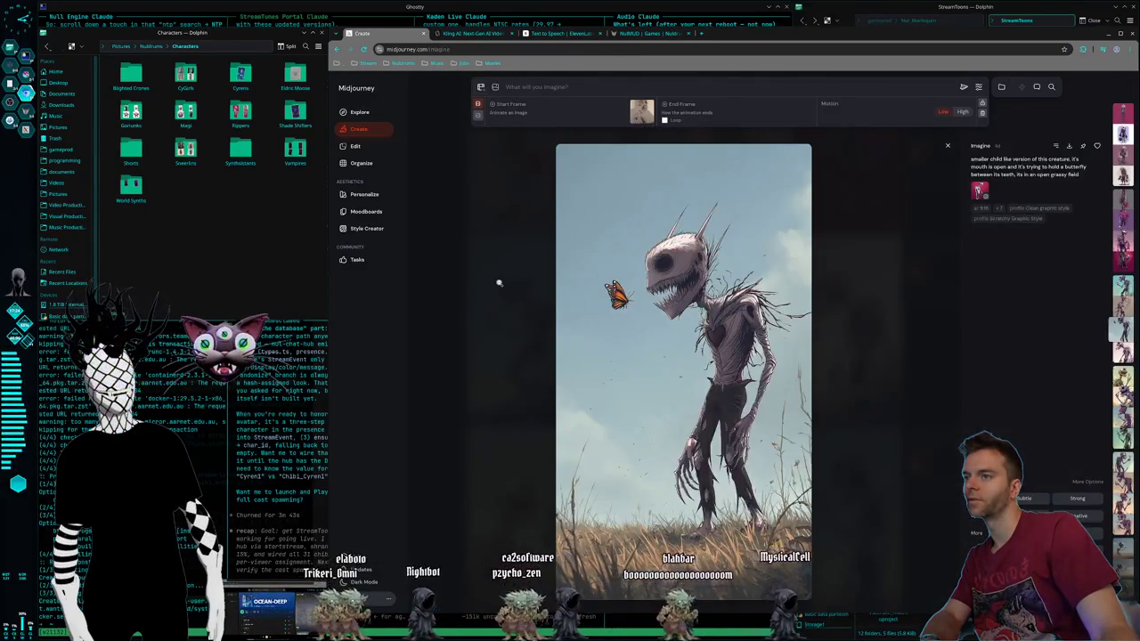
left_click(499, 283)
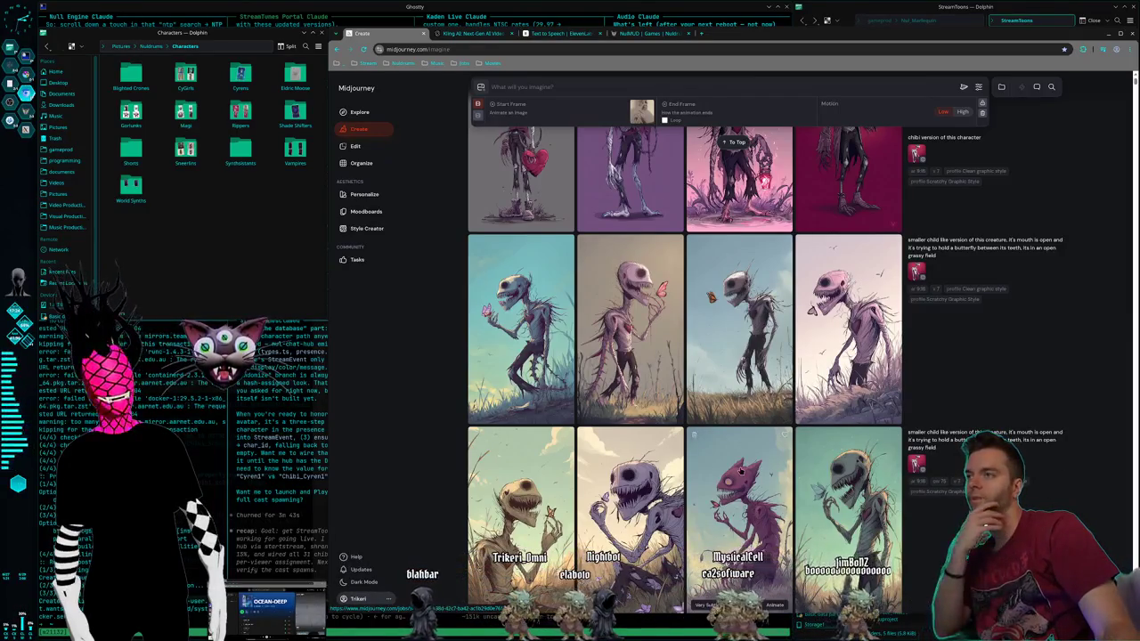
left_click(549, 34)
left_click(643, 33)
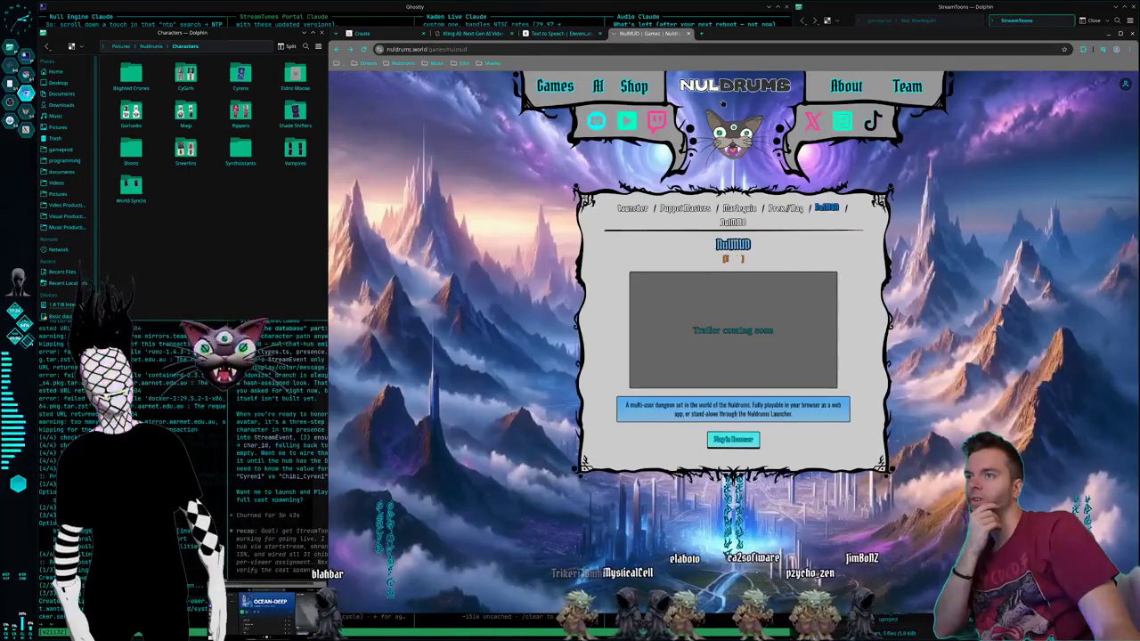
Step: Open the Nuldrums About page, then in Midjourney enlarge the butterfly skull creature image
left_click(724, 105)
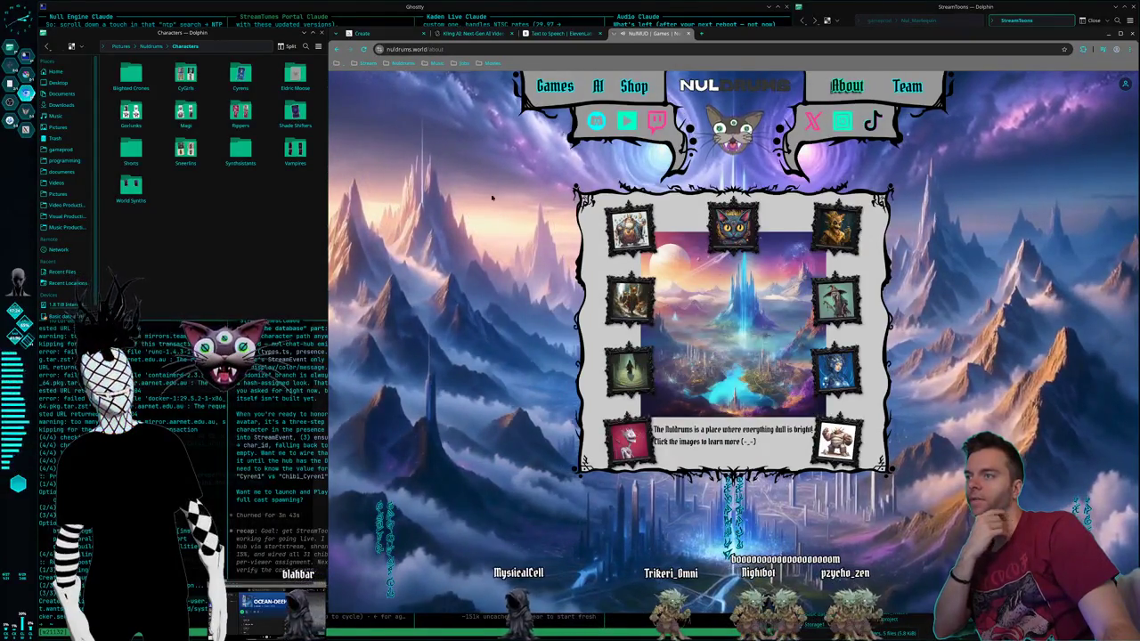
left_click(475, 34)
left_click(570, 34)
left_click(475, 33)
left_click(383, 34)
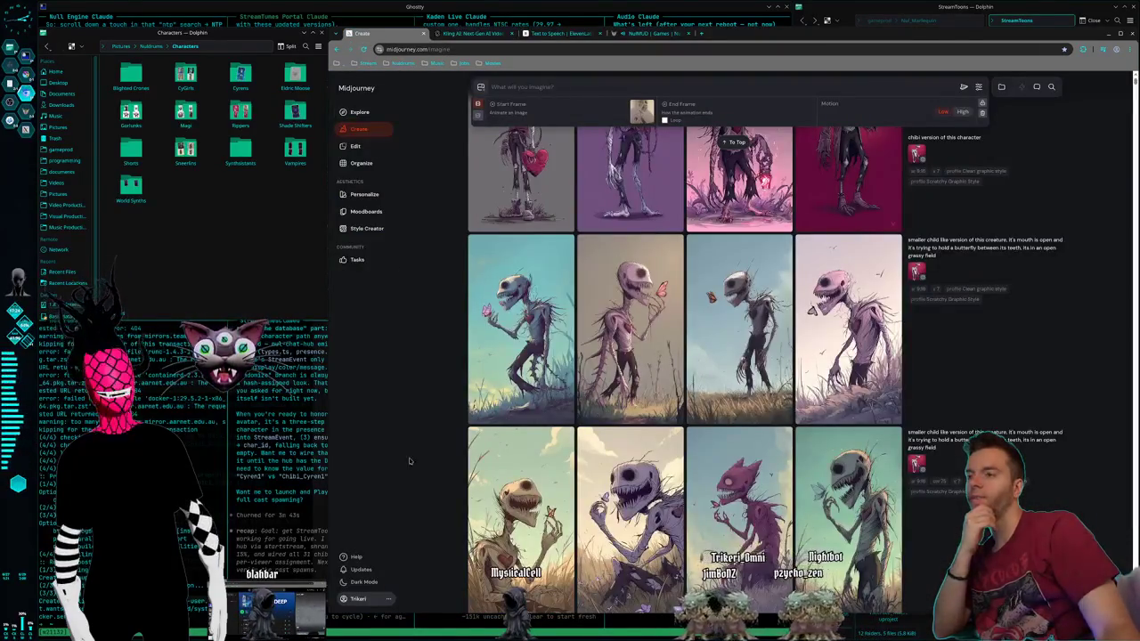
left_click(723, 346)
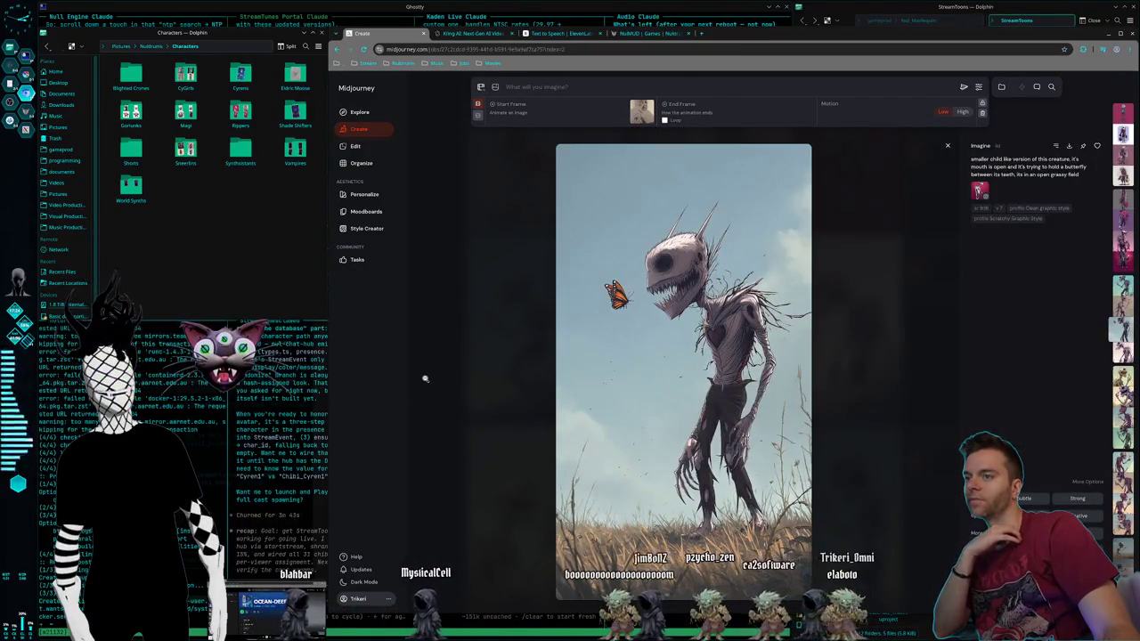
left_click(424, 378)
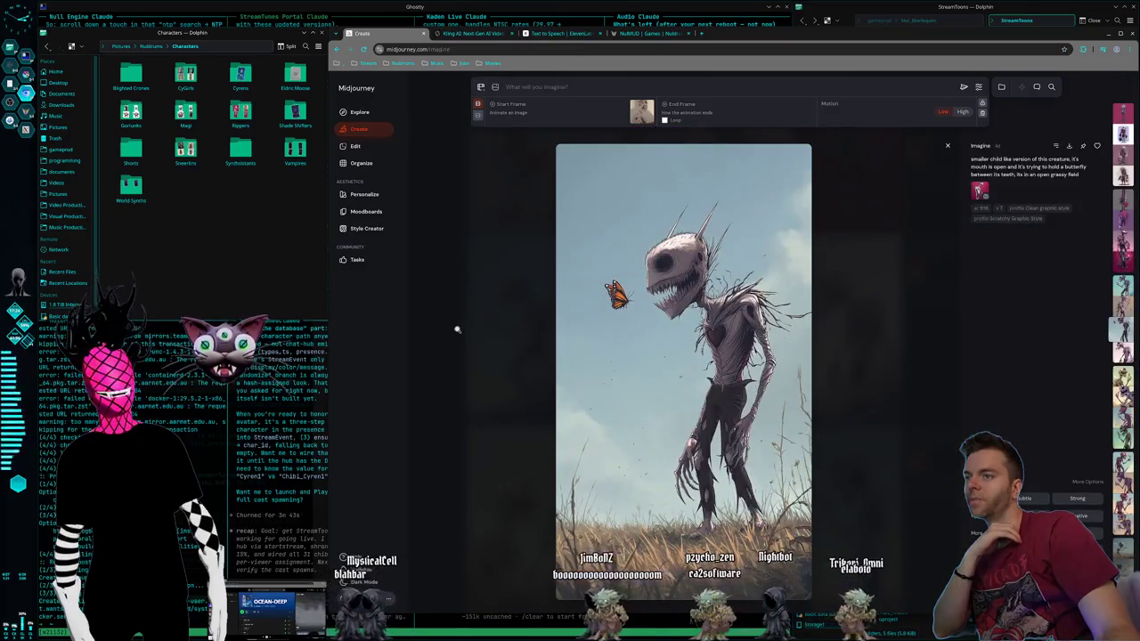
left_click(457, 330)
Step: Scroll down through the older Midjourney generations
scroll(753, 334, "down", 2)
scroll(752, 334, "down", 3)
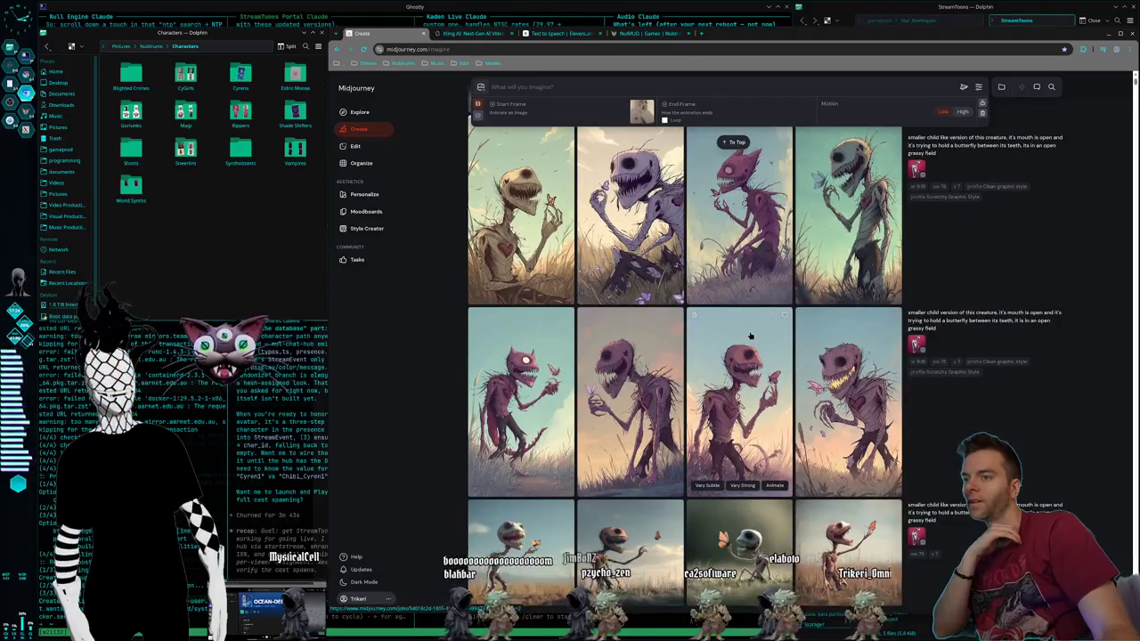
scroll(751, 334, "down", 5)
scroll(751, 338, "down", 5)
scroll(750, 346, "down", 5)
scroll(748, 354, "down", 5)
scroll(753, 352, "down", 5)
scroll(765, 345, "down", 3)
scroll(783, 338, "down", 2)
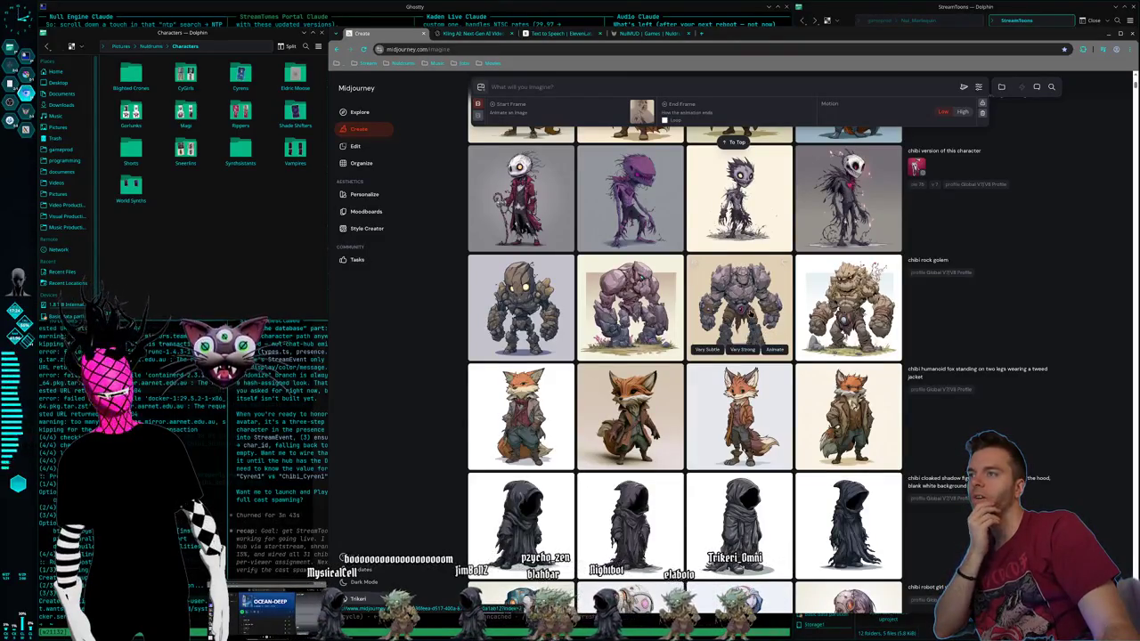
scroll(783, 339, "up", 1)
scroll(739, 339, "down", 3)
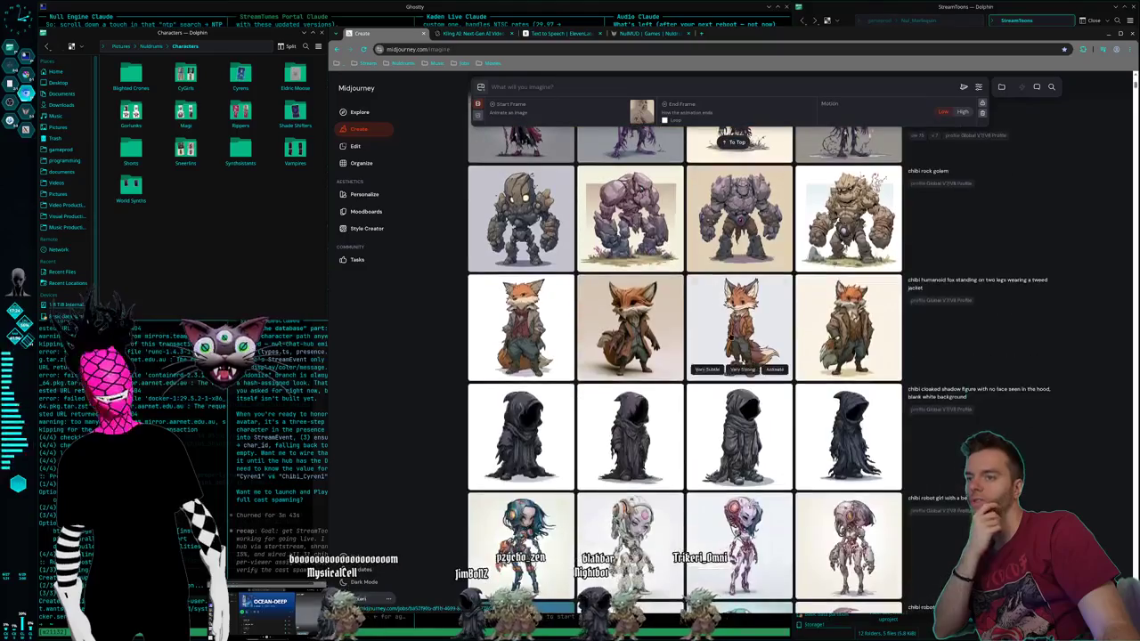
scroll(780, 403, "down", 5)
scroll(781, 399, "down", 6)
scroll(782, 399, "down", 4)
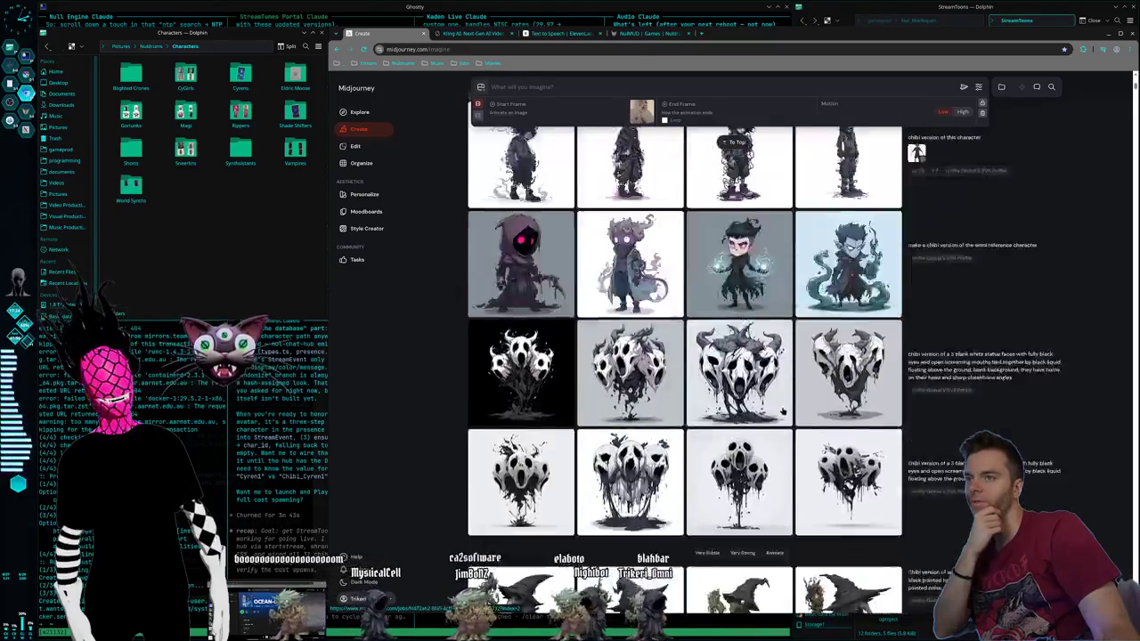
scroll(788, 428, "down", 5)
Step: Scroll back up to the Jun 21, 2026 chibi skeleton generations
scroll(783, 437, "up", 5)
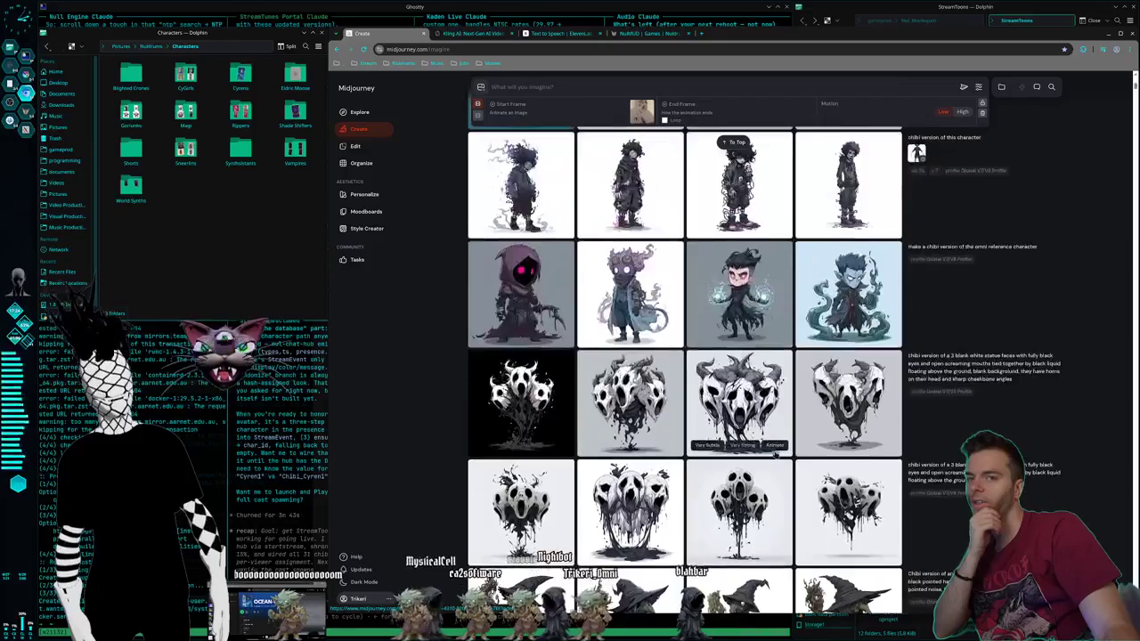
scroll(779, 441, "up", 5)
scroll(777, 446, "up", 5)
scroll(773, 450, "up", 3)
scroll(773, 451, "up", 5)
scroll(777, 456, "up", 5)
scroll(782, 461, "up", 5)
scroll(788, 470, "up", 3)
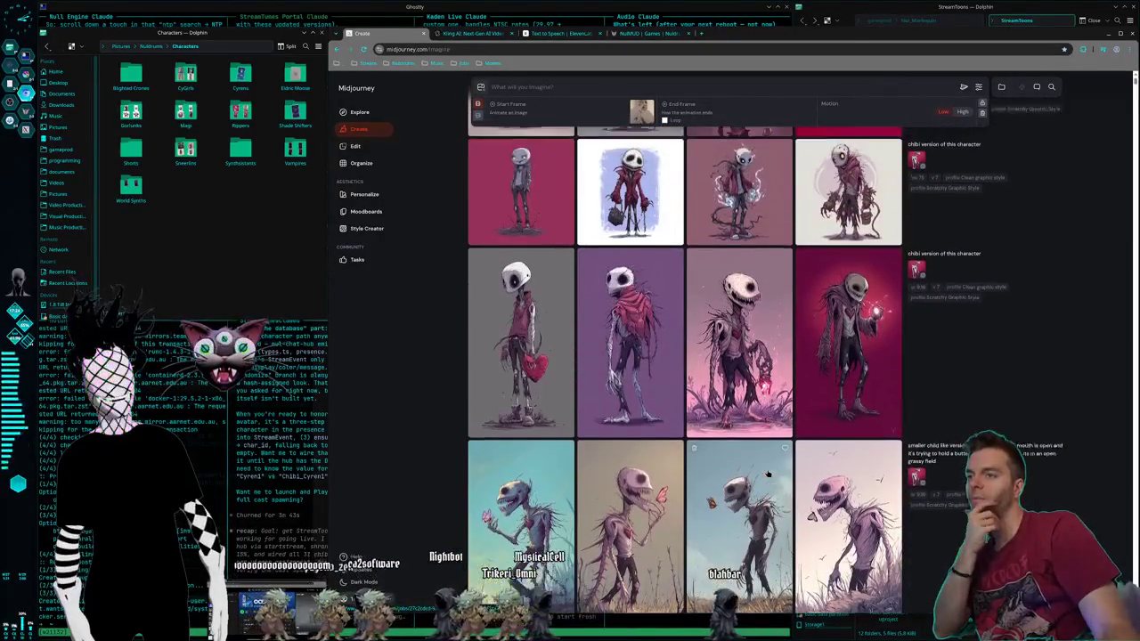
scroll(784, 472, "up", 3)
scroll(771, 474, "up", 3)
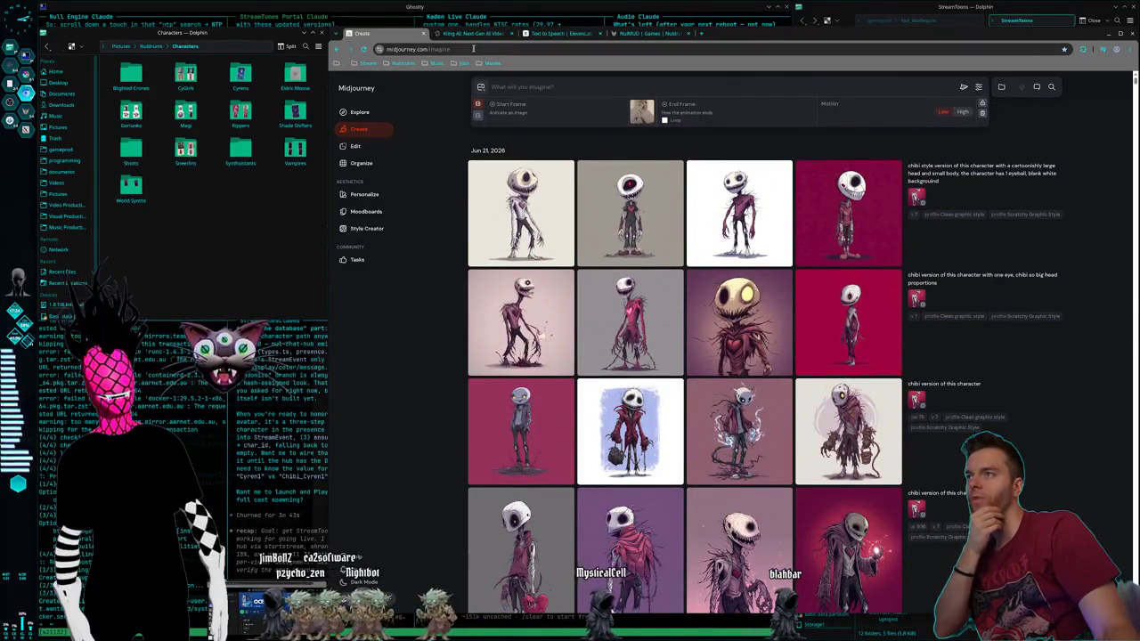
left_click(473, 36)
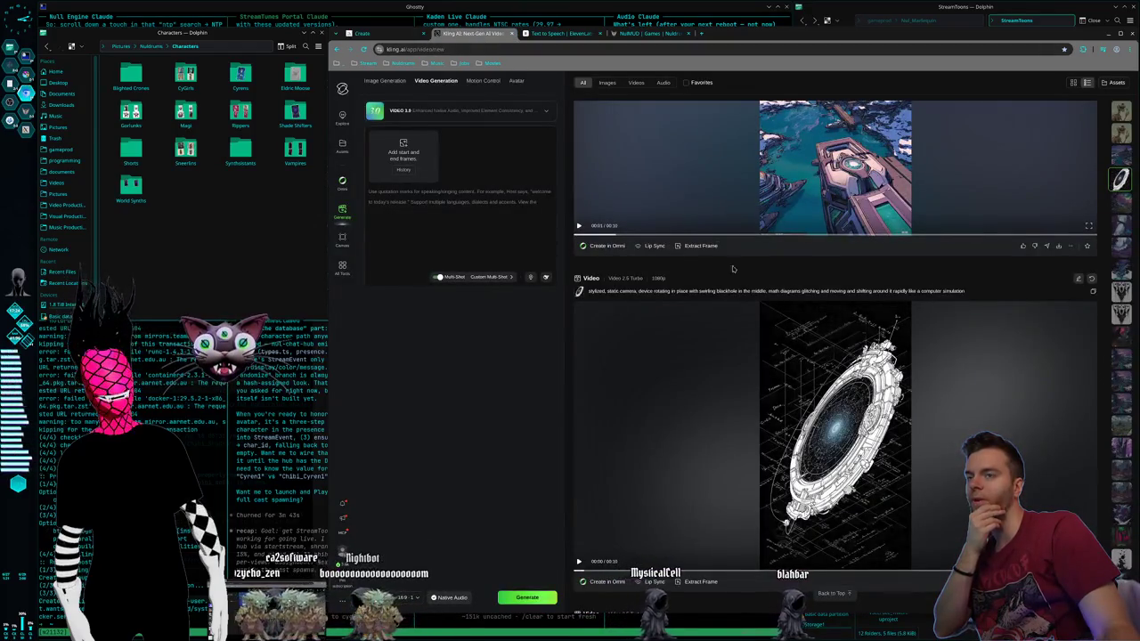
Step: Scroll Kling AI's list up to the skeleton-creature-with-butterfly videos, flicking between Kling and ElevenLabs
scroll(739, 254, "up", 5)
scroll(739, 254, "up", 5)
scroll(735, 256, "up", 5)
scroll(733, 256, "up", 3)
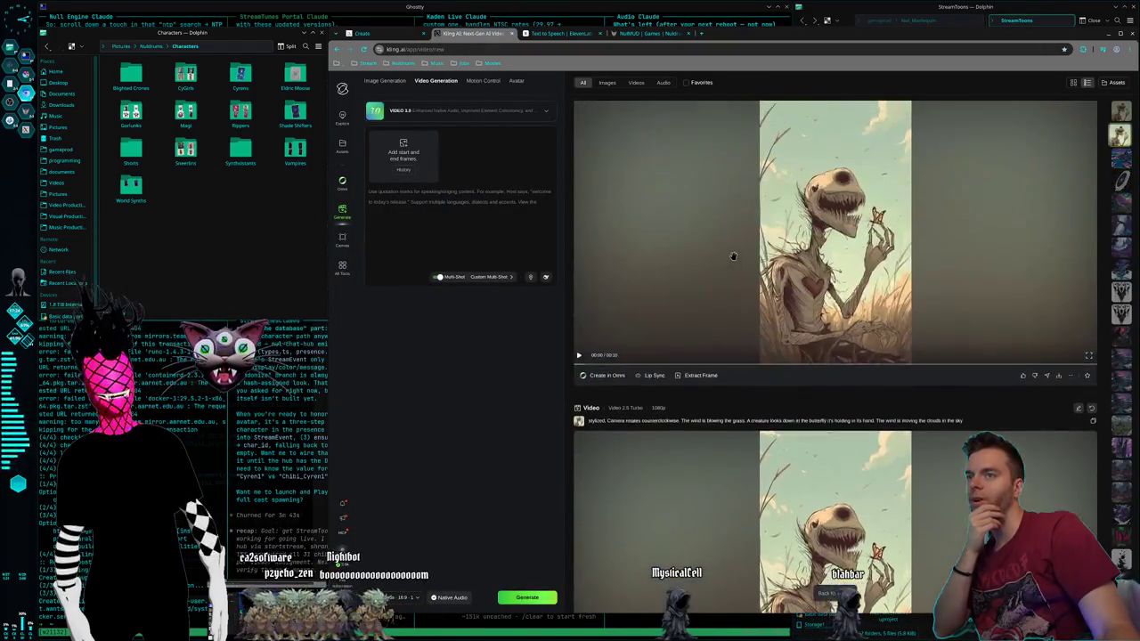
scroll(733, 257, "up", 1)
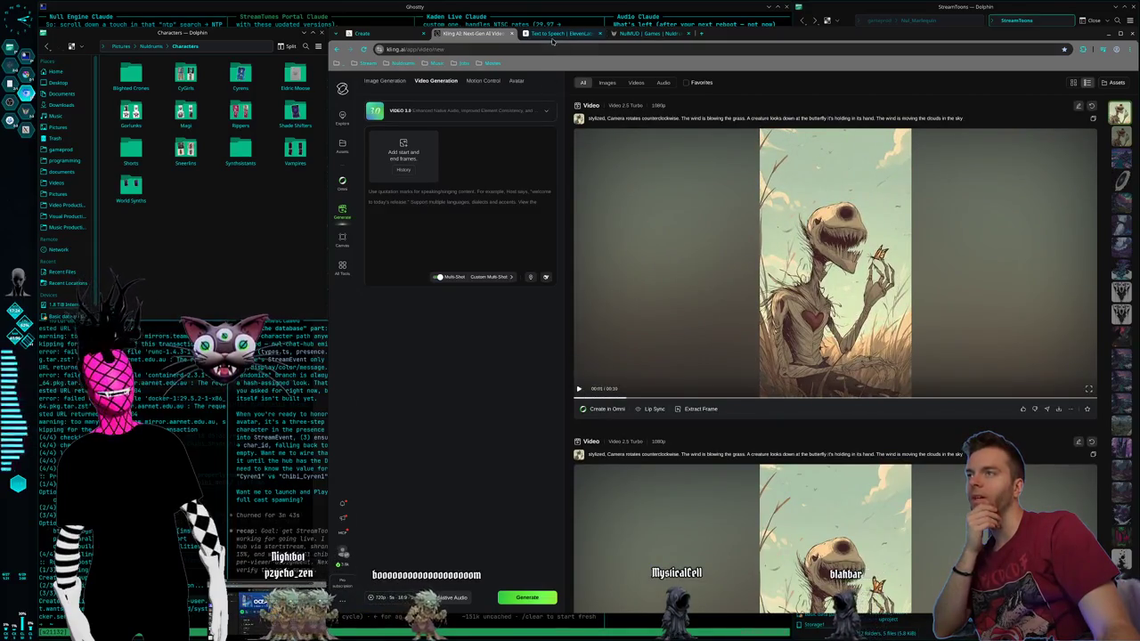
left_click(553, 36)
left_click(472, 34)
left_click(552, 34)
left_click(465, 36)
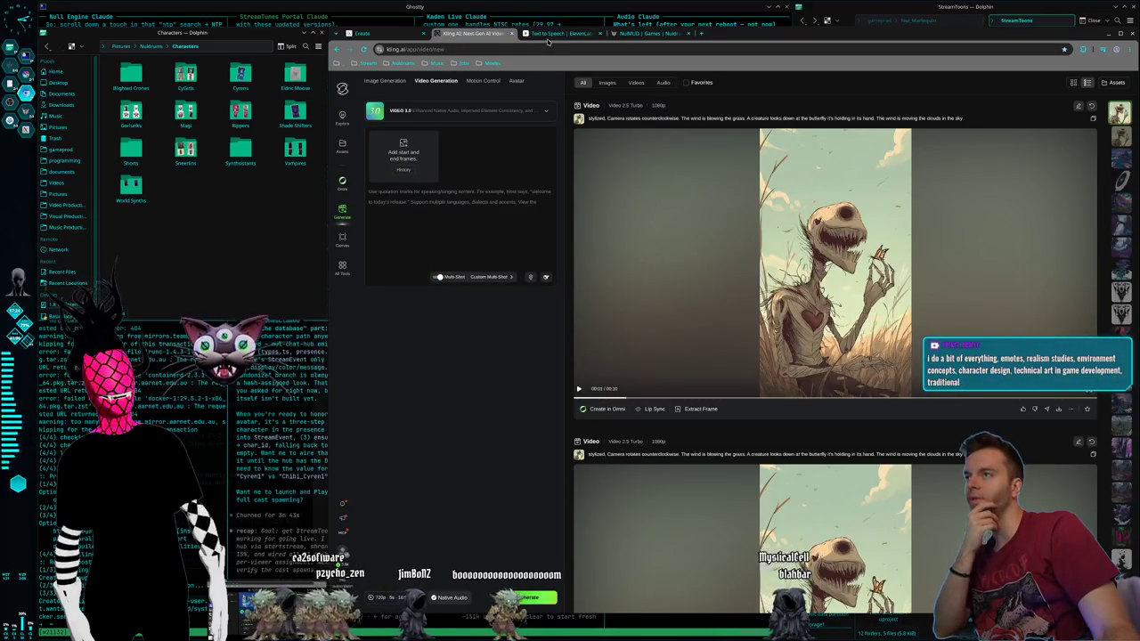
left_click(552, 34)
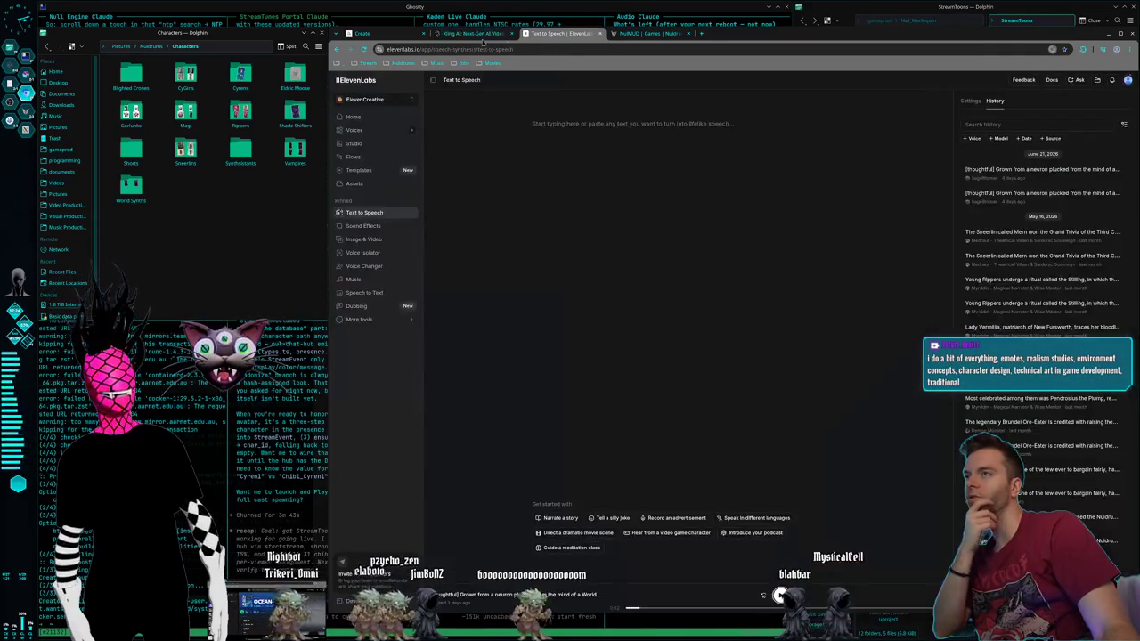
Step: Cycle through the Kling AI, Midjourney and ElevenLabs tabs, then open the Nuldrums site's main page
left_click(472, 34)
left_click(376, 35)
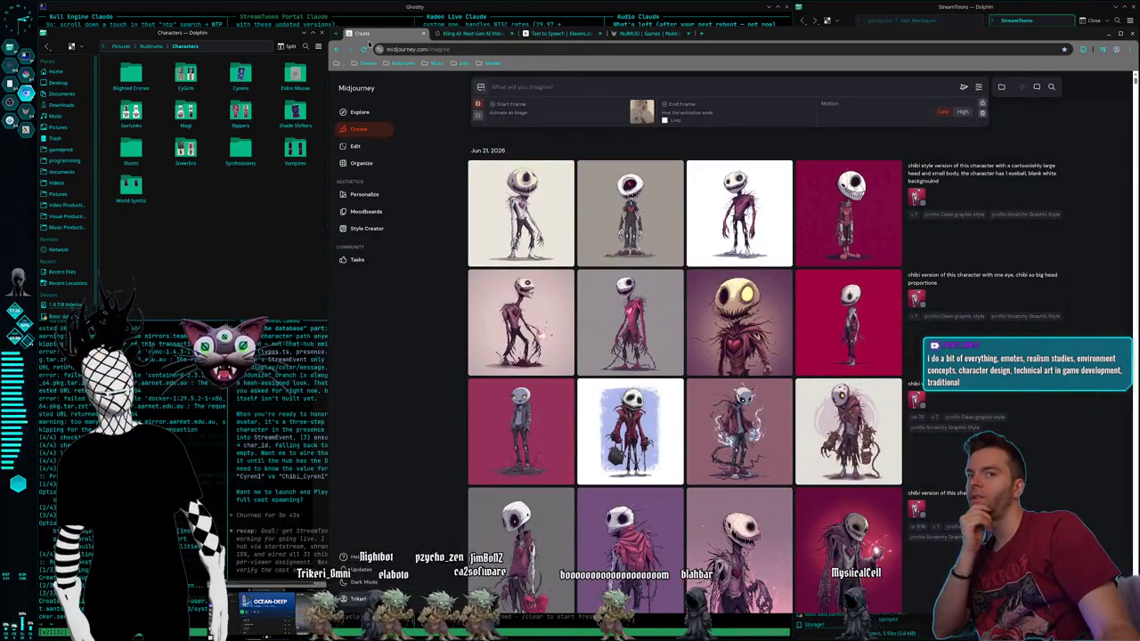
mouse_move(520, 212)
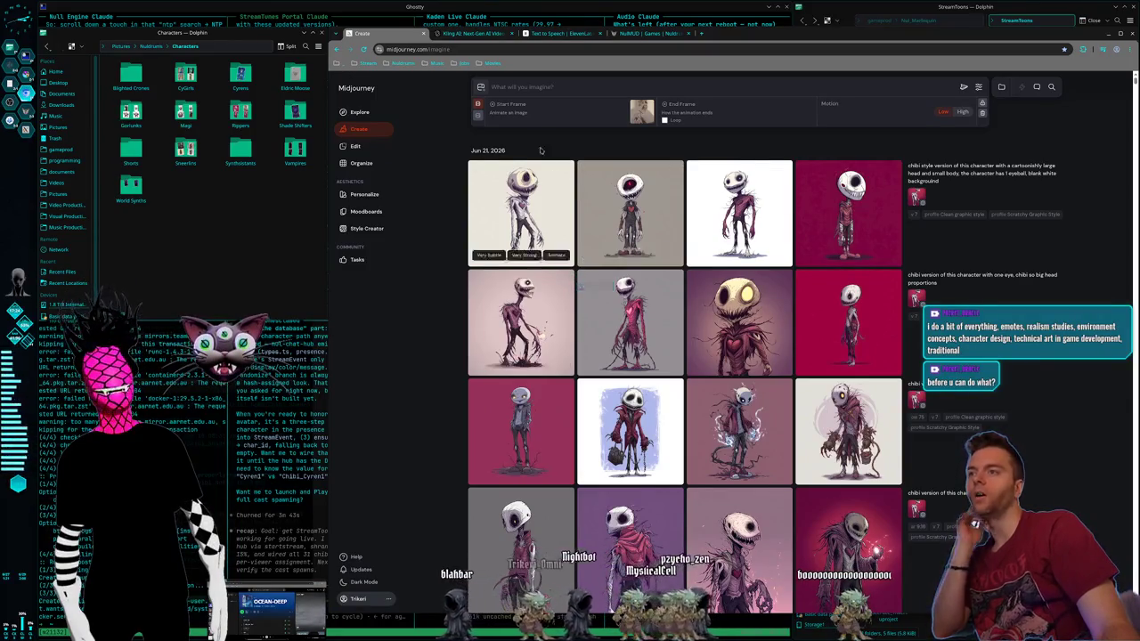
left_click(485, 33)
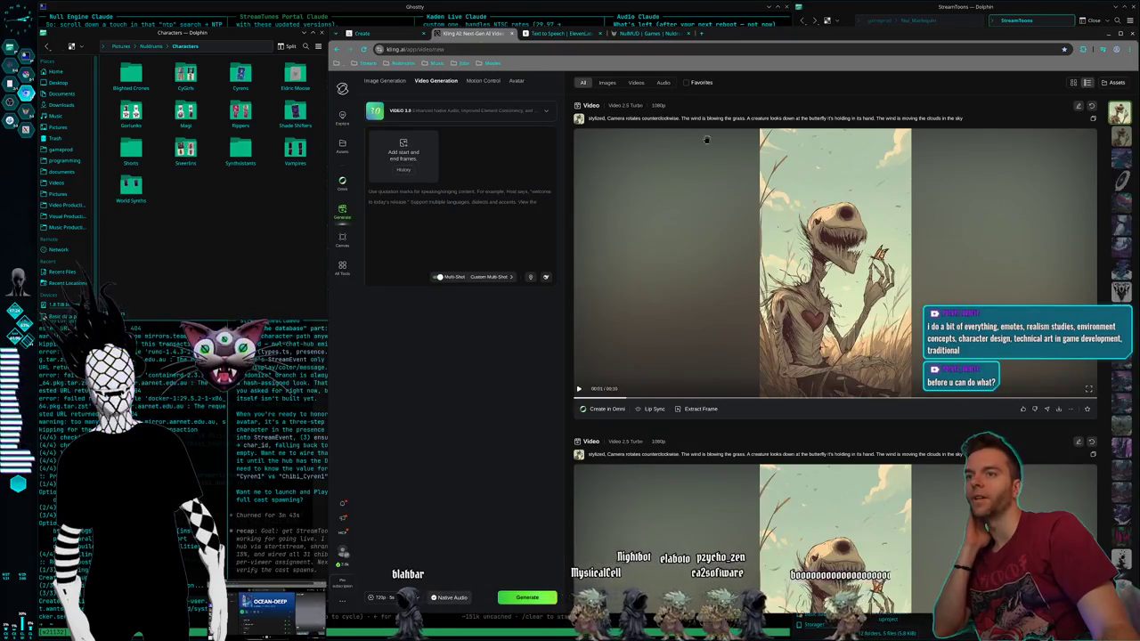
left_click(588, 34)
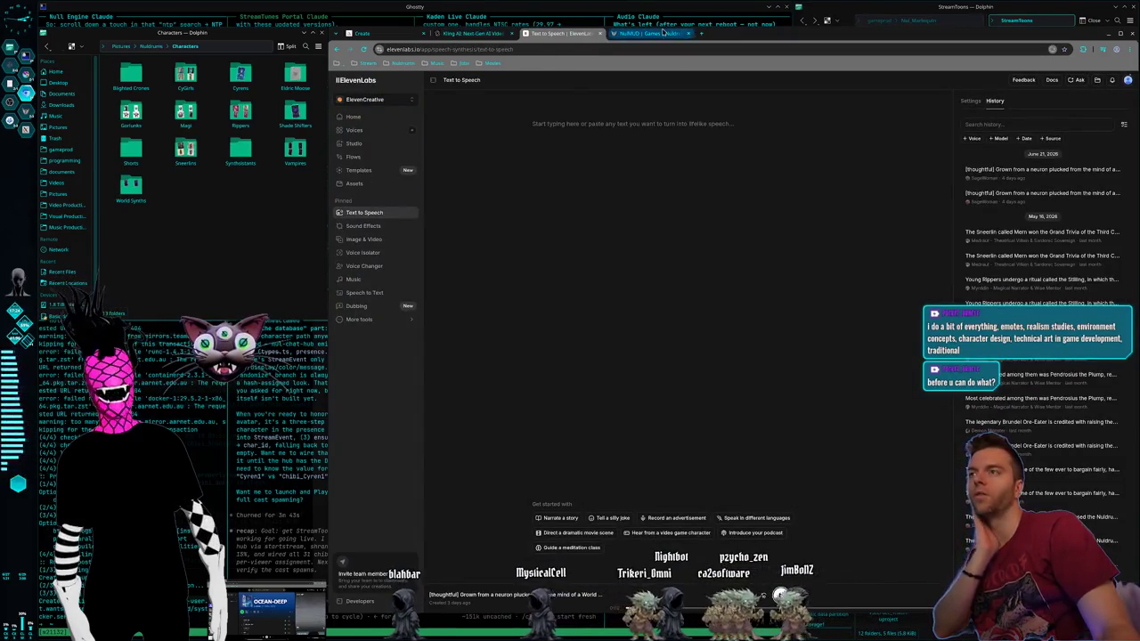
left_click(663, 33)
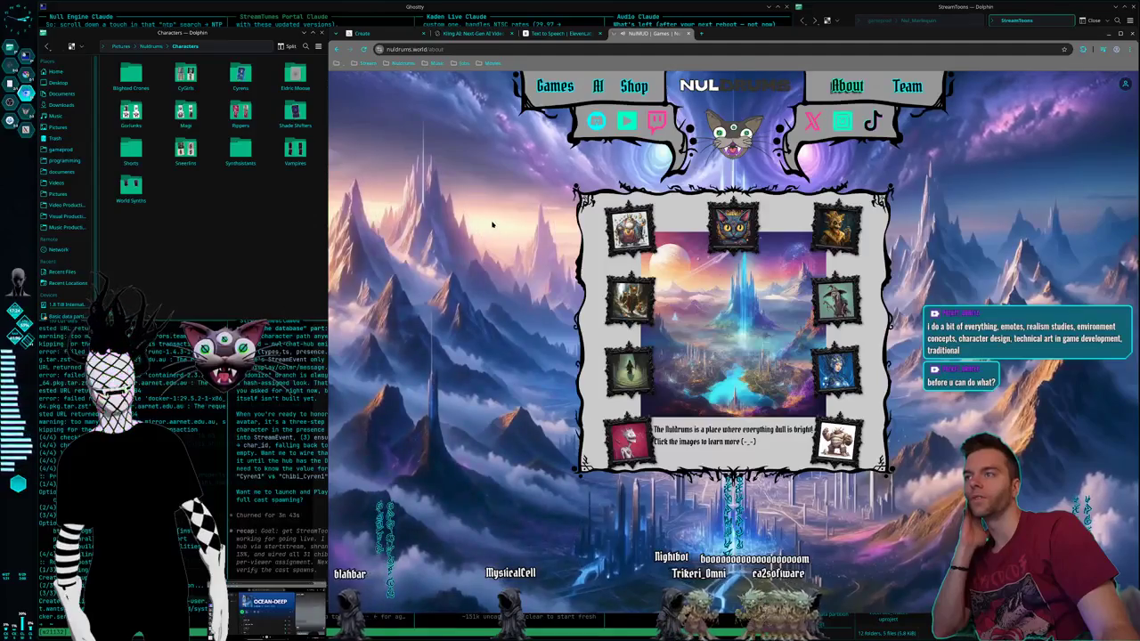
left_click(732, 133)
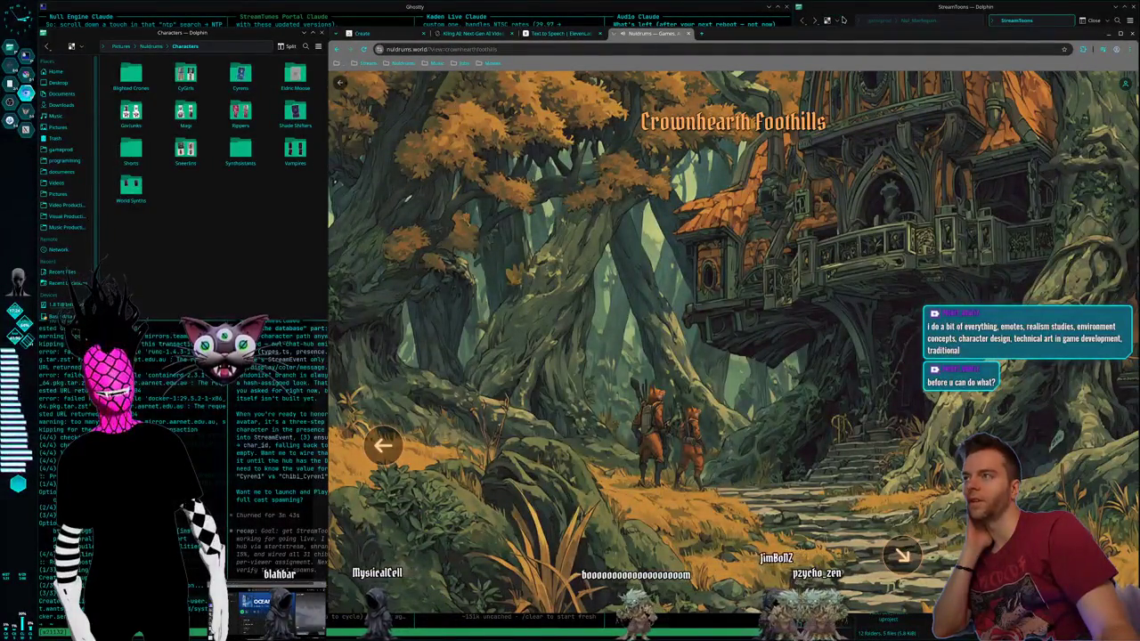
Step: Nudge the browser window and drag its left edge out to widen the Crownhearth Foothills page
left_click_drag(843, 20, 822, 33)
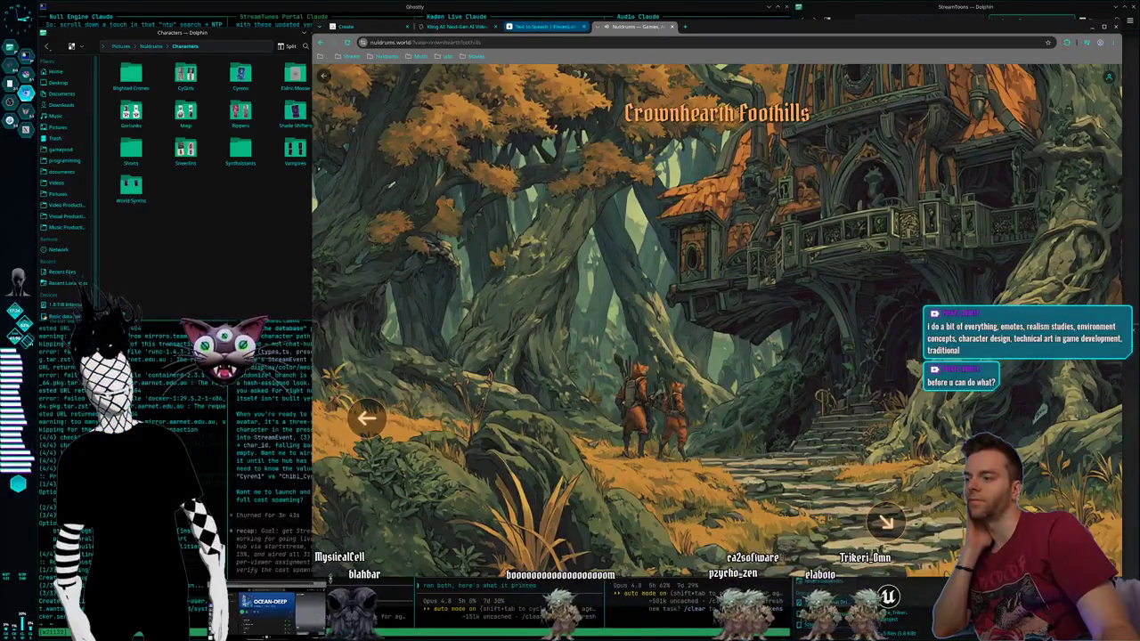
mouse_move(313, 320)
left_mouse_down()
mouse_move(138, 320)
mouse_move(189, 321)
left_mouse_up()
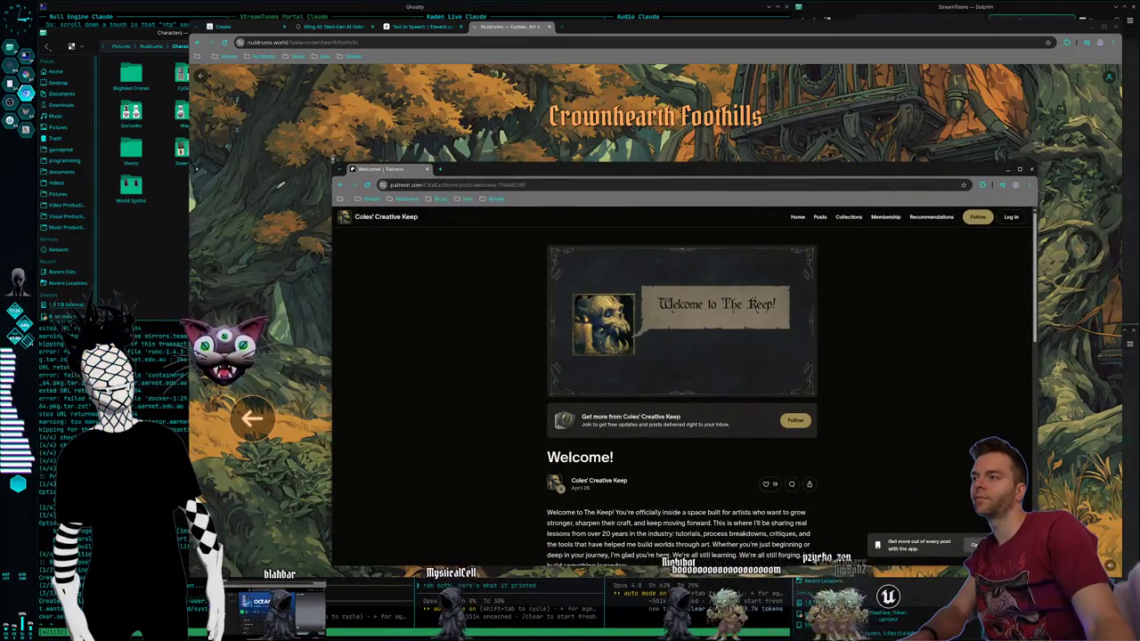
Step: Enlarge the Patreon window and scroll through the Welcome to The Keep! post
left_click_drag(332, 159, 250, 36)
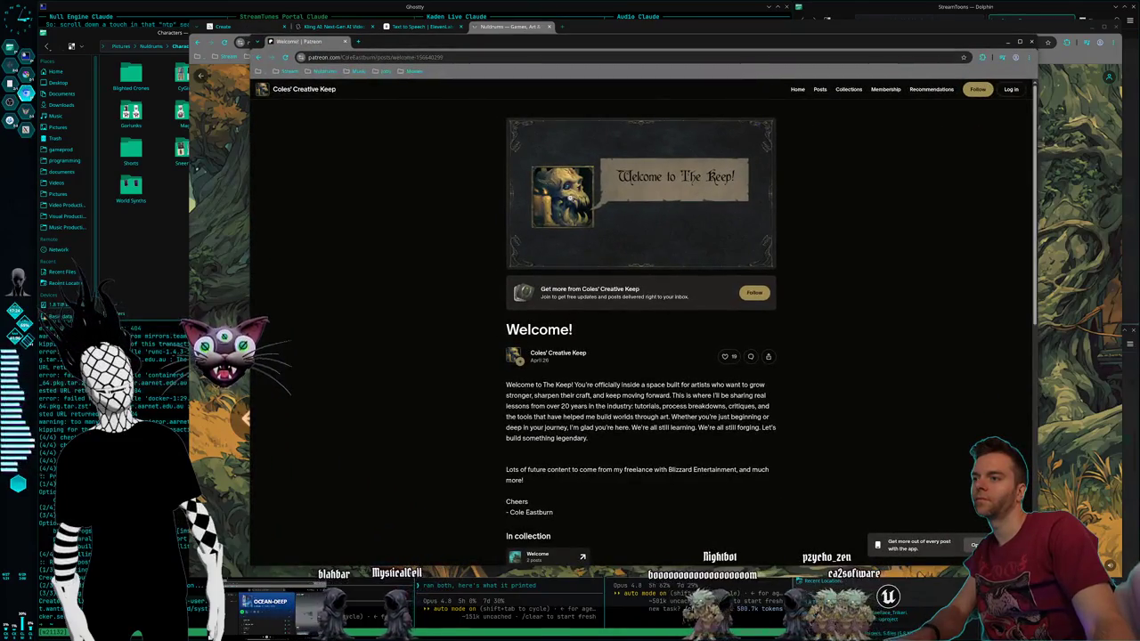
scroll(402, 246, "down", 1)
scroll(402, 247, "down", 2)
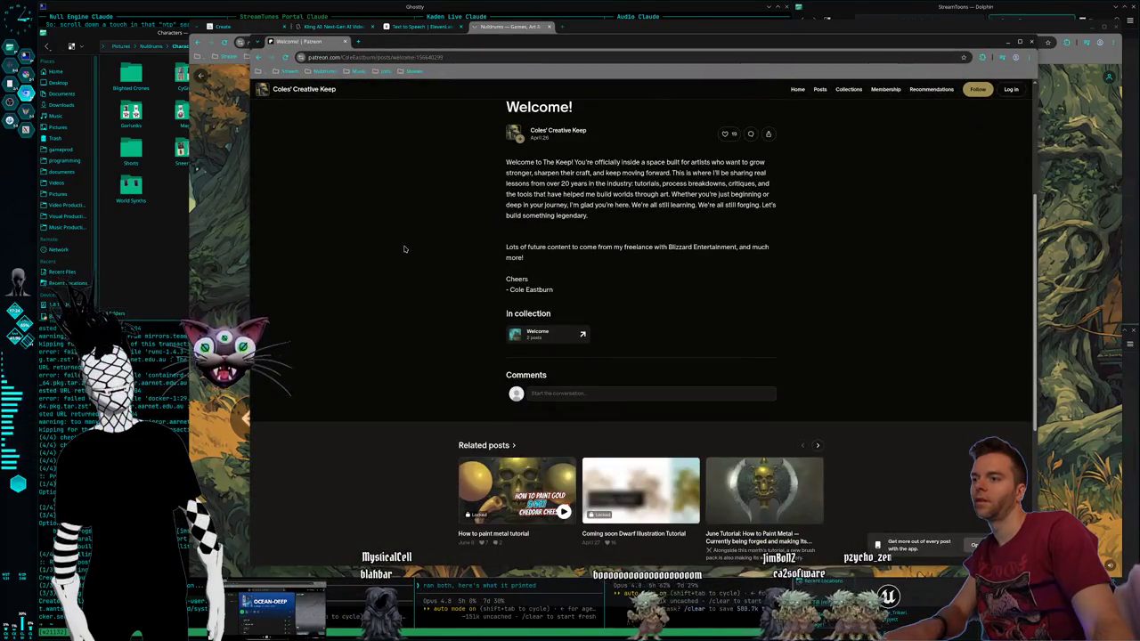
scroll(401, 247, "down", 2)
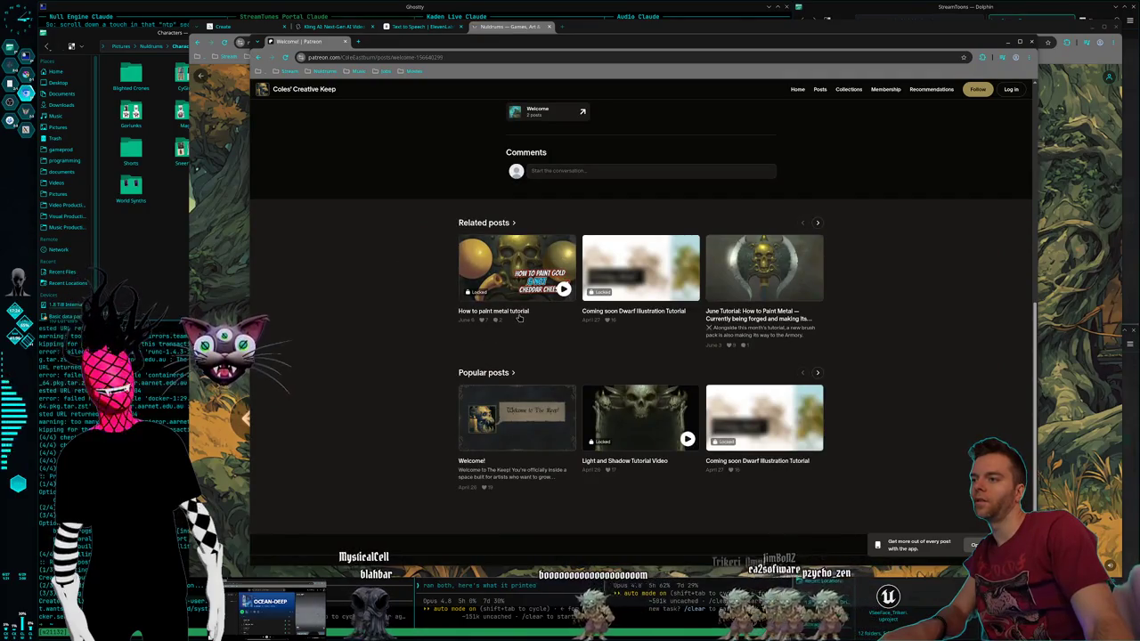
scroll(518, 320, "down", 1)
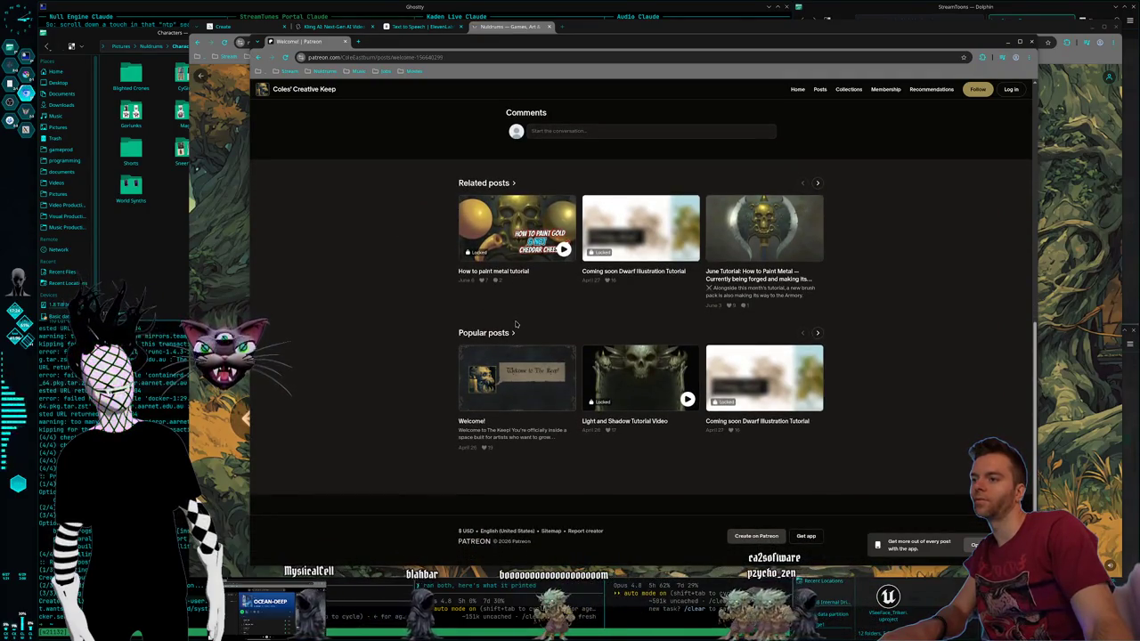
scroll(516, 323, "up", 3)
scroll(437, 329, "up", 2)
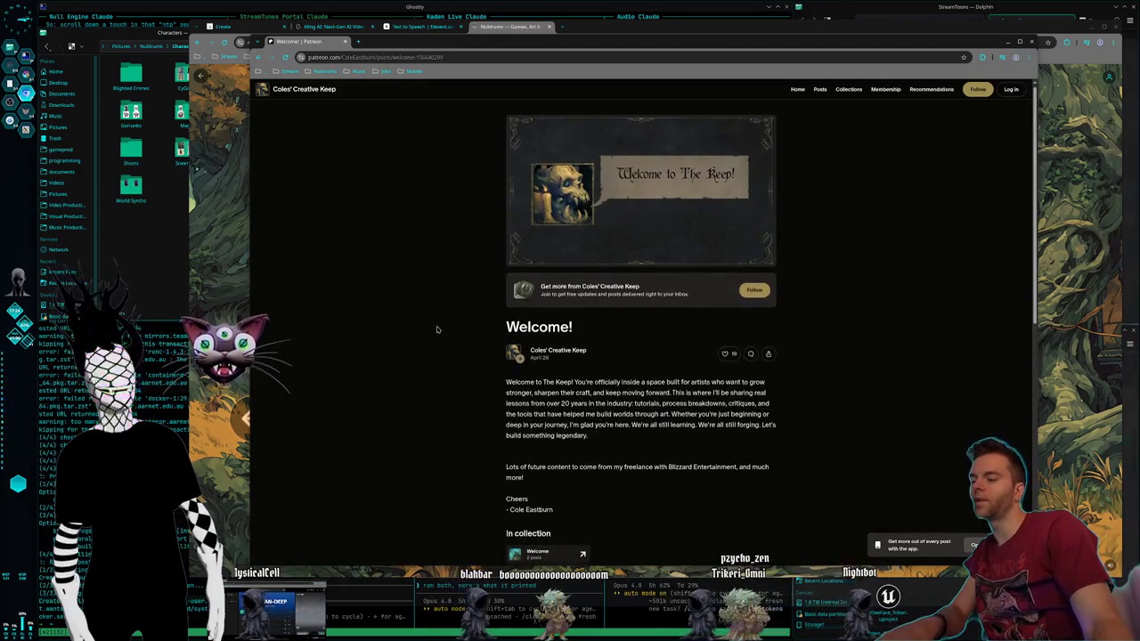
scroll(438, 330, "down", 3)
scroll(437, 331, "up", 3)
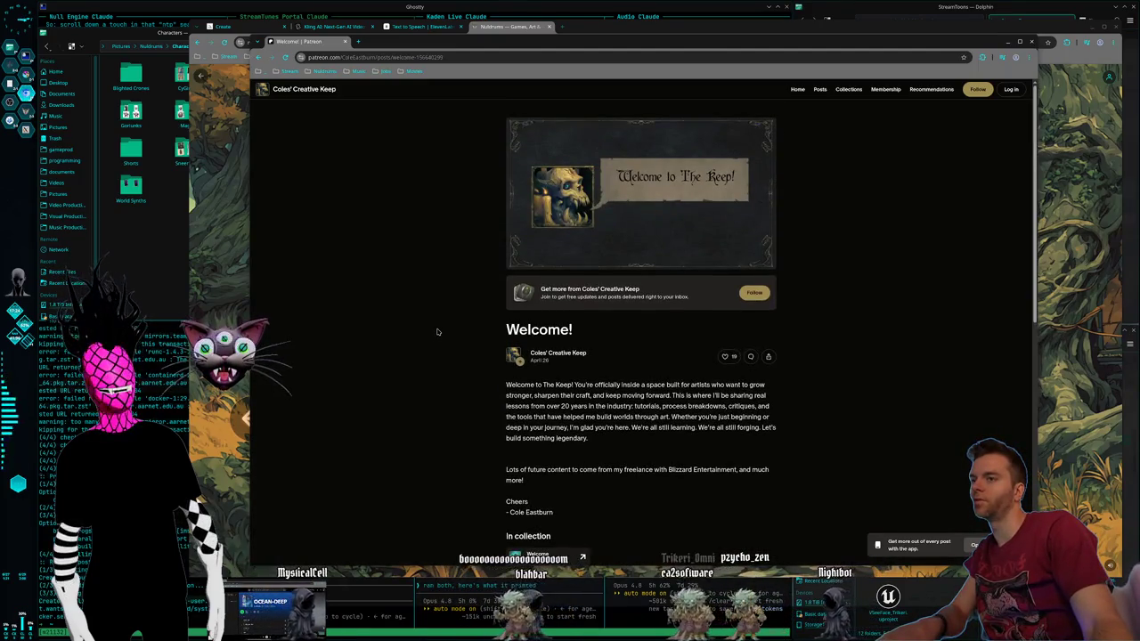
Step: Select the post's web address, deselect it, and close the Patreon window
key("ctrl+l")
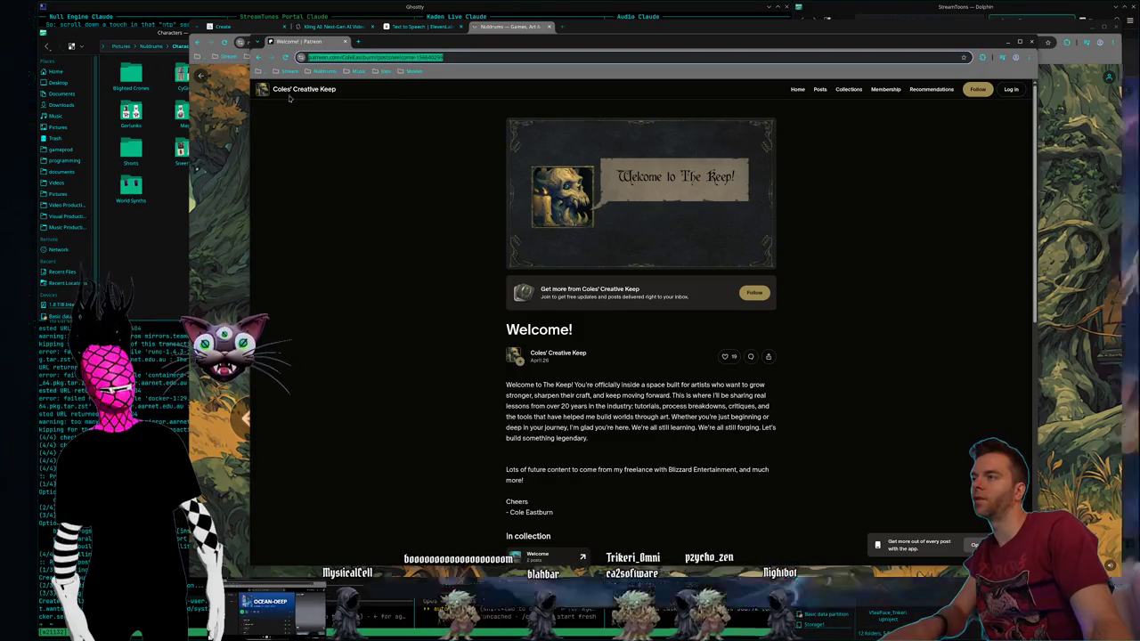
left_click(405, 334)
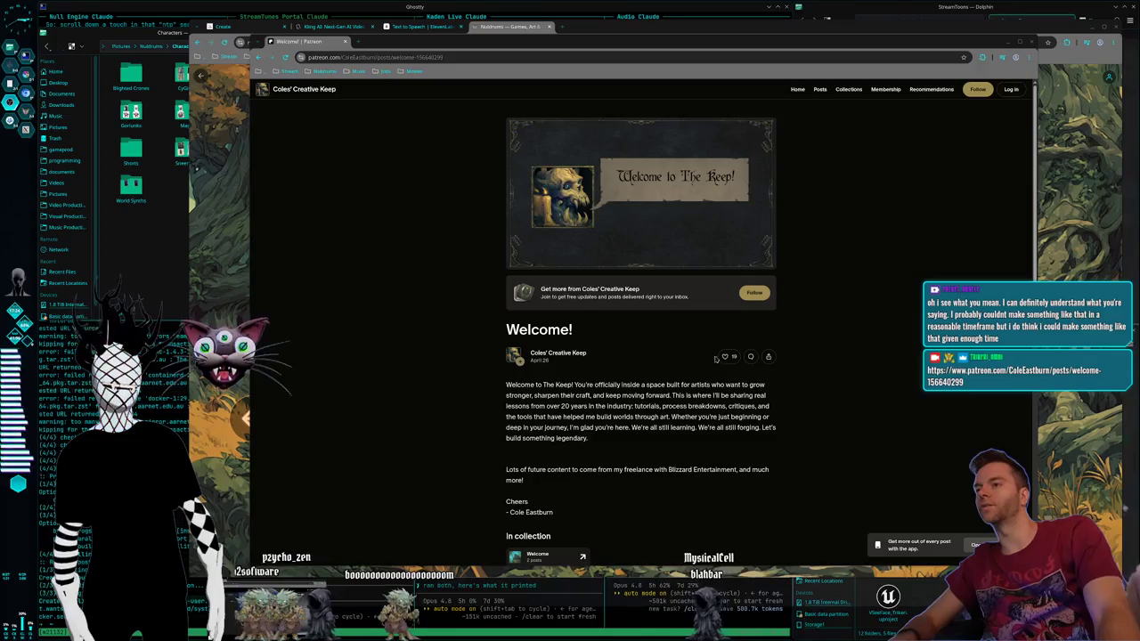
left_click(345, 42)
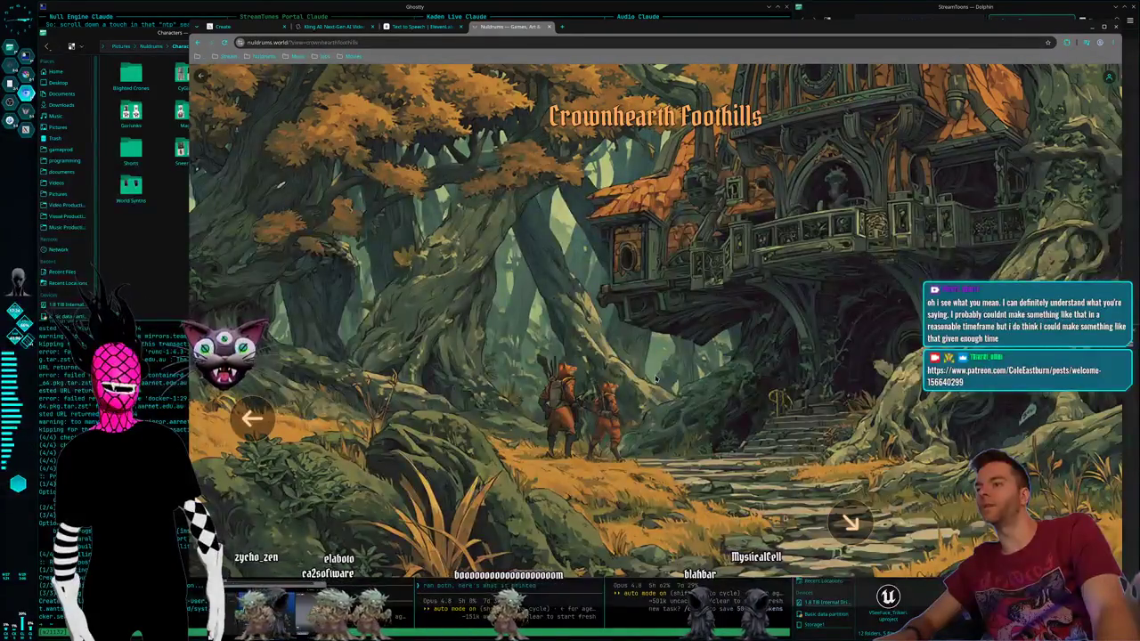
Step: Go back twice to the NULDRUMS home page and drag the browser window back into place
left_click(202, 79)
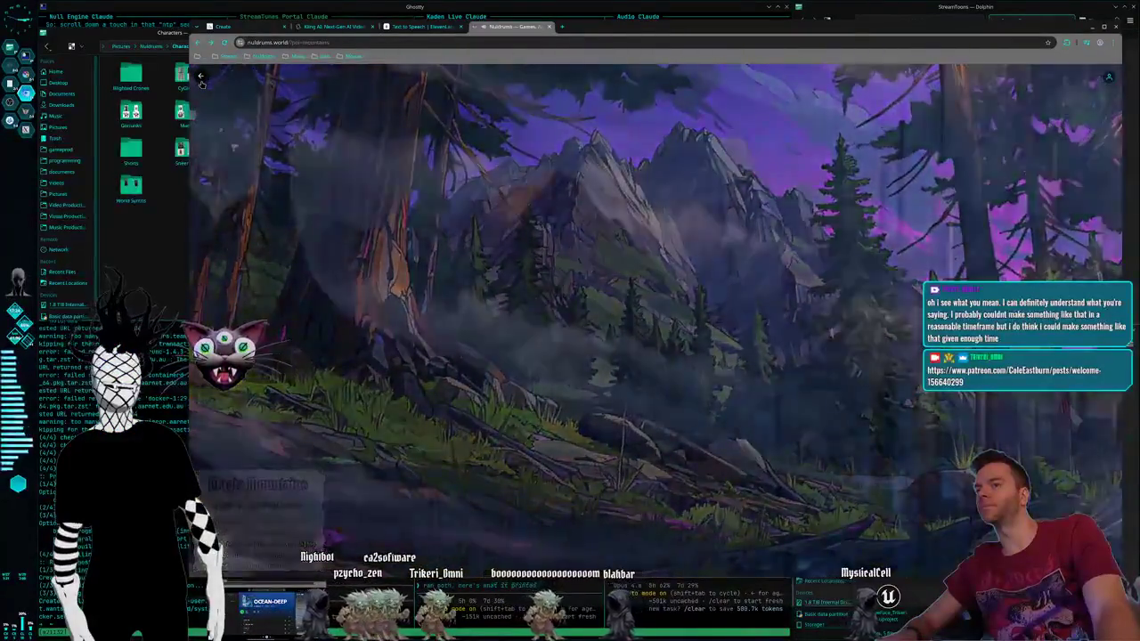
left_click(202, 79)
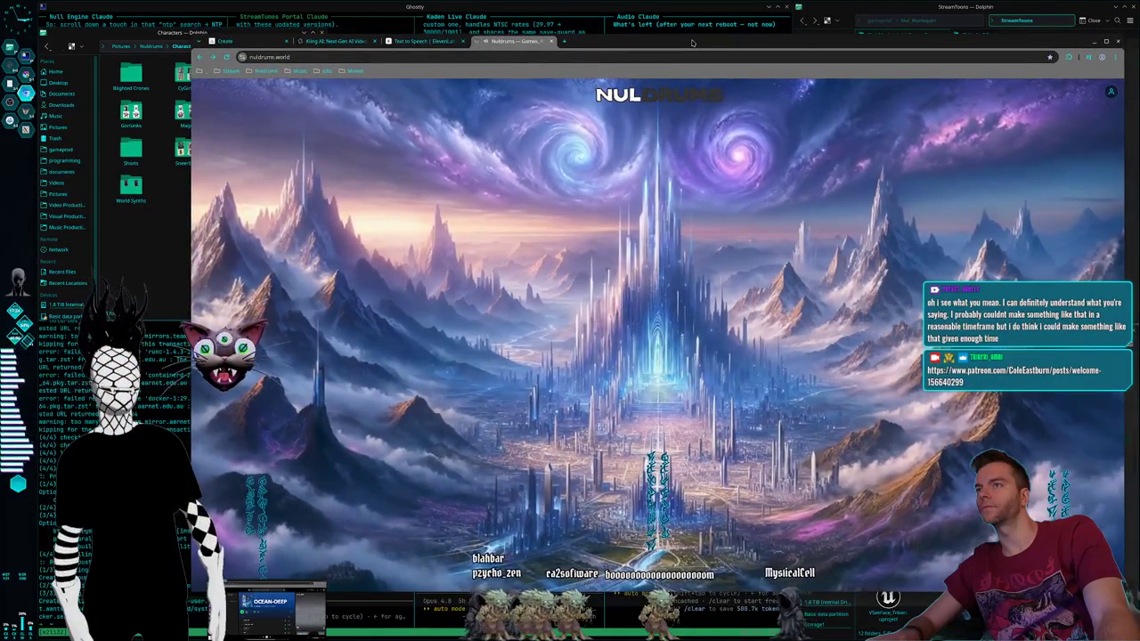
mouse_move(693, 45)
left_mouse_down()
mouse_move(698, 84)
mouse_move(698, 27)
left_mouse_up()
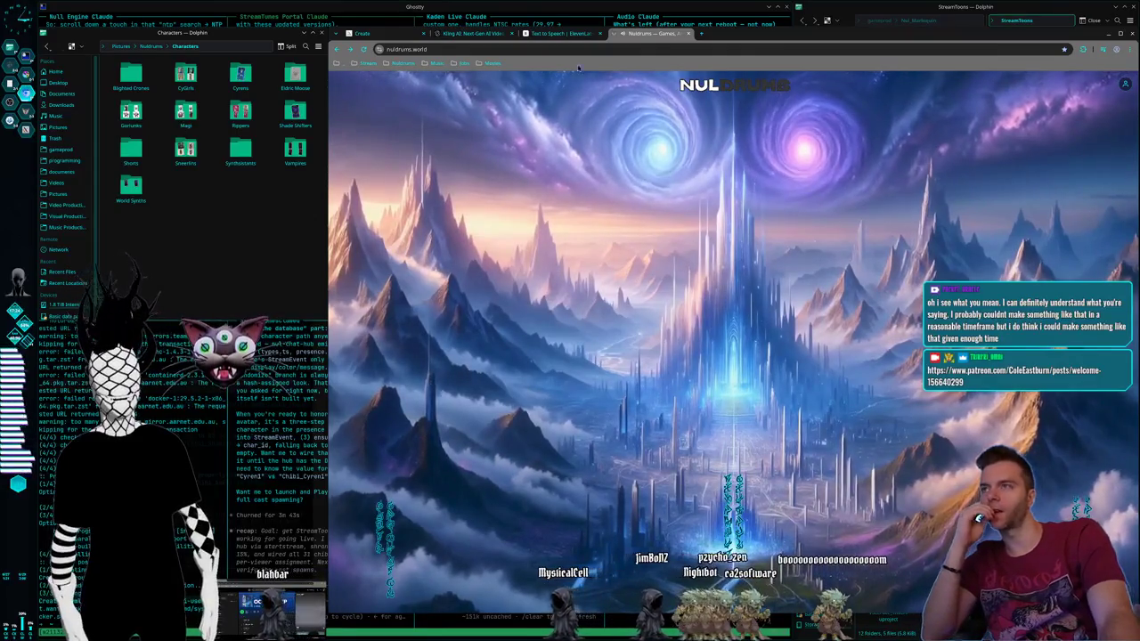
Step: Flip from the ElevenLabs tab through Kling AI to the Midjourney creations page
left_click(561, 33)
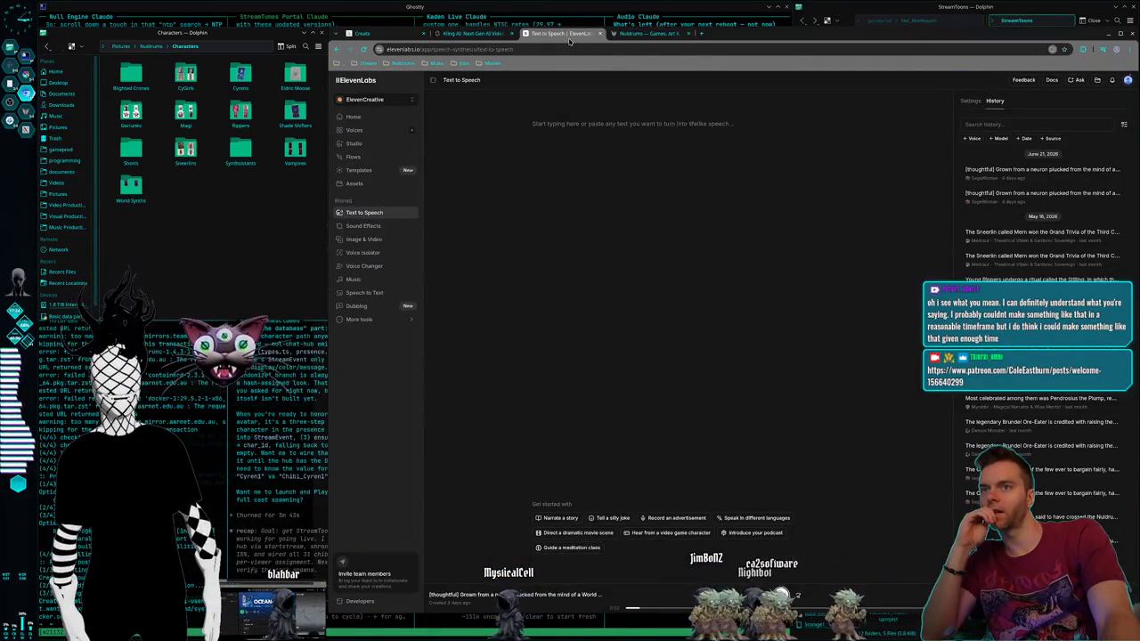
left_click(450, 34)
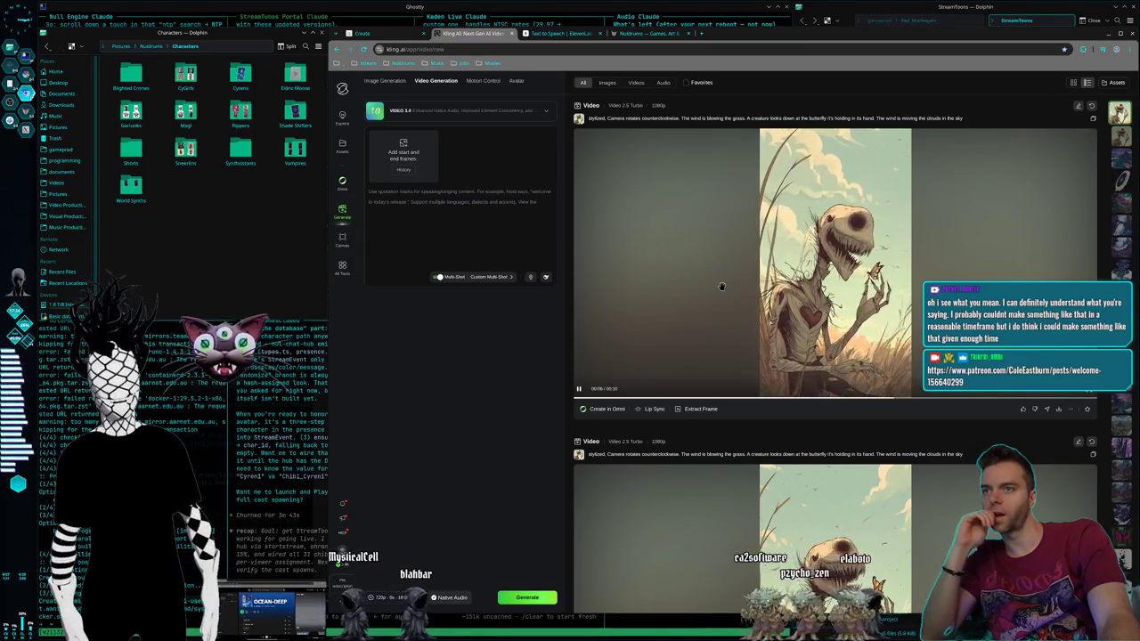
left_click(379, 39)
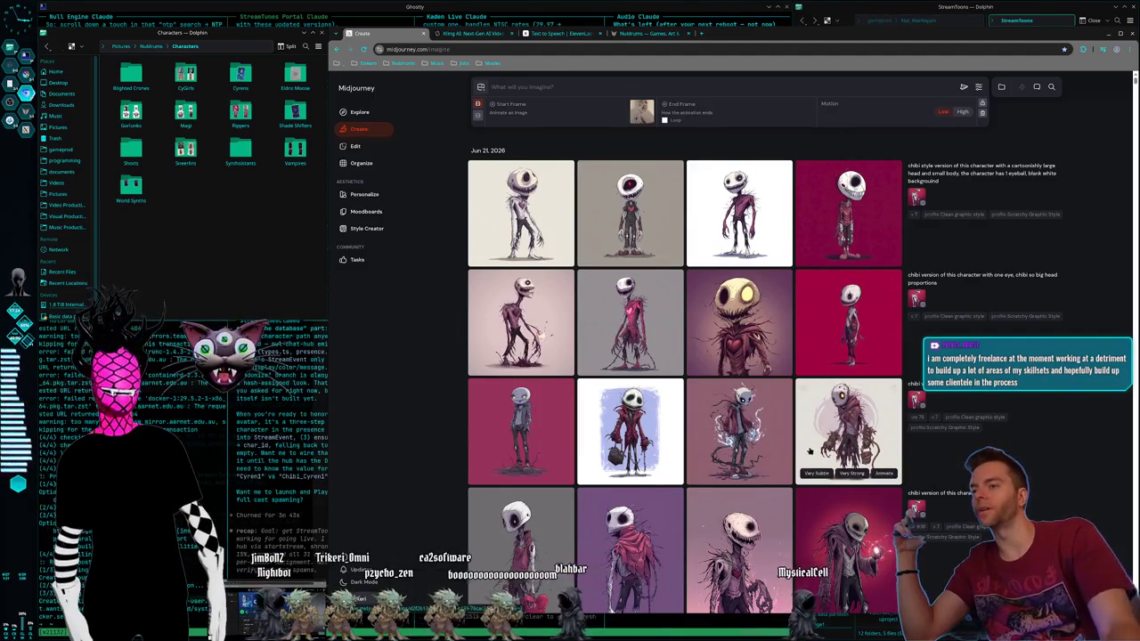
mouse_move(847, 322)
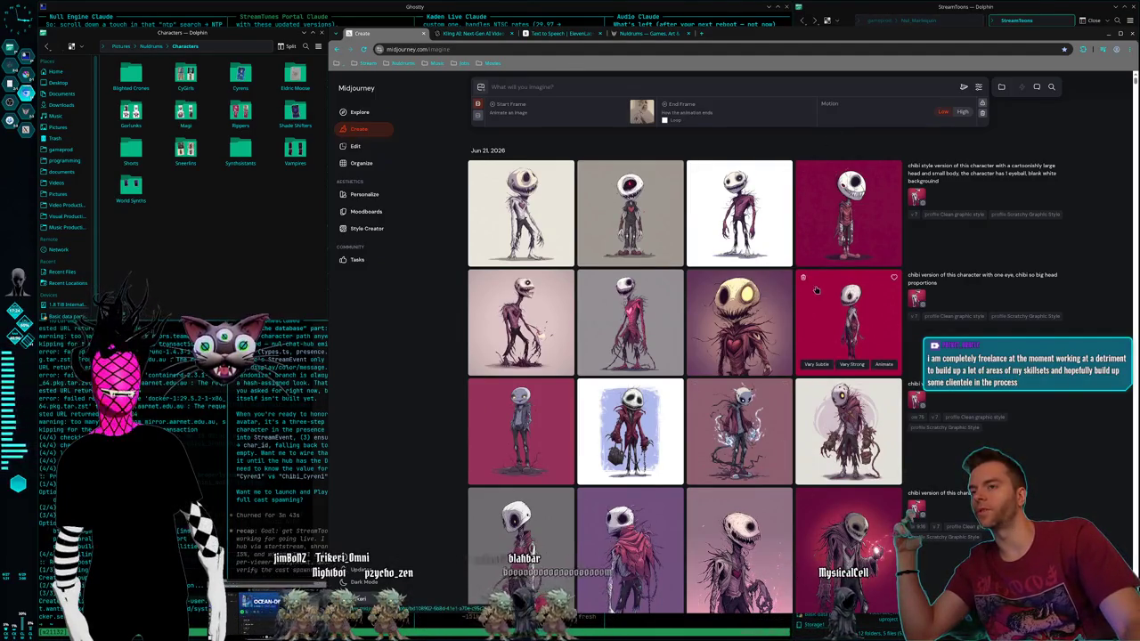
scroll(791, 290, "down", 2)
scroll(788, 296, "down", 3)
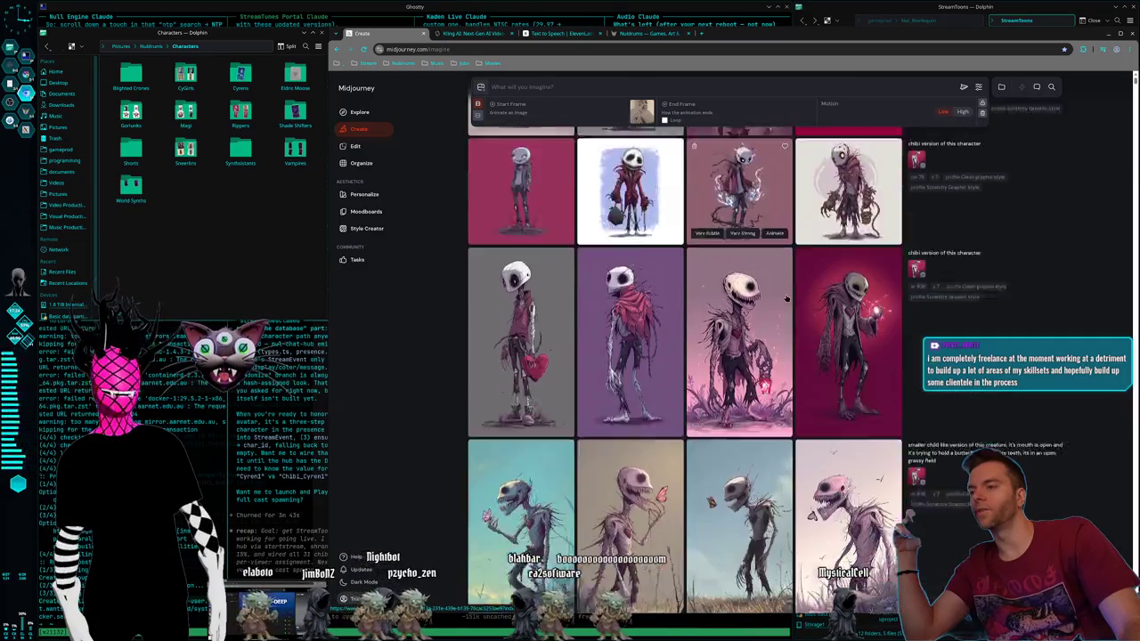
scroll(784, 301, "down", 2)
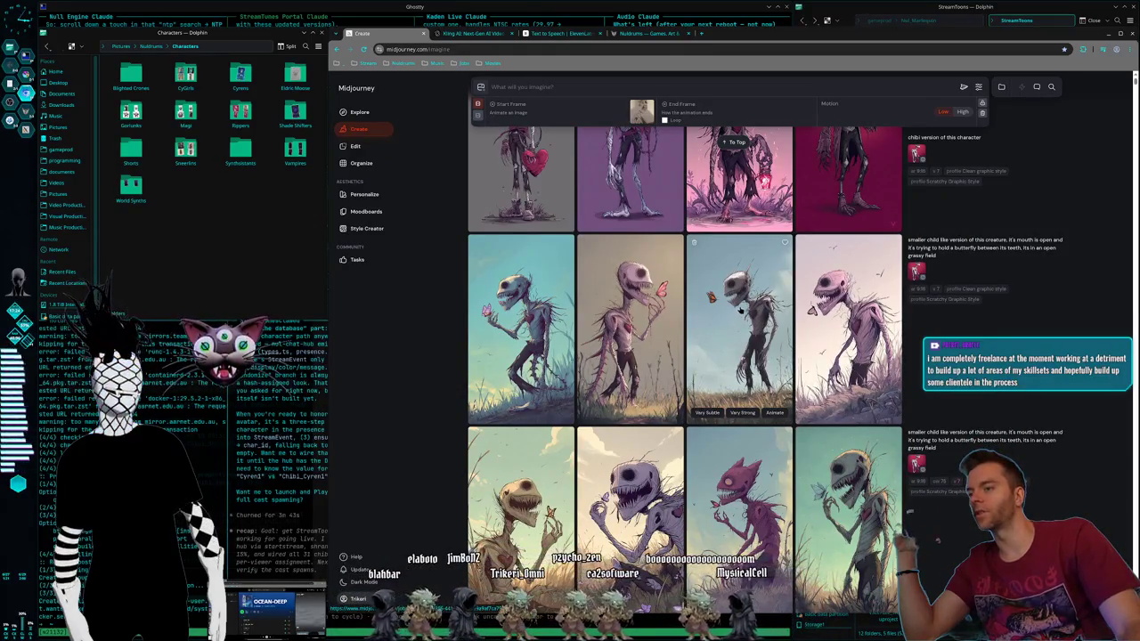
scroll(742, 318, "down", 2)
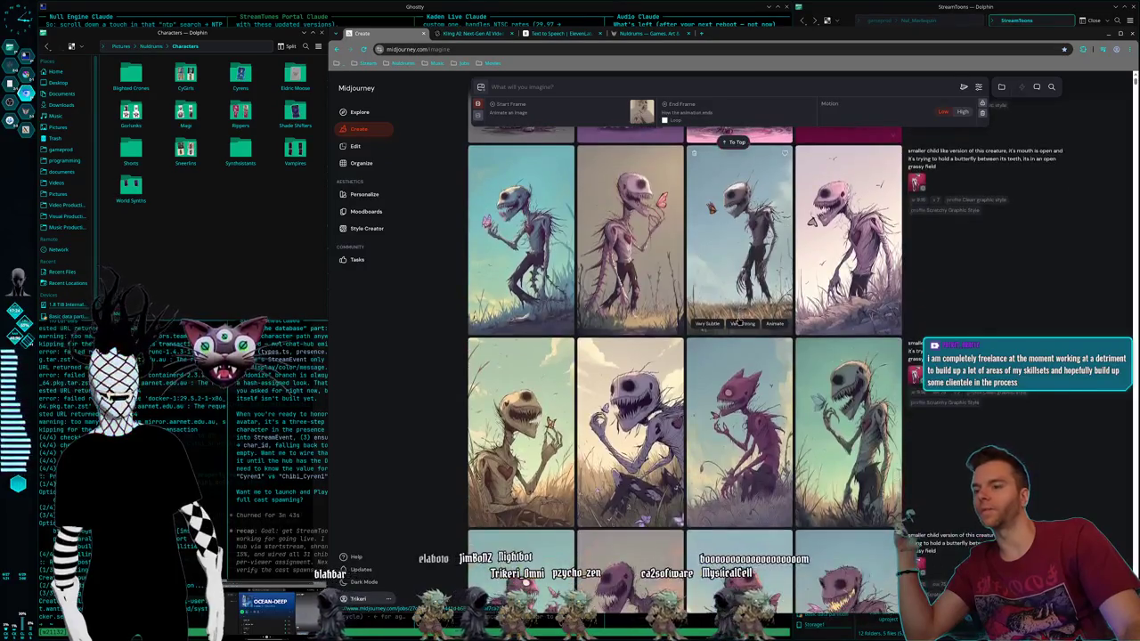
scroll(739, 318, "down", 1)
scroll(737, 318, "down", 1)
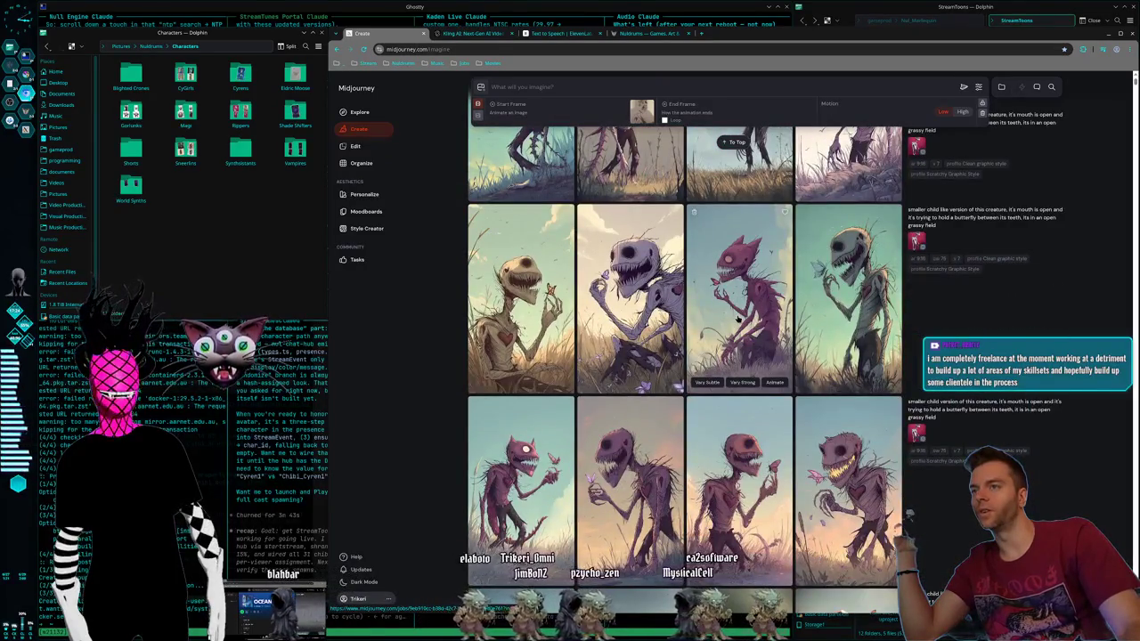
scroll(737, 318, "down", 2)
scroll(738, 321, "down", 3)
scroll(738, 322, "down", 1)
scroll(739, 325, "down", 4)
scroll(741, 330, "up", 4)
scroll(740, 329, "up", 5)
scroll(739, 334, "up", 3)
scroll(738, 343, "up", 2)
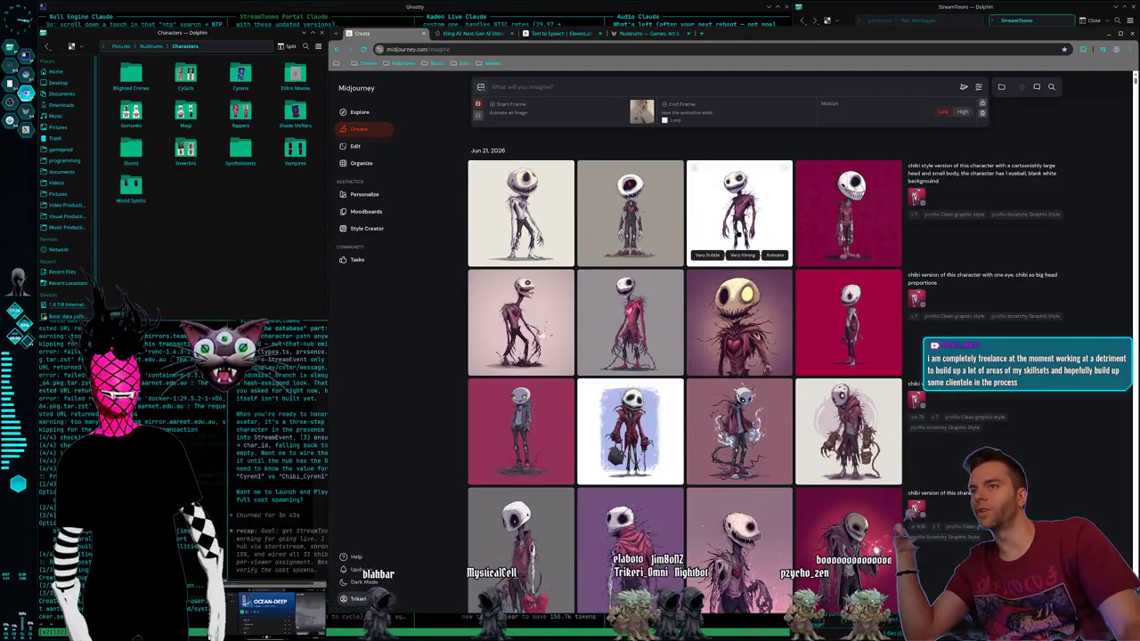
left_click(737, 229)
left_click(592, 145)
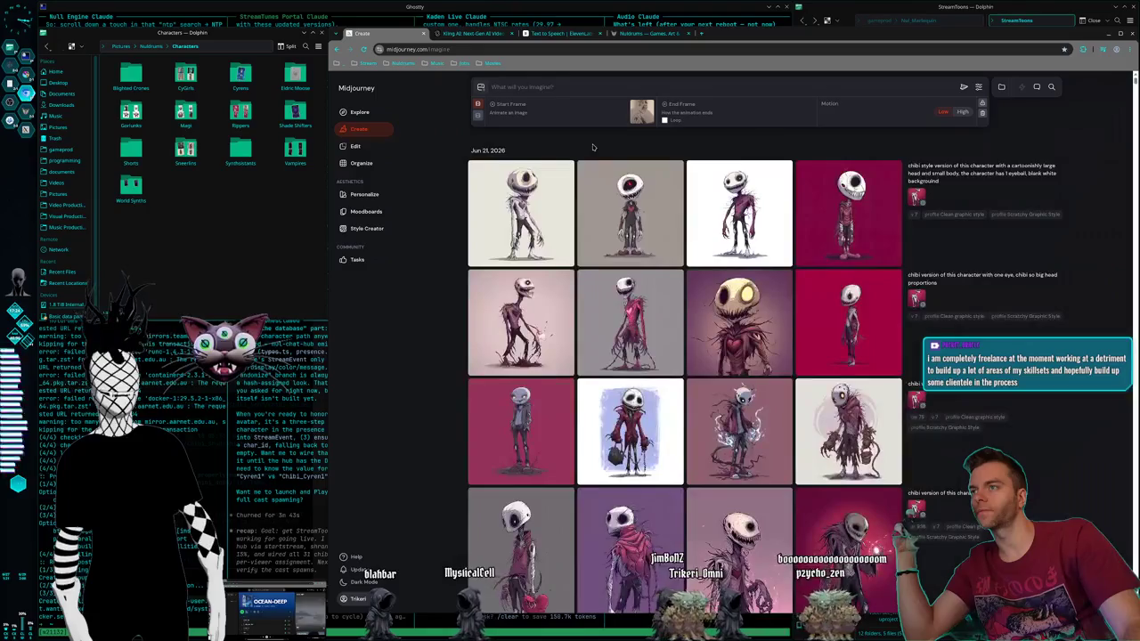
left_click(563, 242)
left_click(659, 153)
left_click(740, 218)
left_click(744, 157)
mouse_move(848, 213)
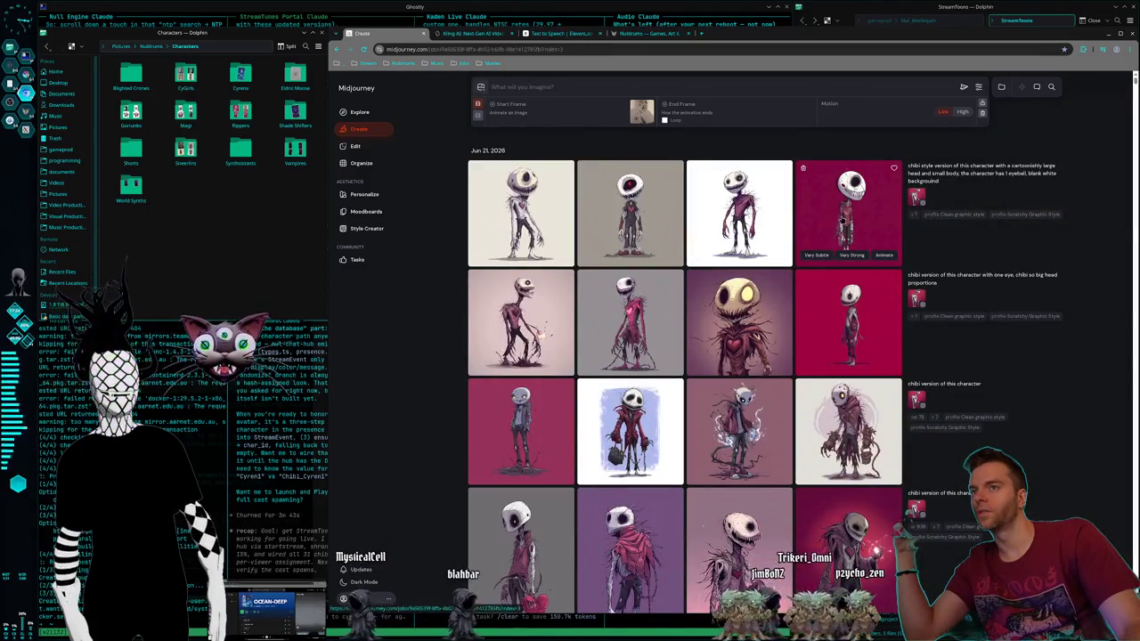
left_click(842, 194)
left_click(705, 163)
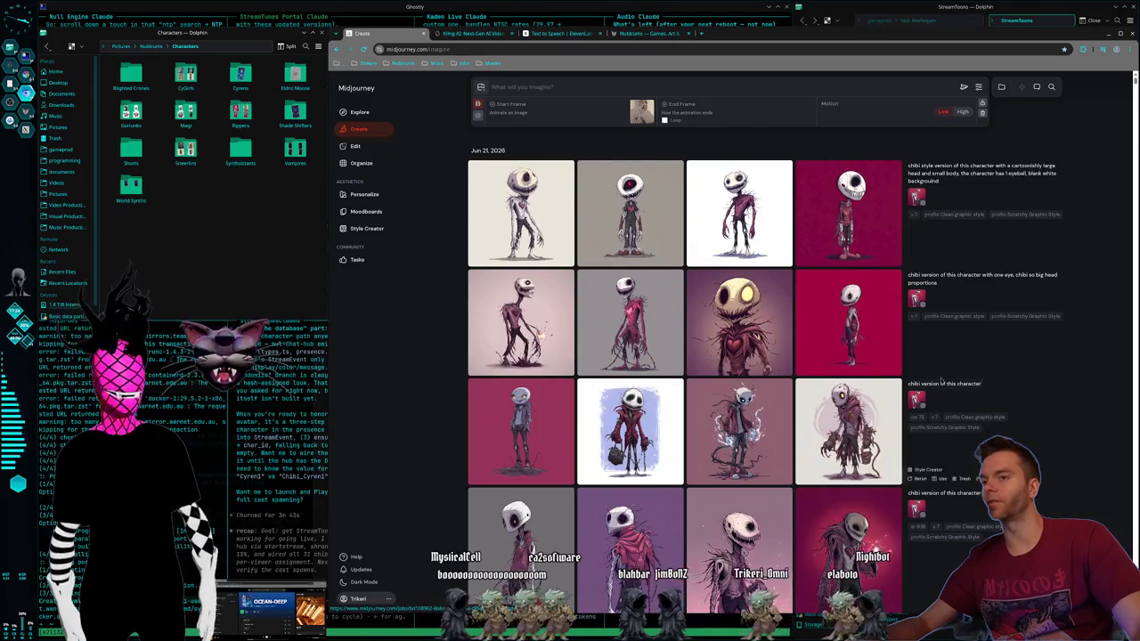
Step: Browse the chibi skull-character grid in Midjourney, then switch to the Nuldrums website
scroll(786, 343, "down", 2)
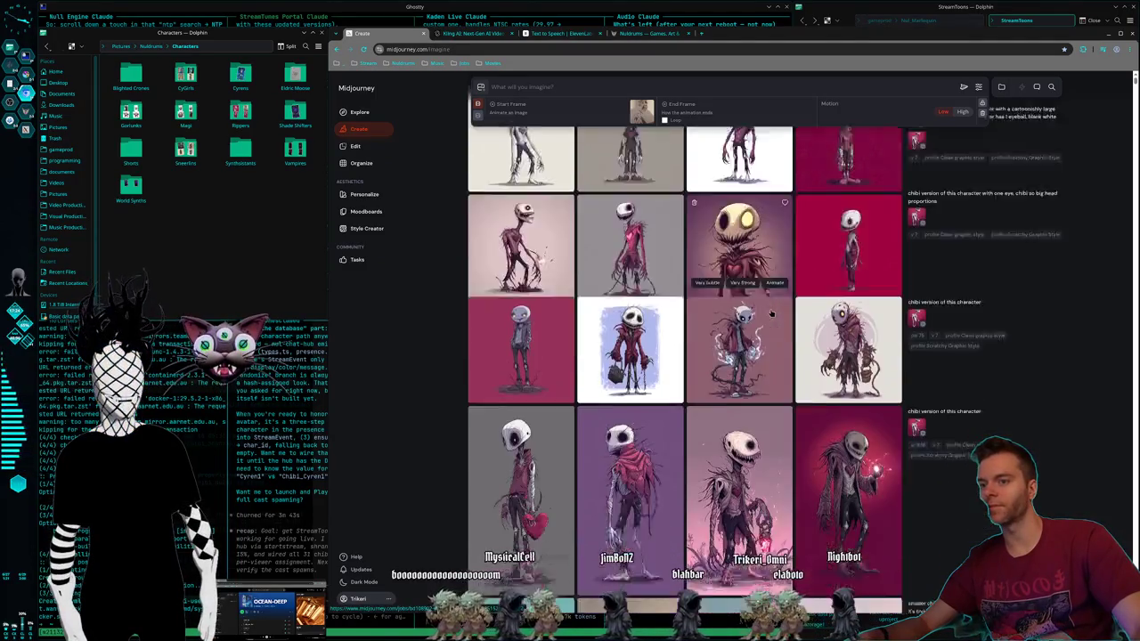
scroll(773, 336, "up", 2)
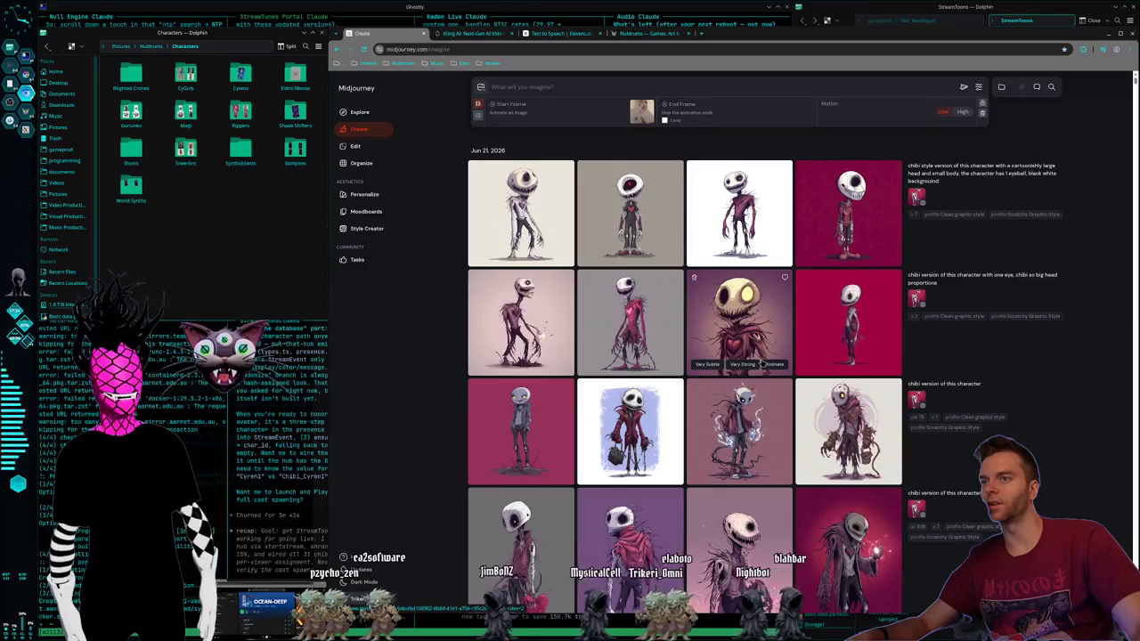
scroll(758, 374, "down", 1)
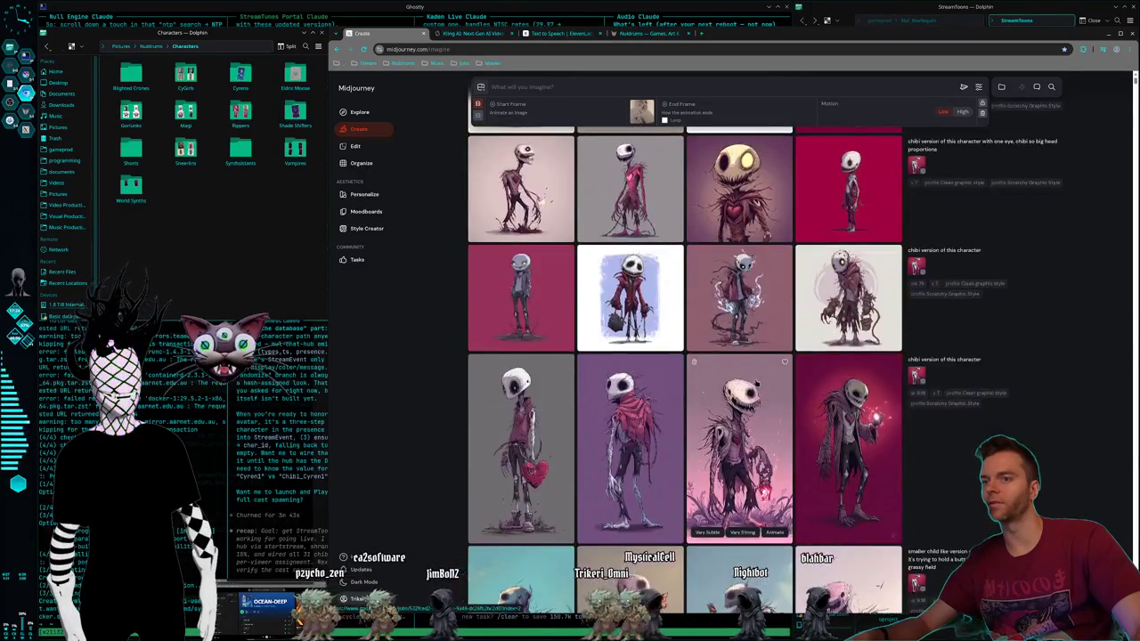
scroll(757, 392, "down", 3)
scroll(724, 467, "down", 2)
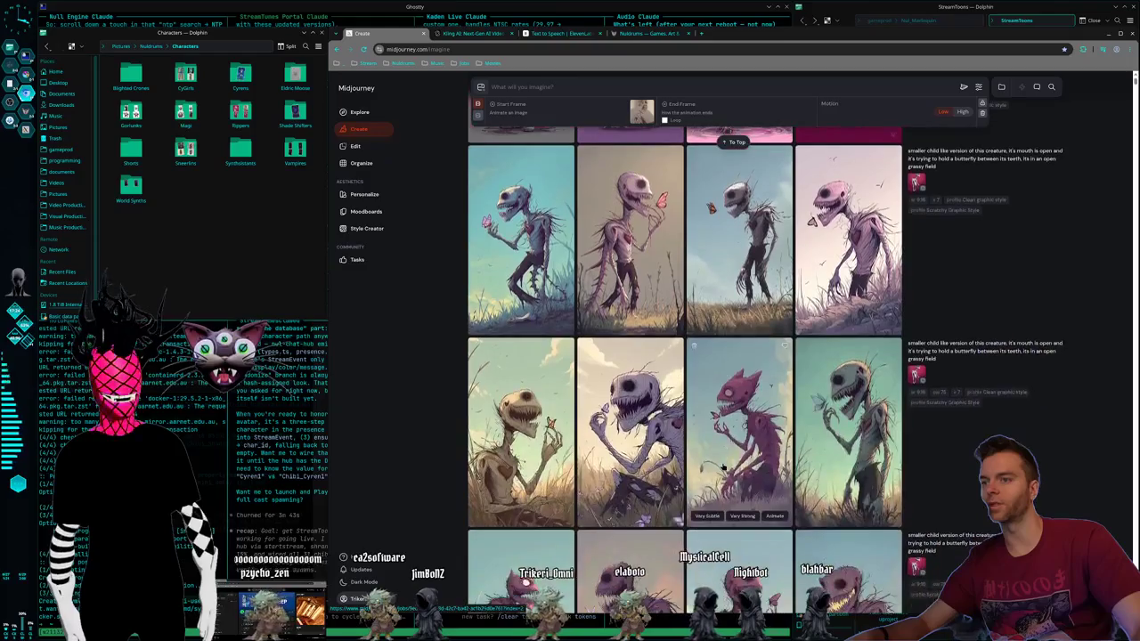
scroll(724, 467, "up", 1)
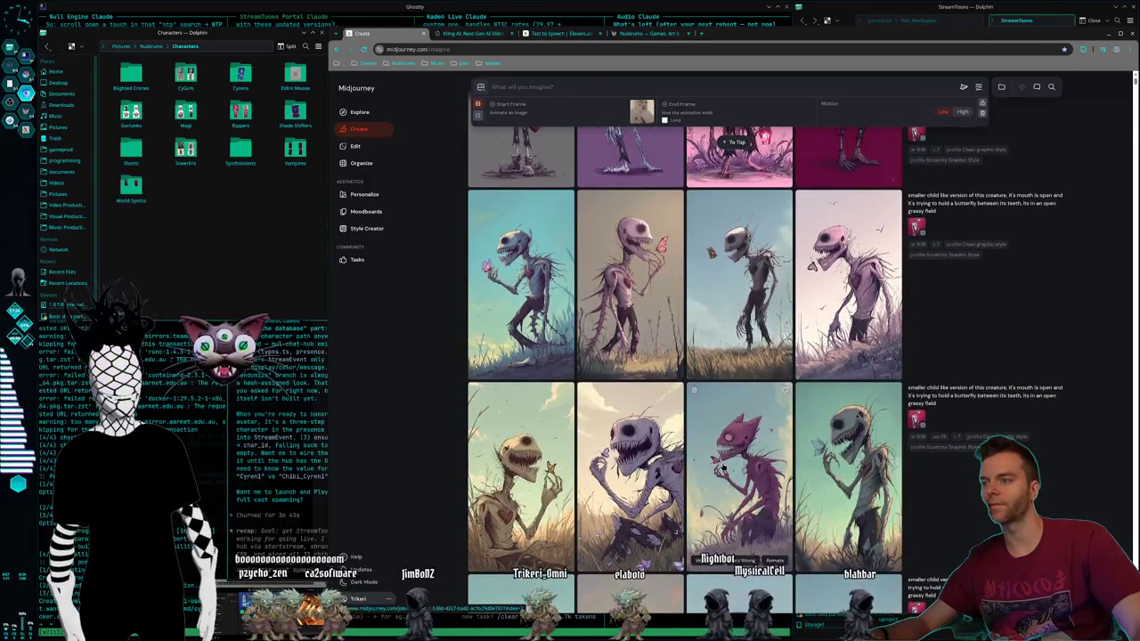
scroll(722, 470, "down", 5)
scroll(721, 473, "down", 5)
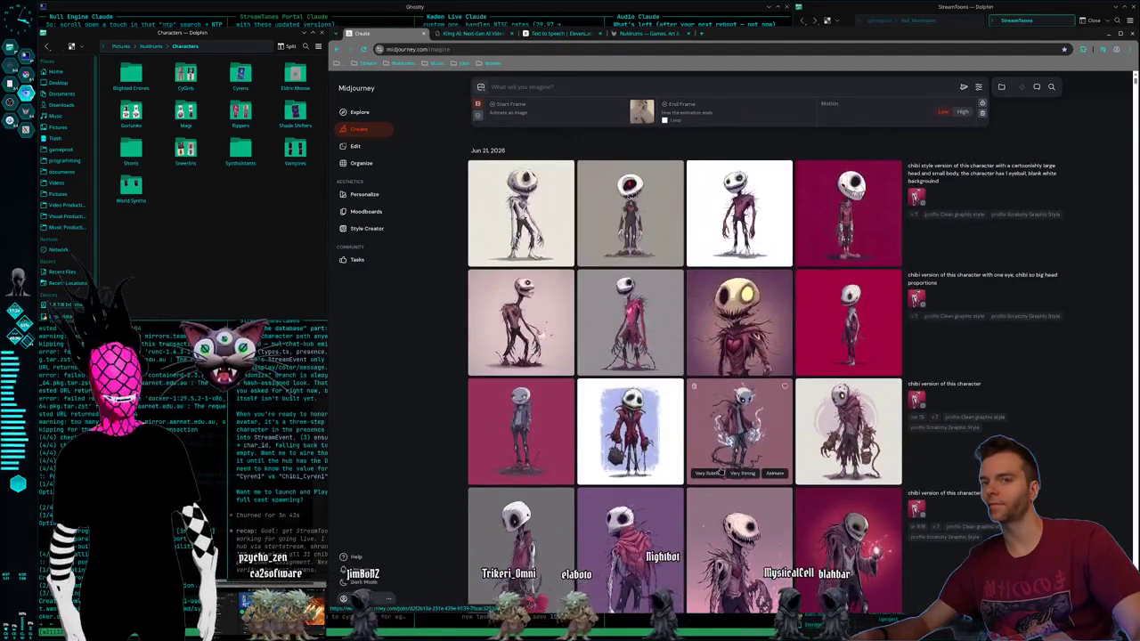
left_click(659, 33)
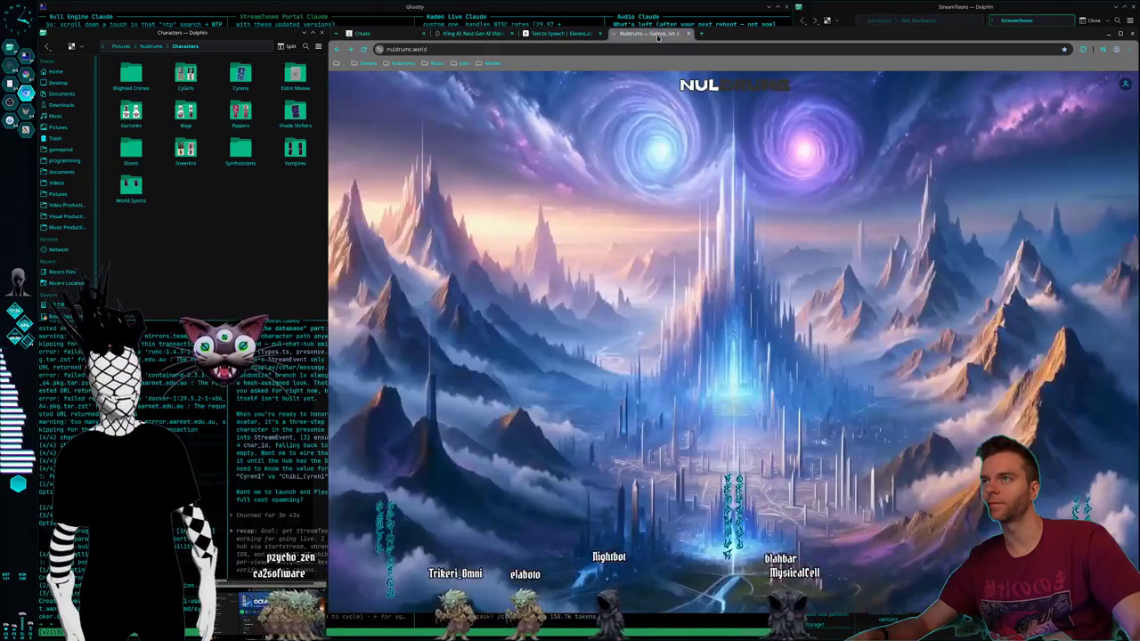
Step: Compare the ElevenLabs and Kling AI pages, then bring the Krita skull artwork forward
left_click(545, 34)
key("ctrl+shift+Tab")
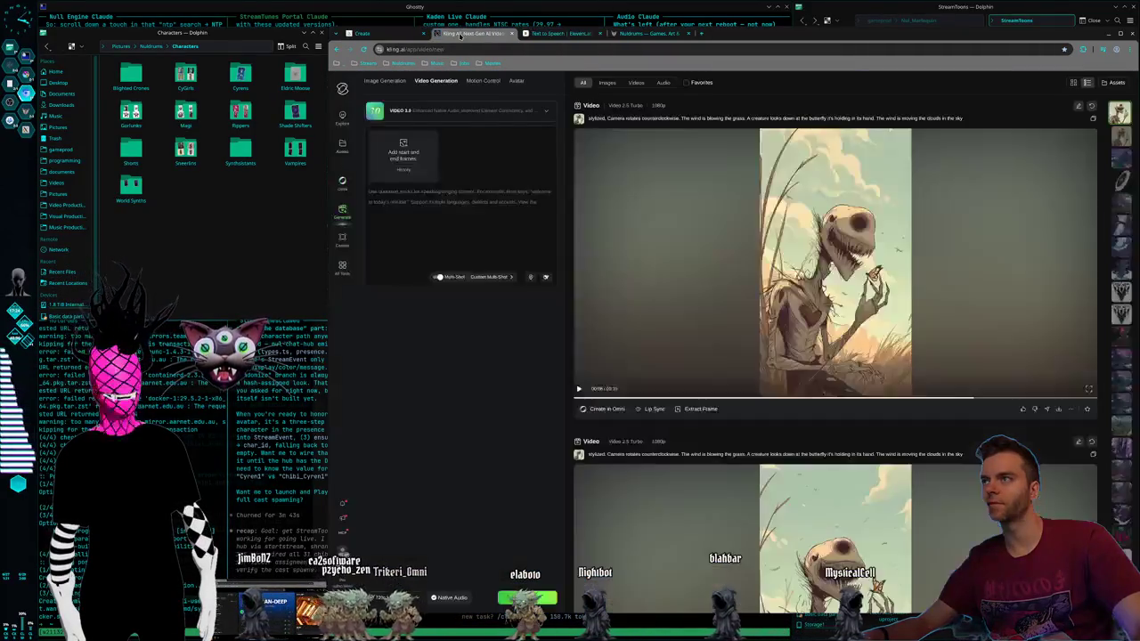
left_click(546, 34)
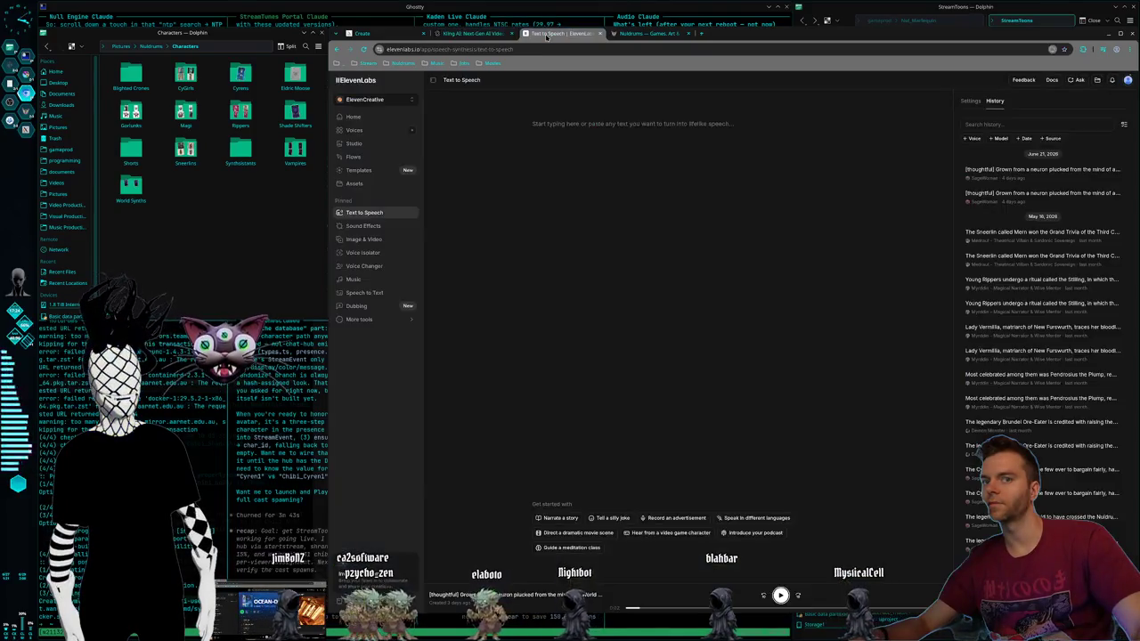
left_click(475, 37)
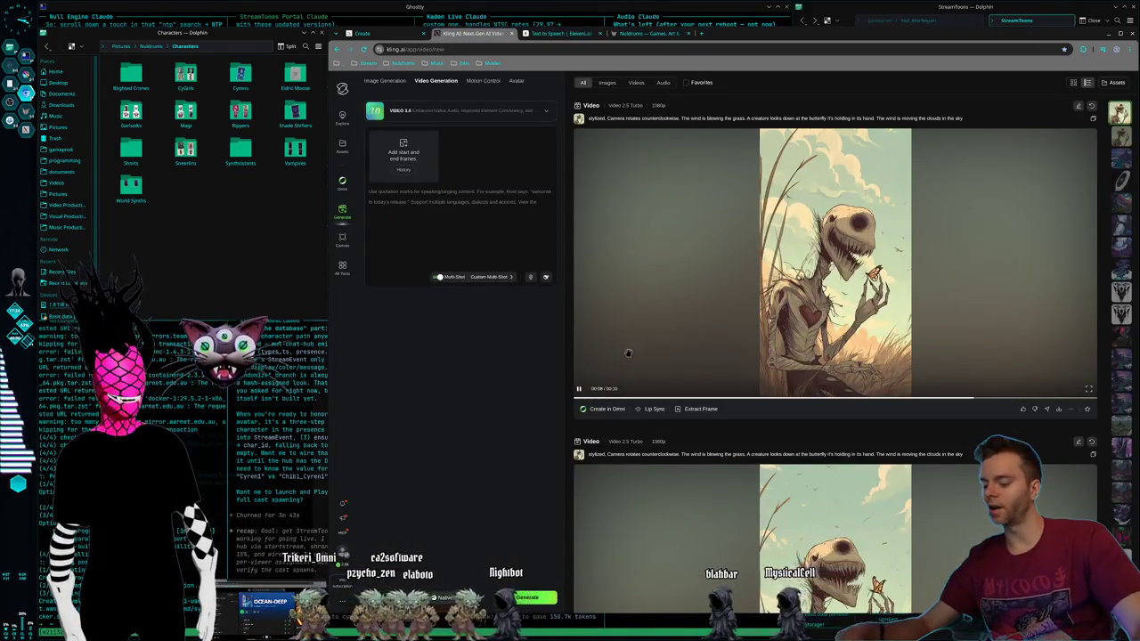
key("alt+Tab")
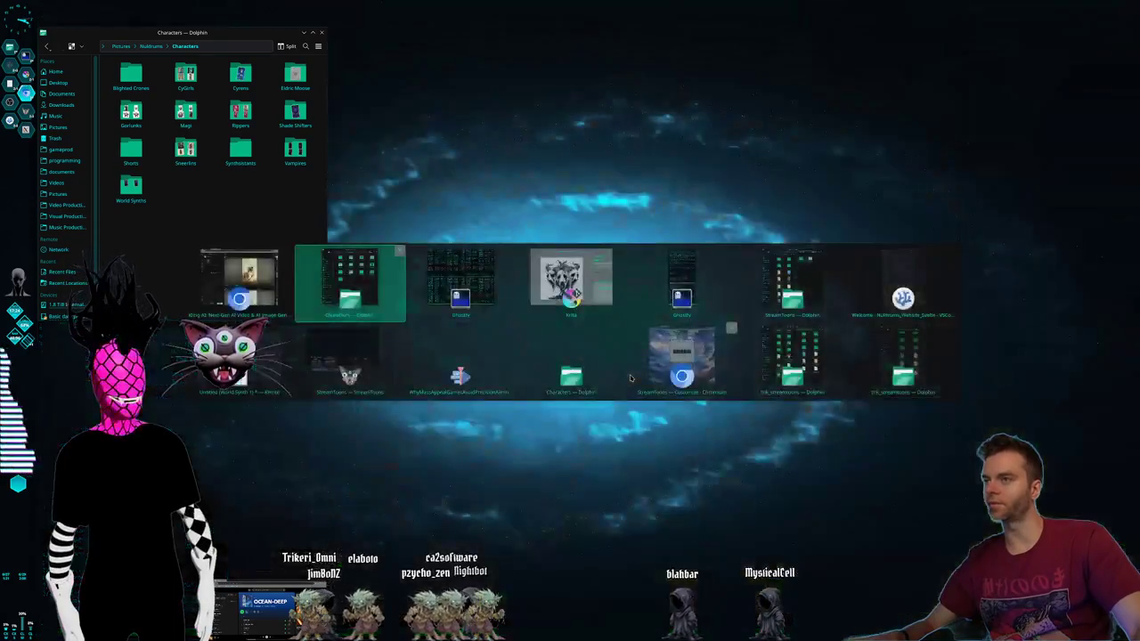
key("Tab")
key("Tab")
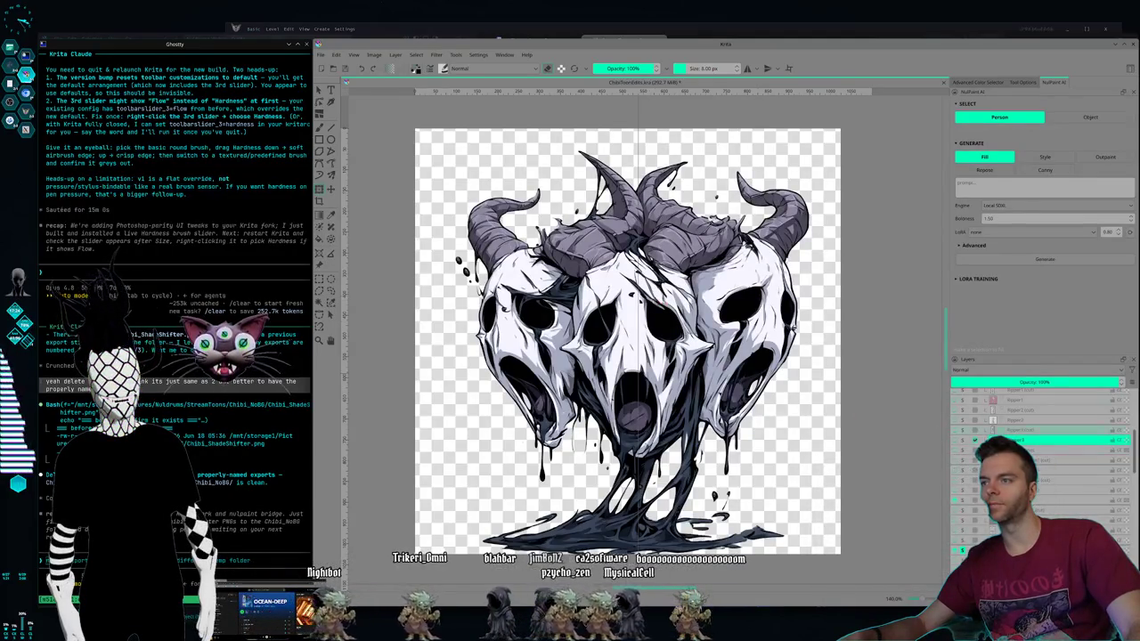
Step: Mirror the next layer down horizontally, then flip it back to its original orientation
left_click(1039, 451)
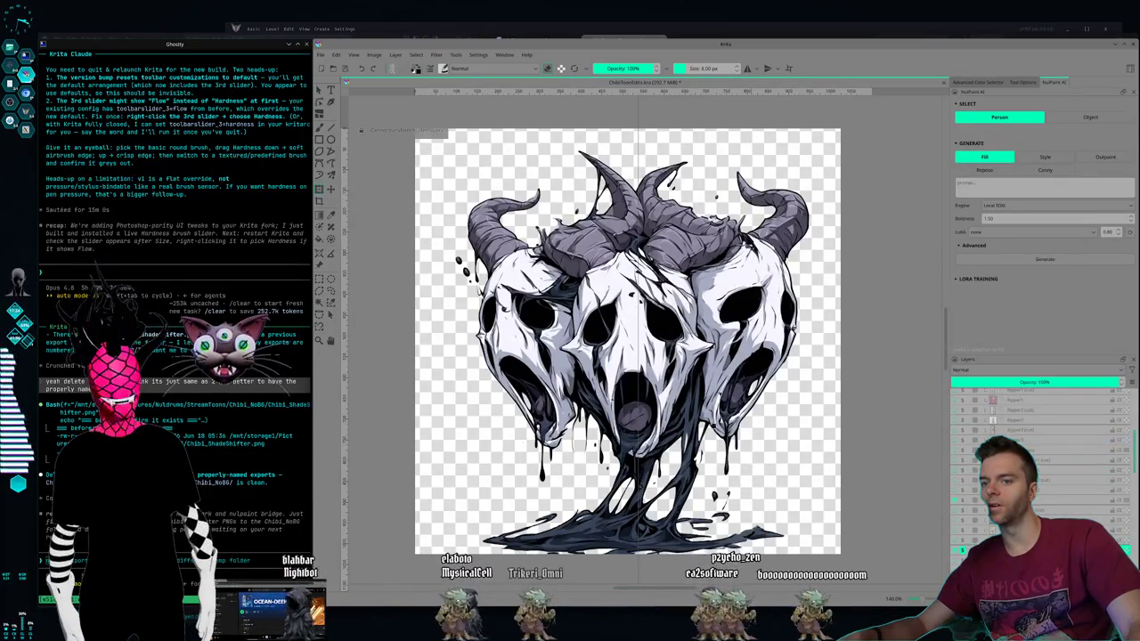
key("ctrl+t")
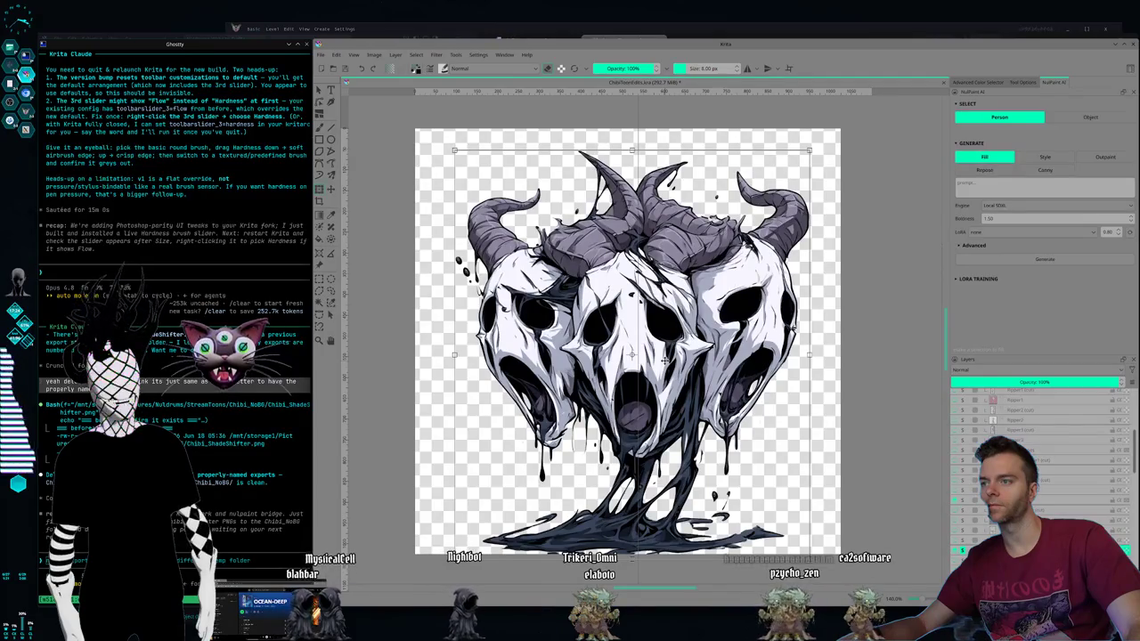
scroll(1099, 521, "down", 2)
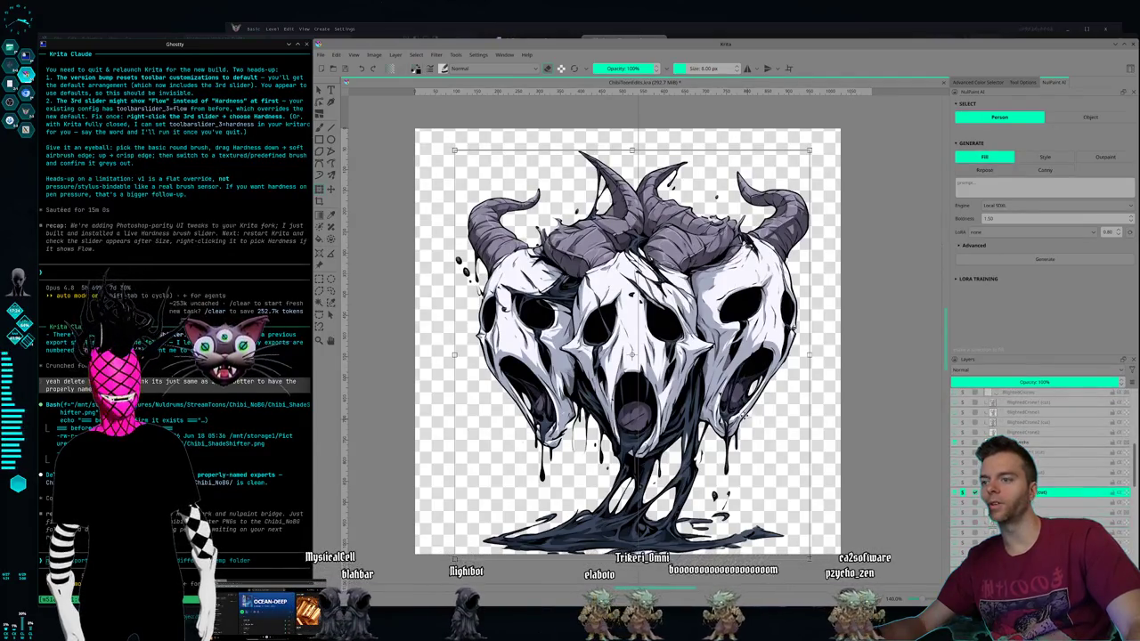
right_click(688, 381)
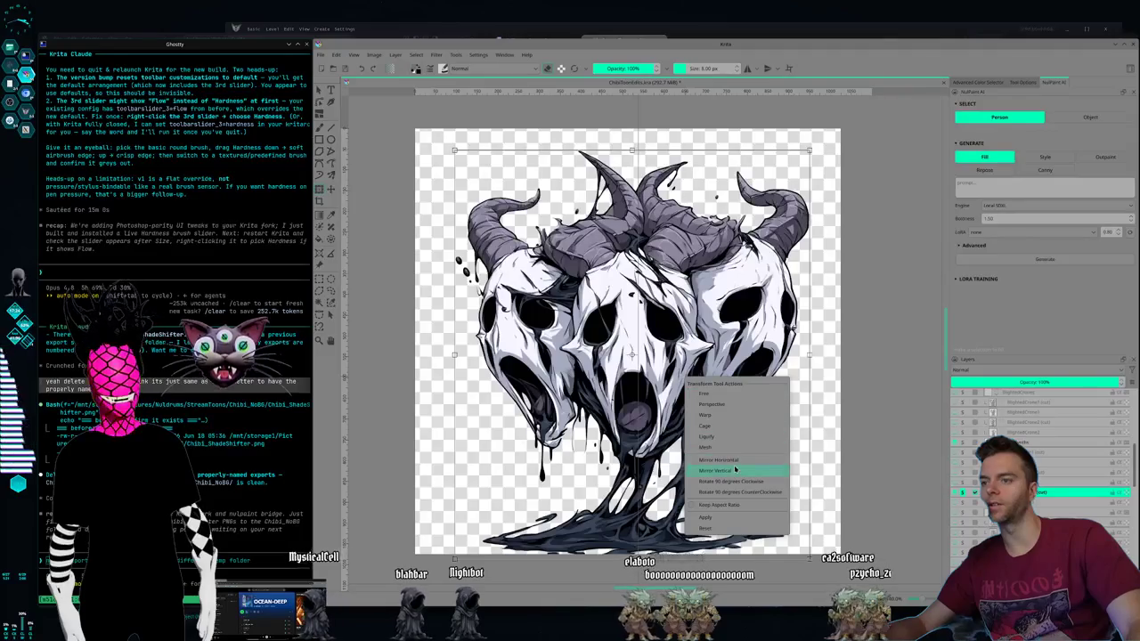
left_click(736, 459)
right_click(686, 407)
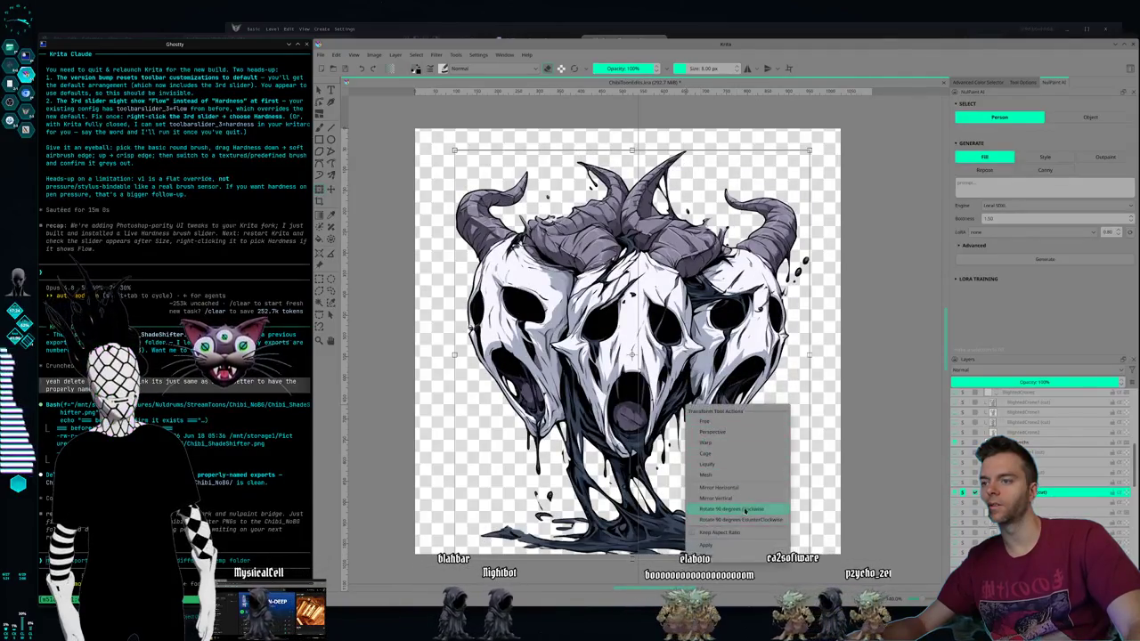
left_click(747, 489)
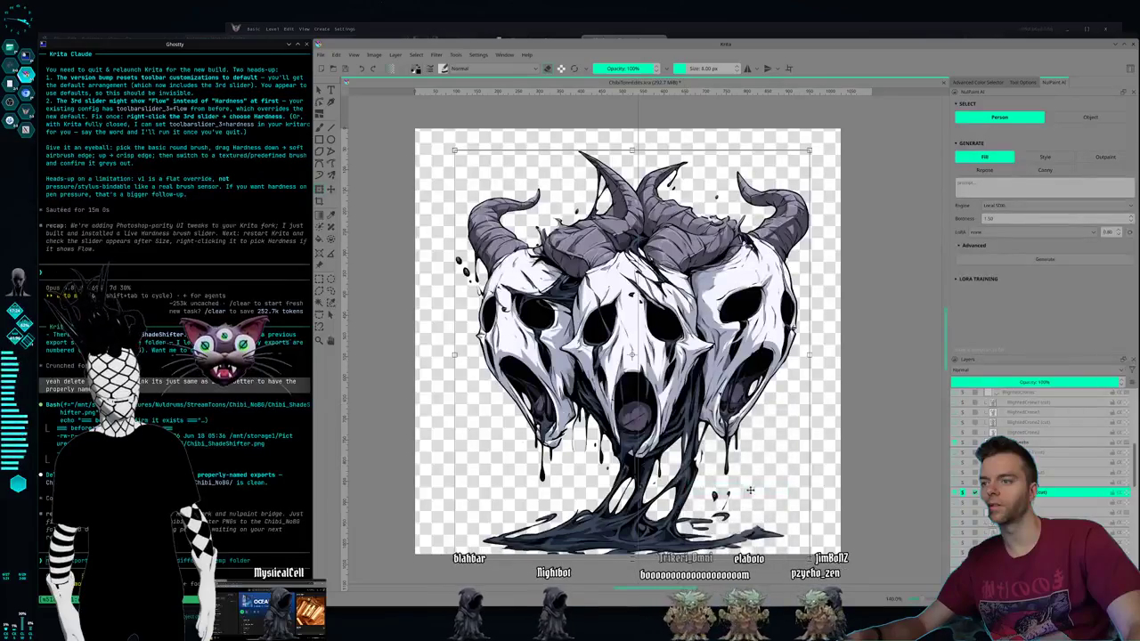
Step: Make the hidden Gorlunk golem layer visible behind the skull creature
scroll(1068, 501, "down", 3)
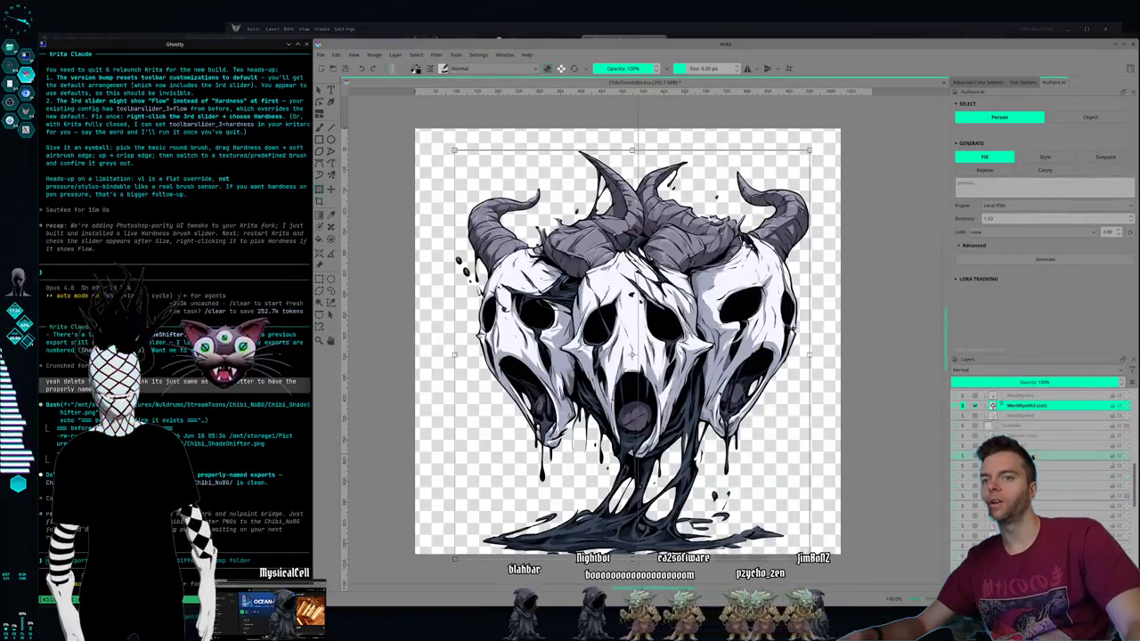
left_click(1023, 437)
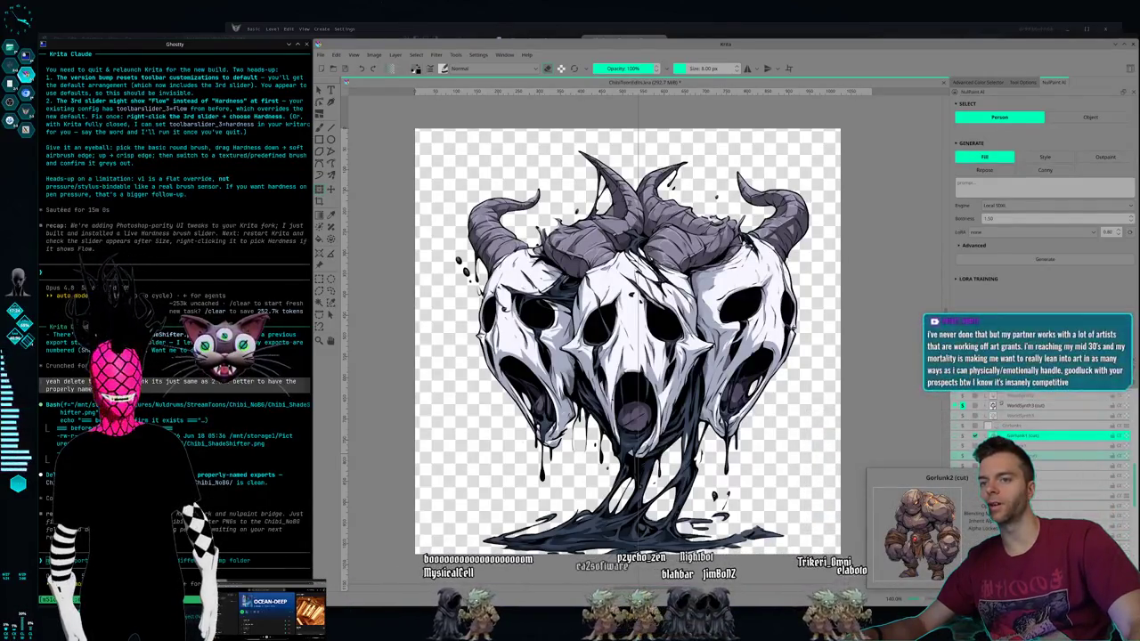
left_click(963, 425)
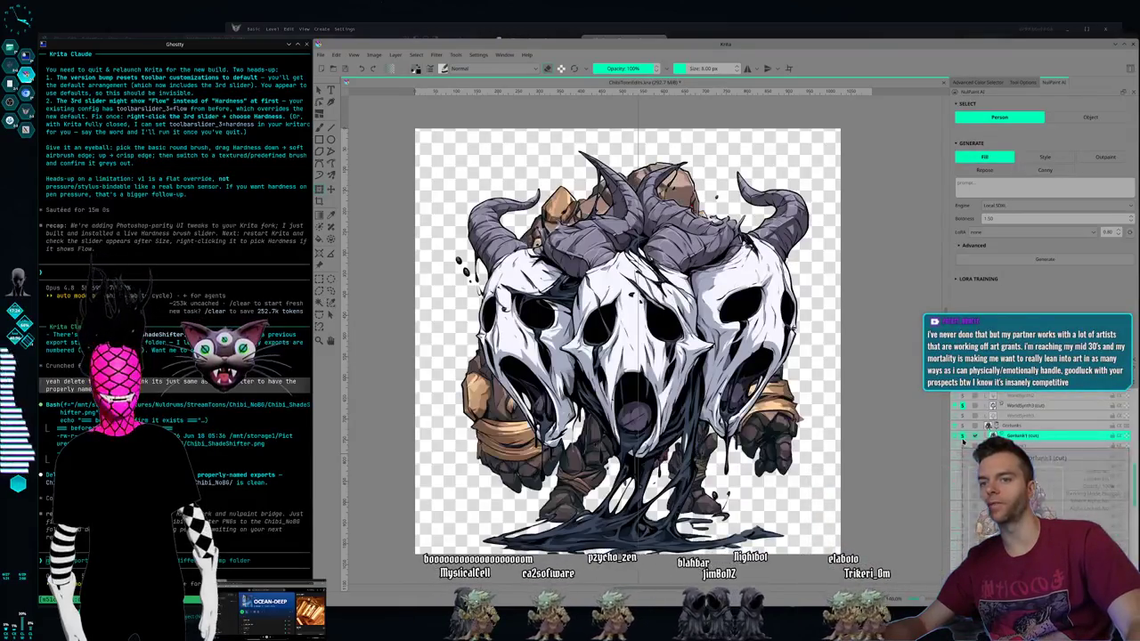
Step: Hide the skull creature and move the red-scarfed rock golem slightly lower
left_click(962, 405)
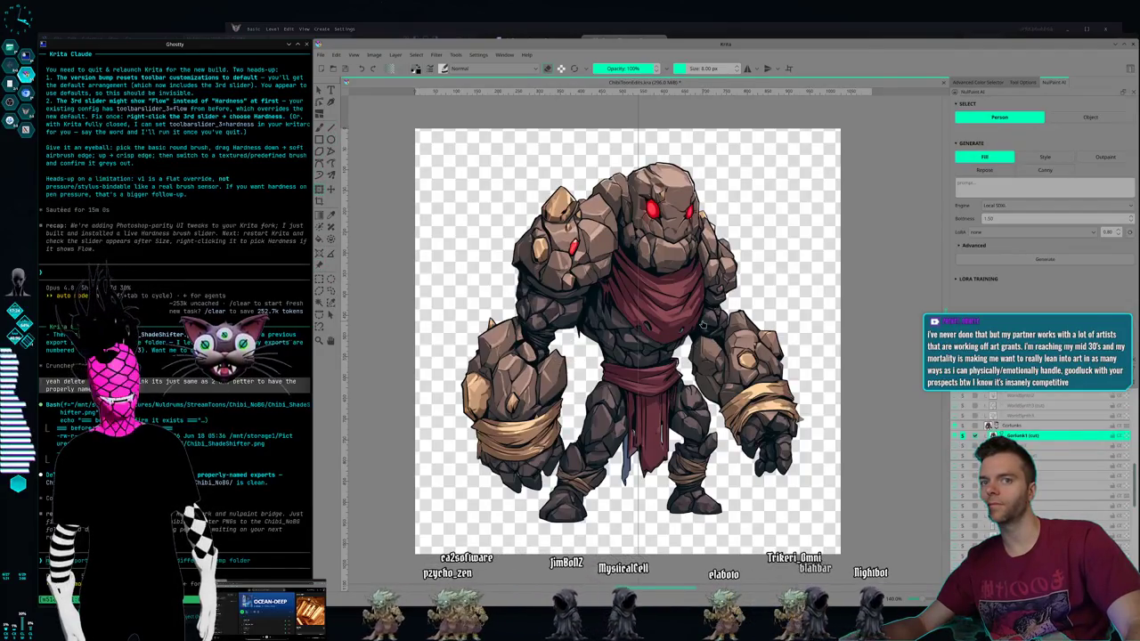
key("ctrl+t")
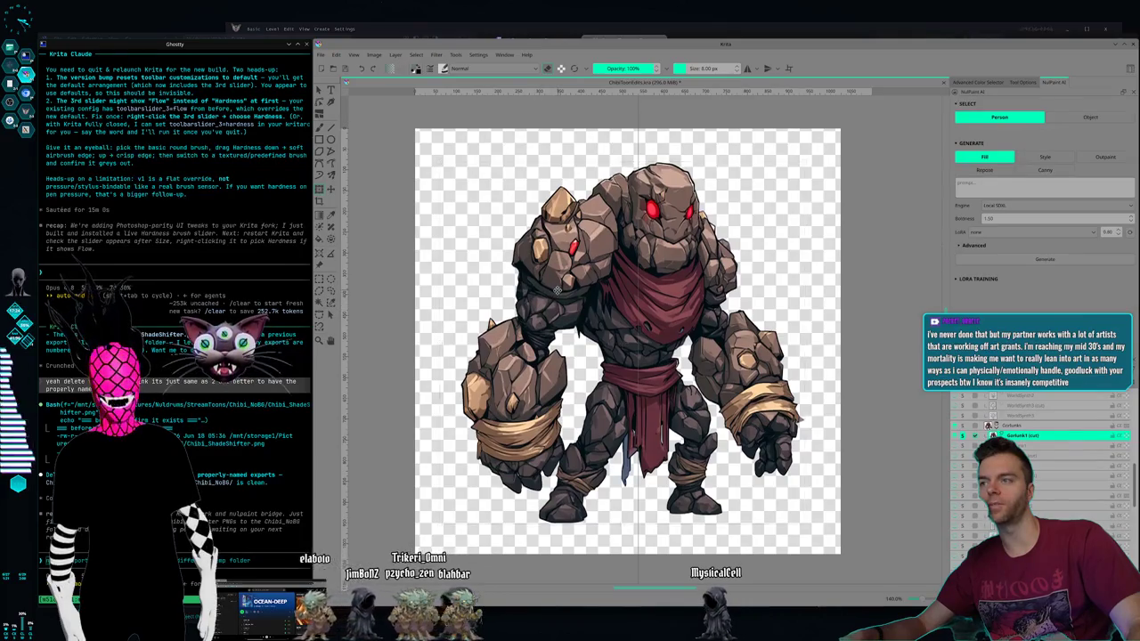
left_click_drag(558, 290, 557, 318)
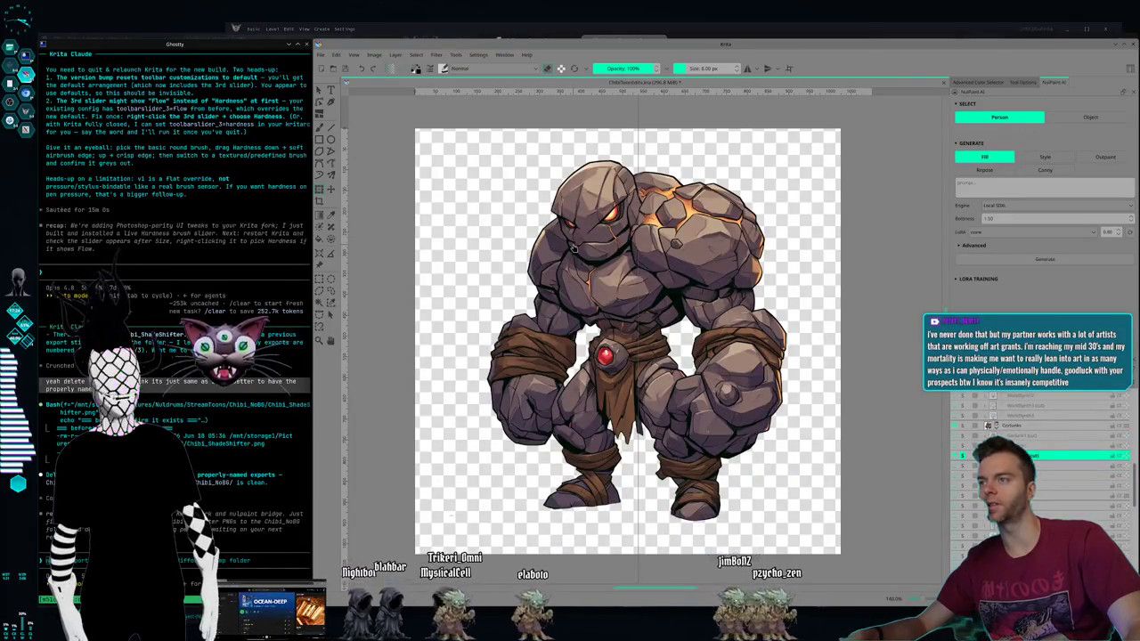
key("ctrl+t")
Step: Mirror the belted golem horizontally, scale it up from the top-left corner, and shift it right
right_click(571, 248)
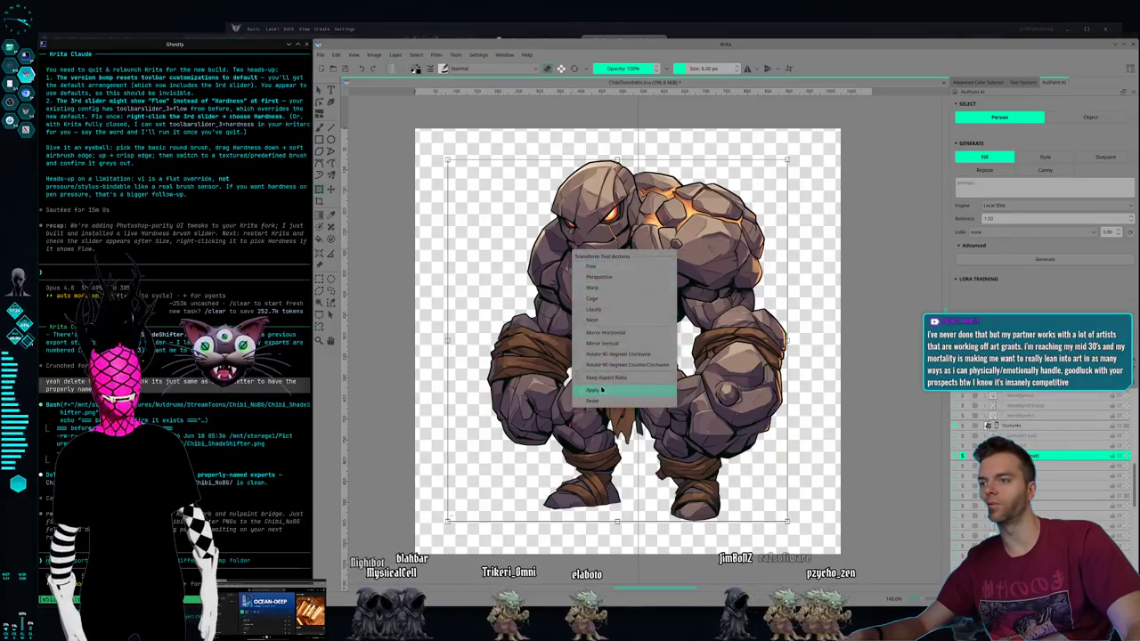
left_click(605, 338)
left_click_drag(577, 228, 605, 267)
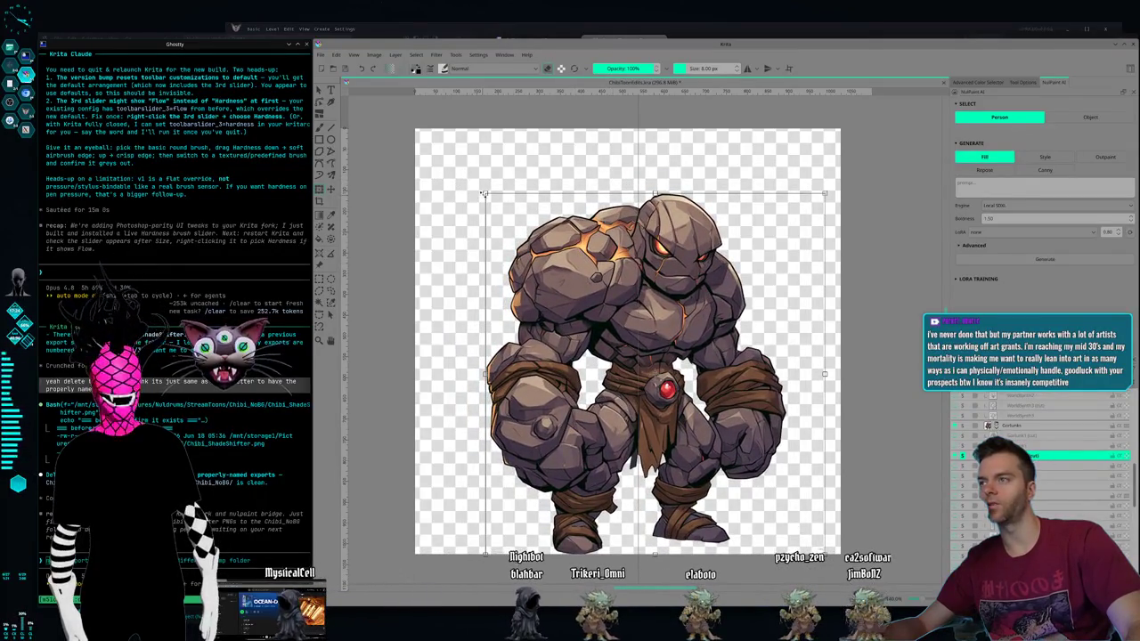
left_click_drag(482, 192, 451, 127)
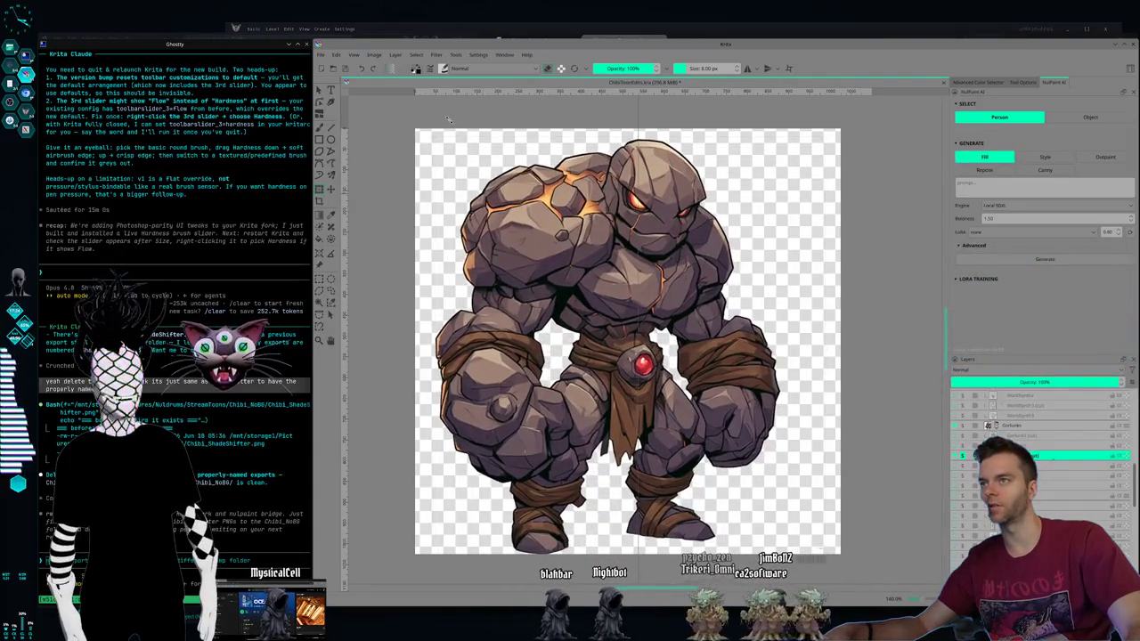
left_click_drag(451, 127, 444, 118)
left_click_drag(532, 251, 556, 250)
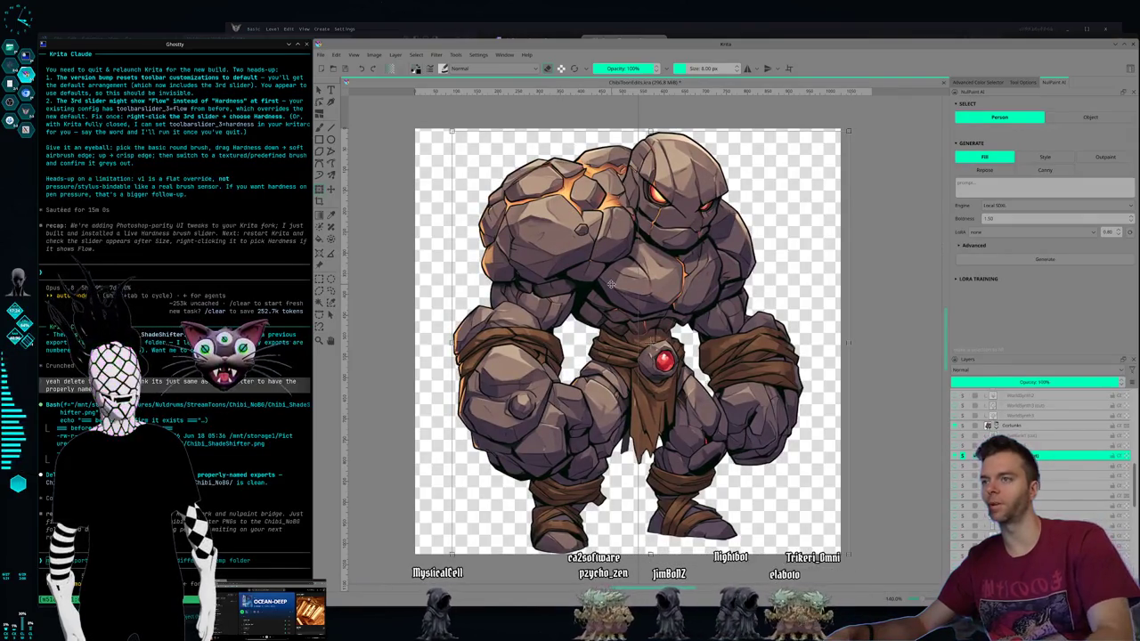
left_click(1050, 436)
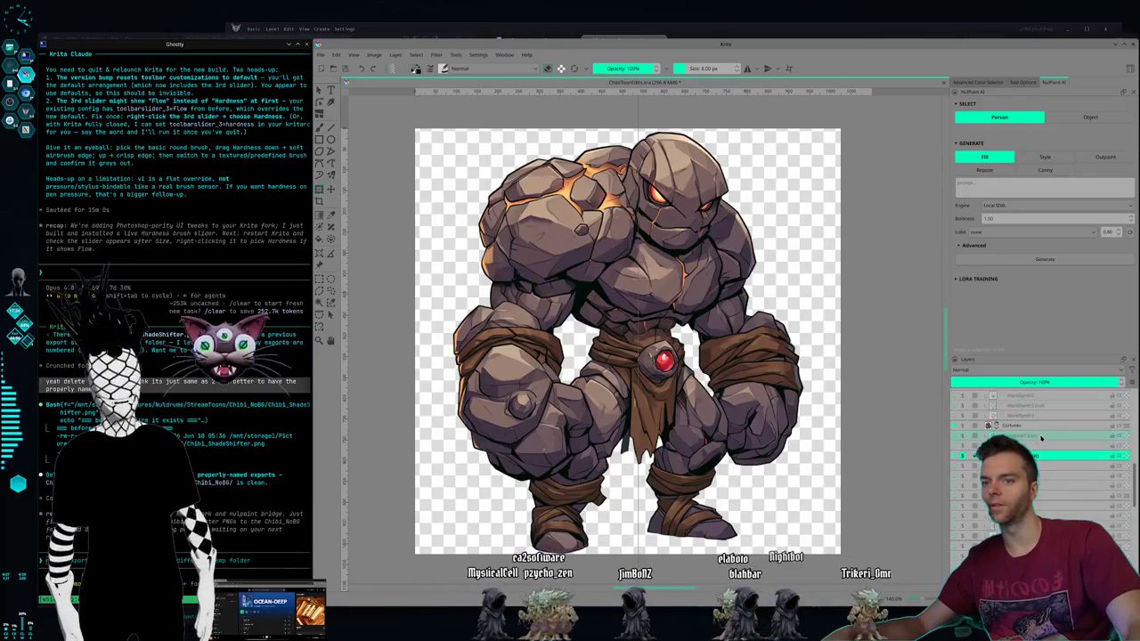
Step: Show the scarfed golem instead of the belted one and enlarge it toward the top-left
left_click(963, 438)
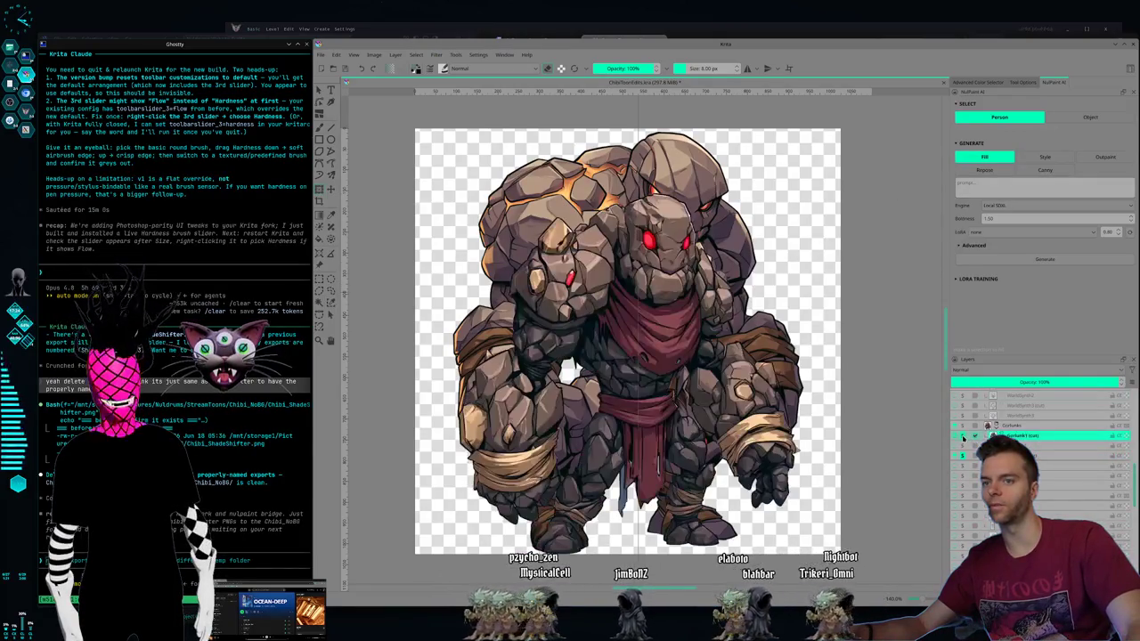
left_click(963, 456)
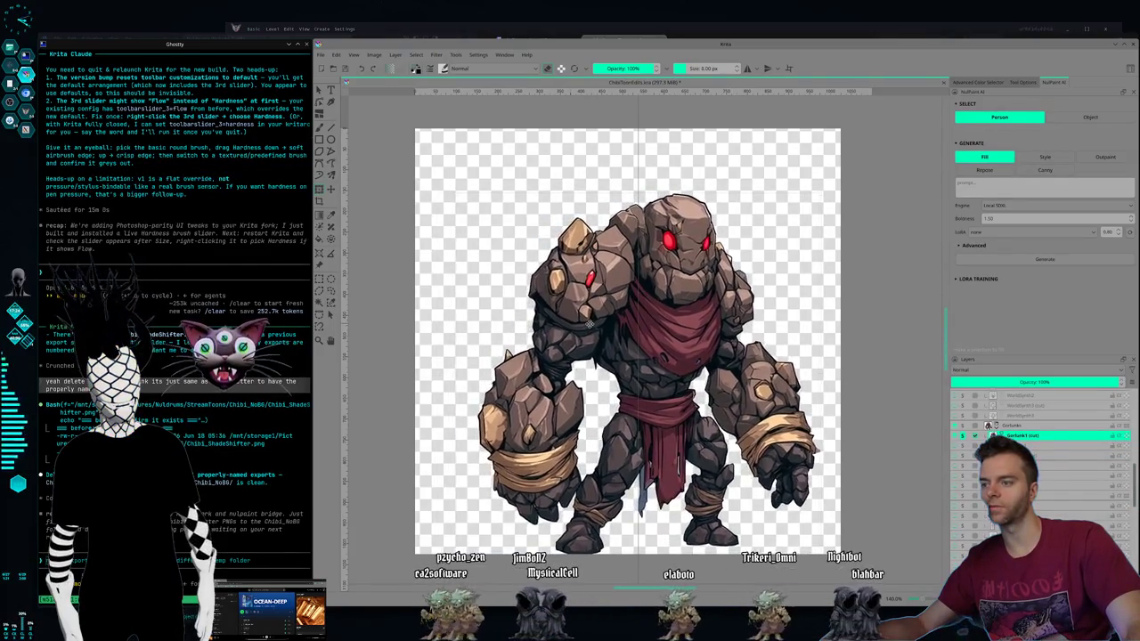
key("ctrl+t")
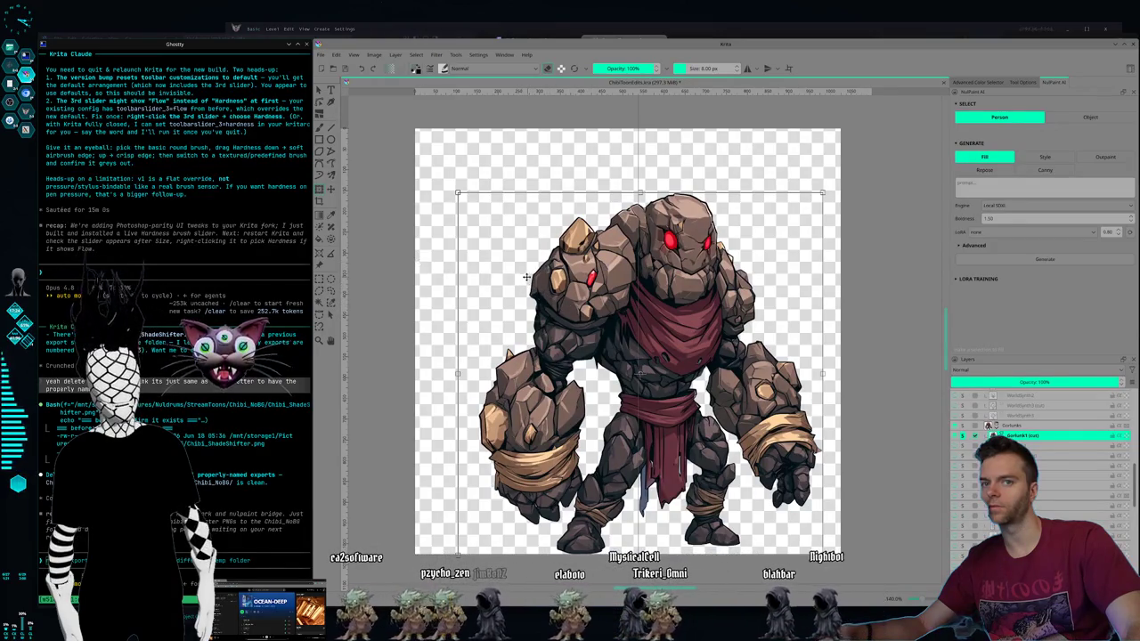
left_click_drag(455, 193, 411, 137)
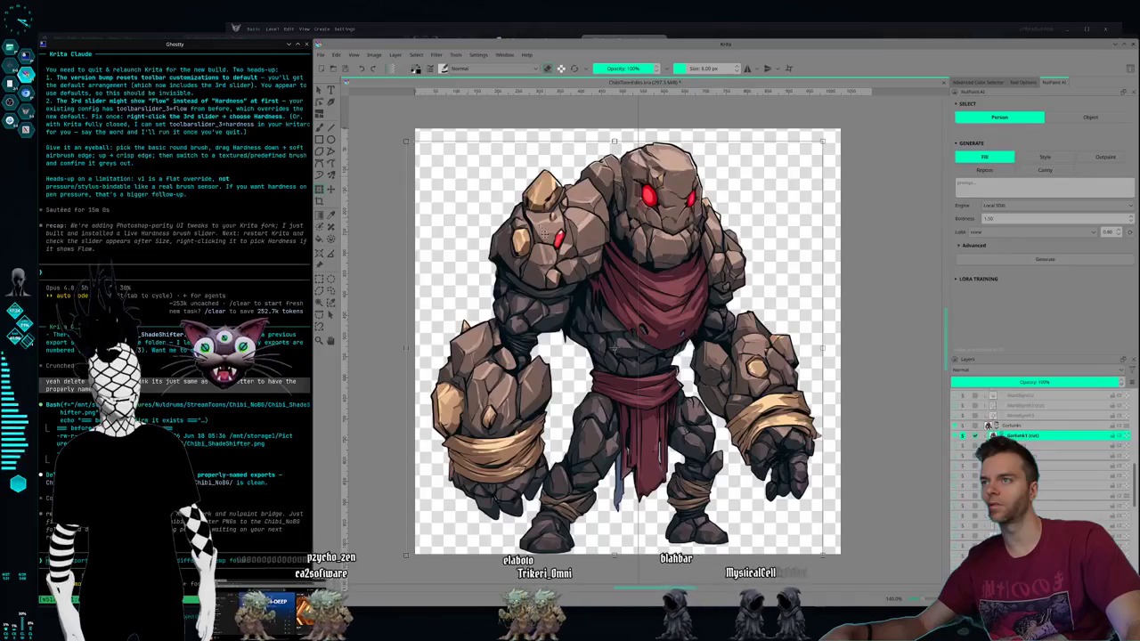
key("Return")
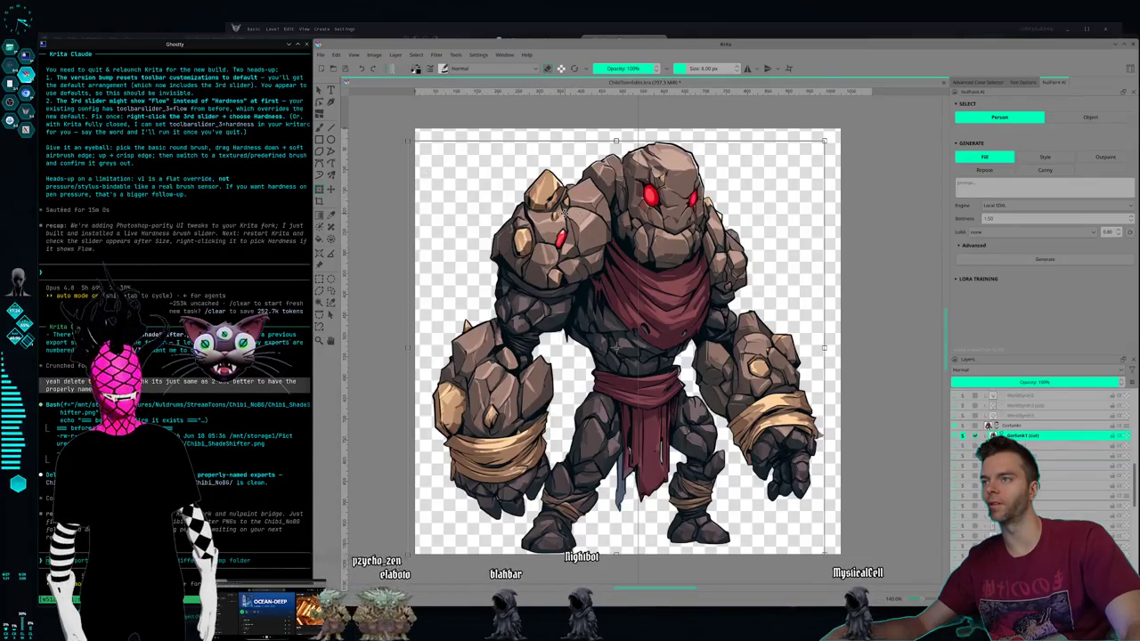
Step: Compare the golem layers, ending with the glowing-eyed chibi golem visible
left_click(963, 456)
left_click(964, 443)
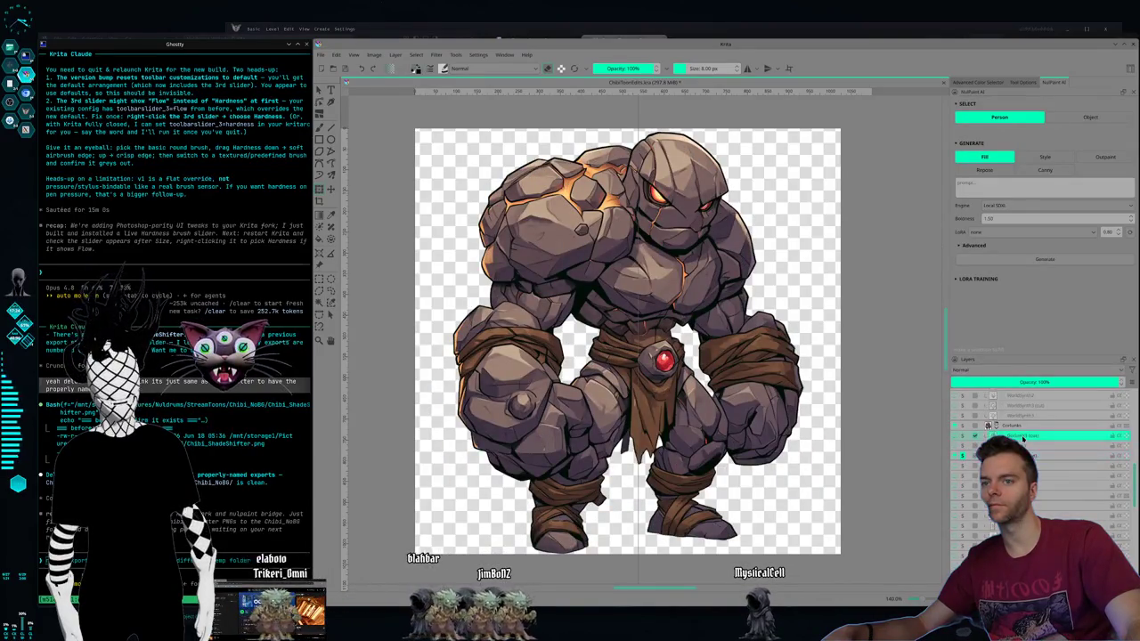
left_click(962, 440)
left_click(964, 456)
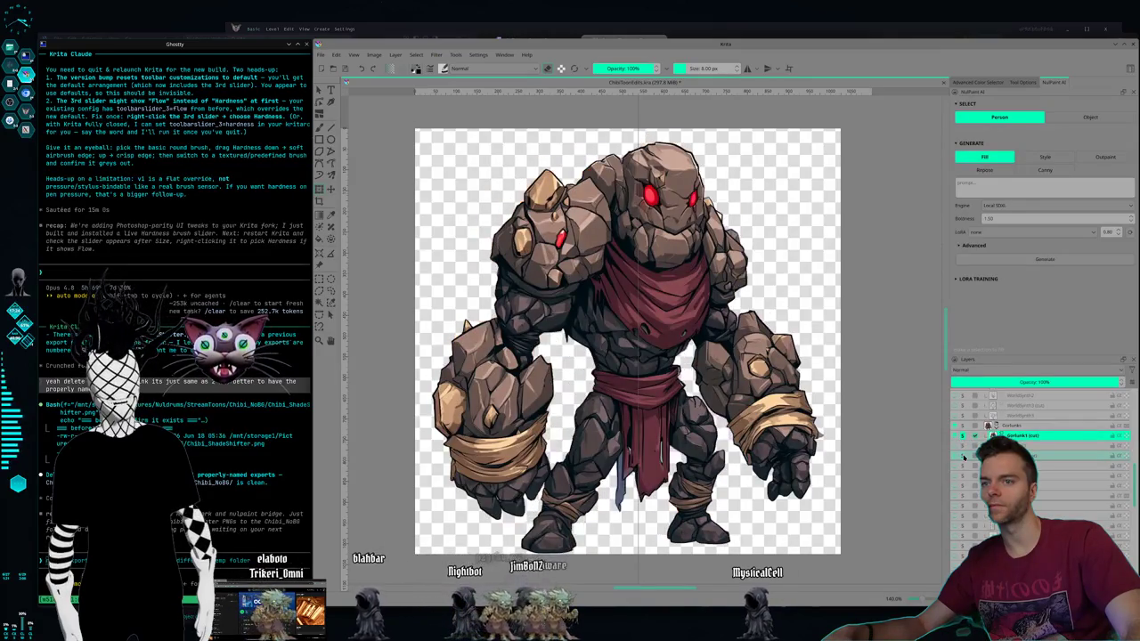
left_click(962, 467)
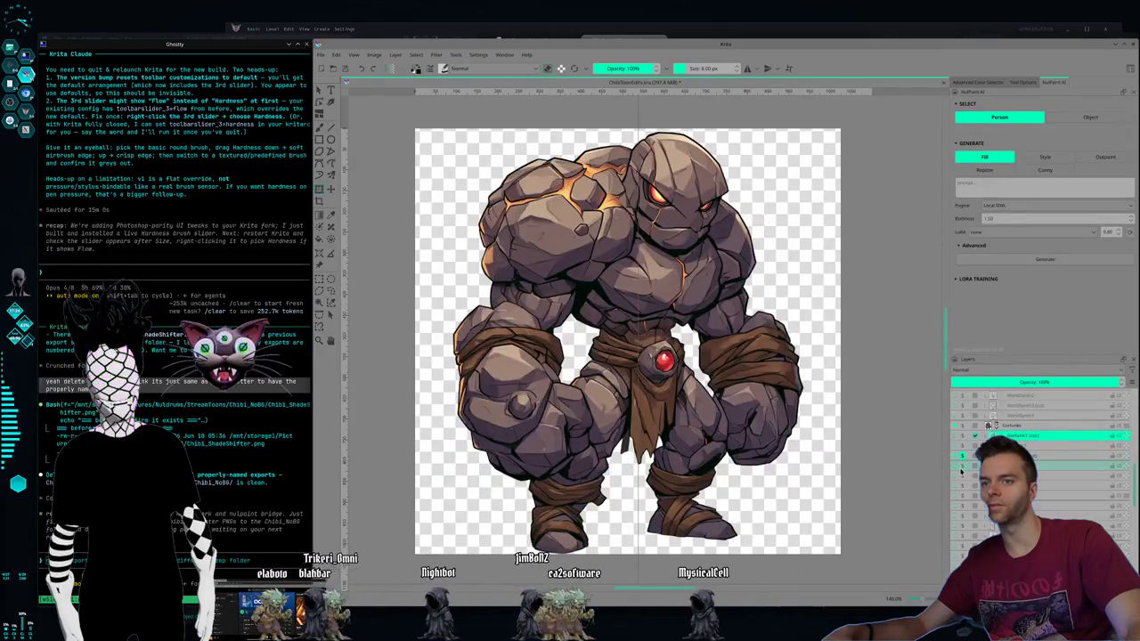
left_click(963, 457)
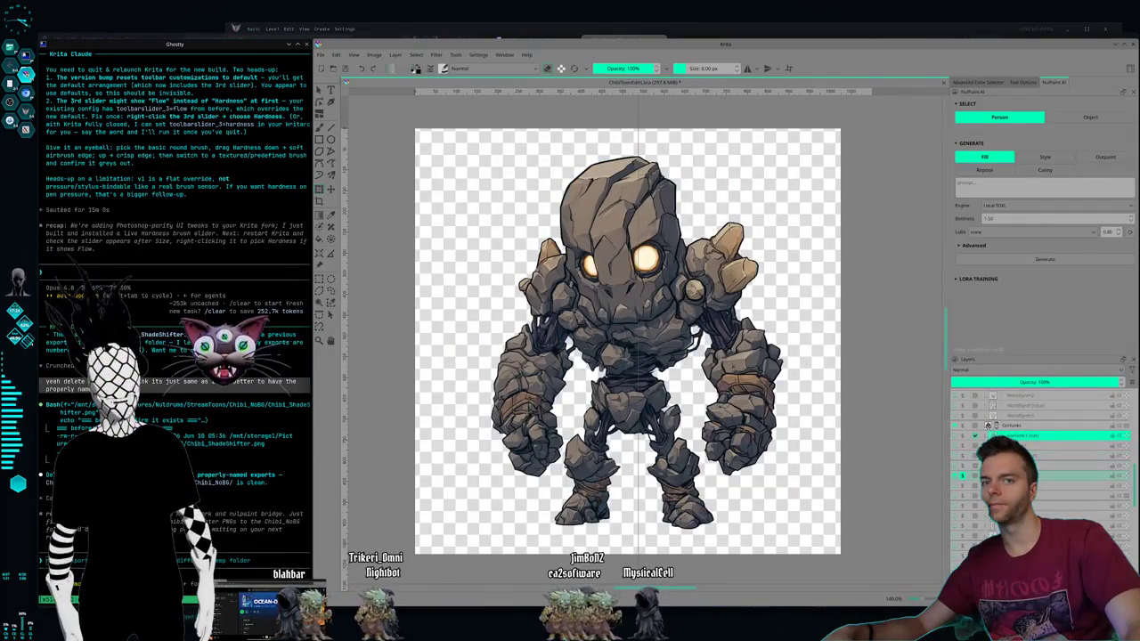
Step: Shift the glowing-eyed golem right and down, then enlarge it from its top-left corner
key("ctrl+t")
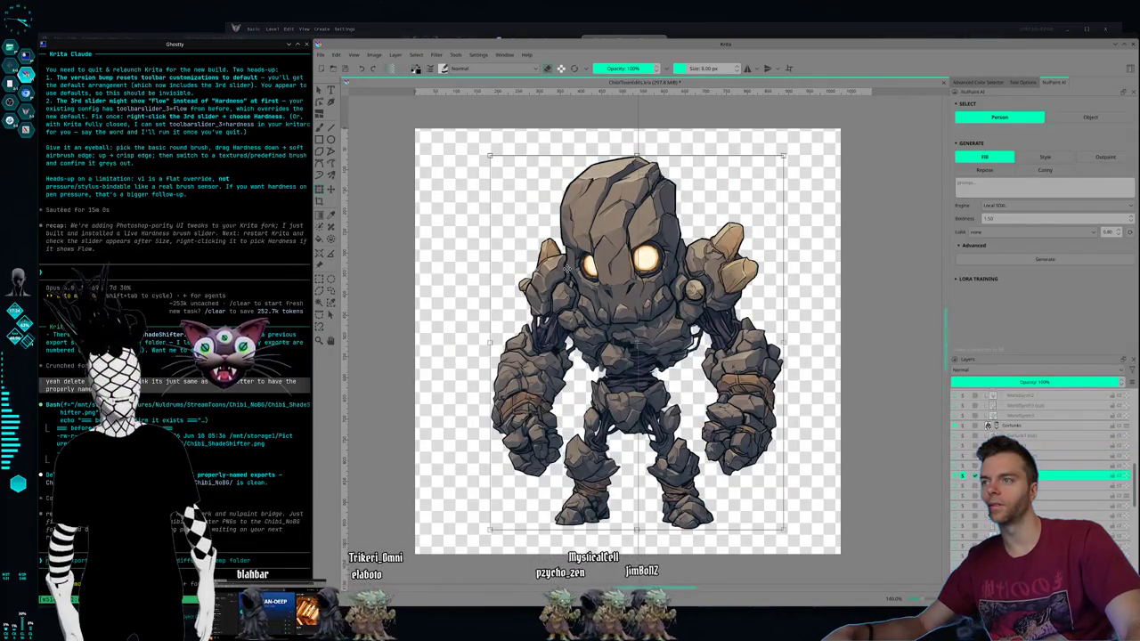
left_click_drag(579, 265, 604, 290)
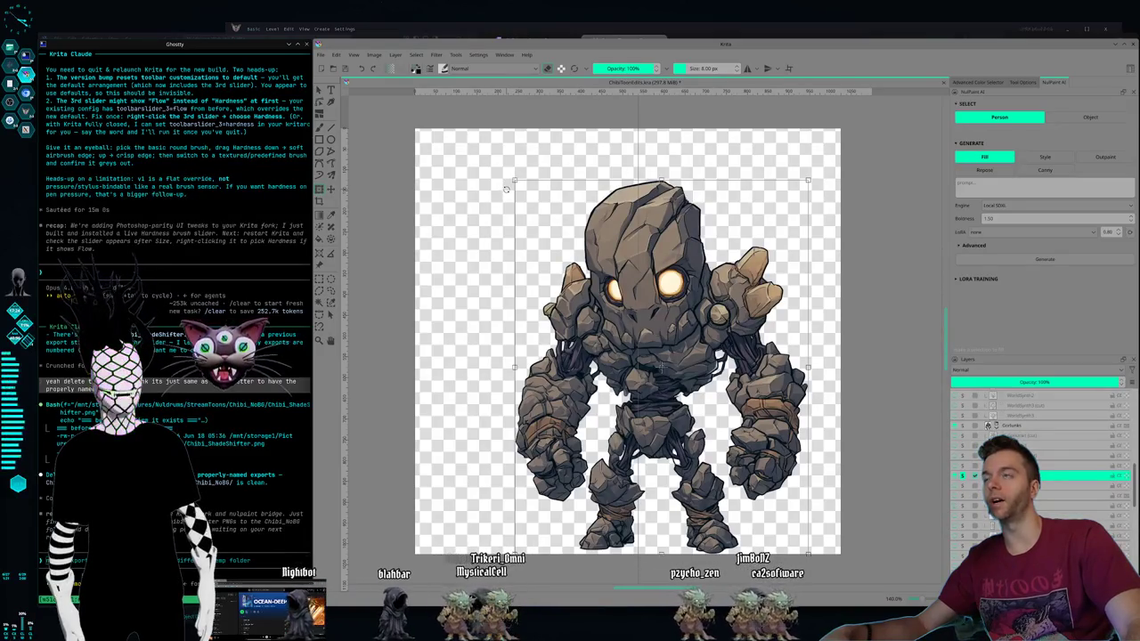
left_click_drag(513, 180, 476, 132)
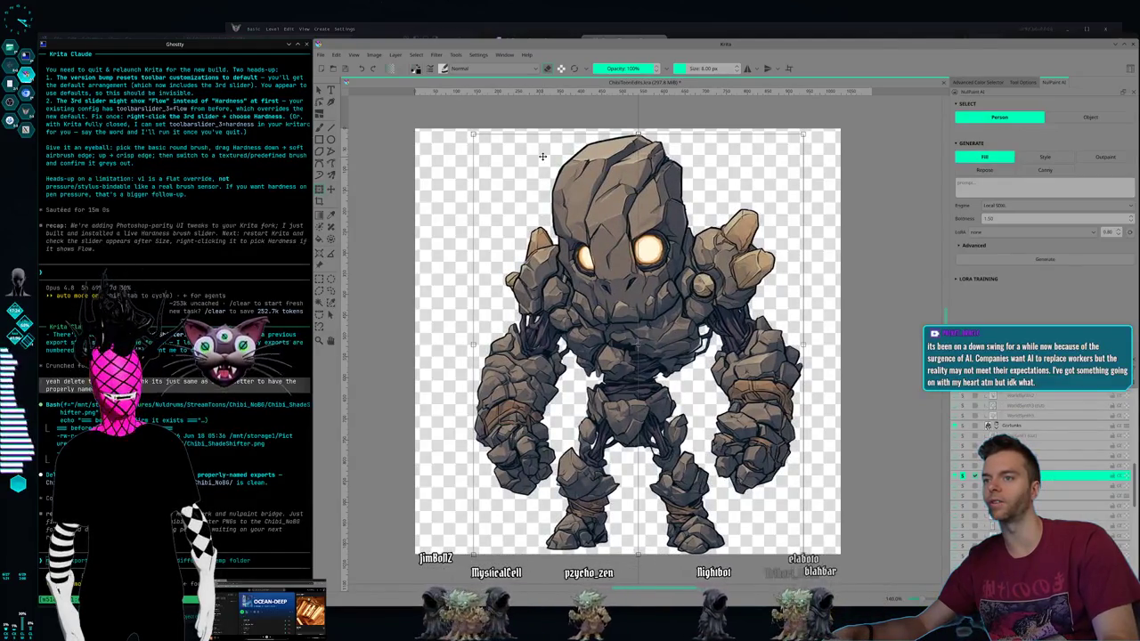
key("Return")
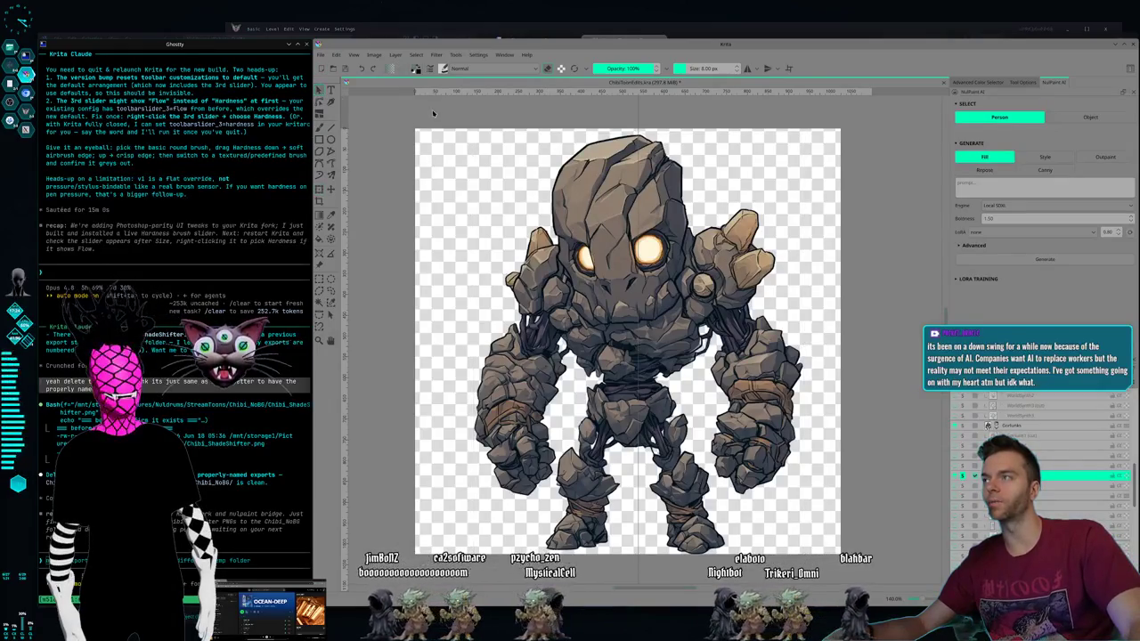
key("Page_Down")
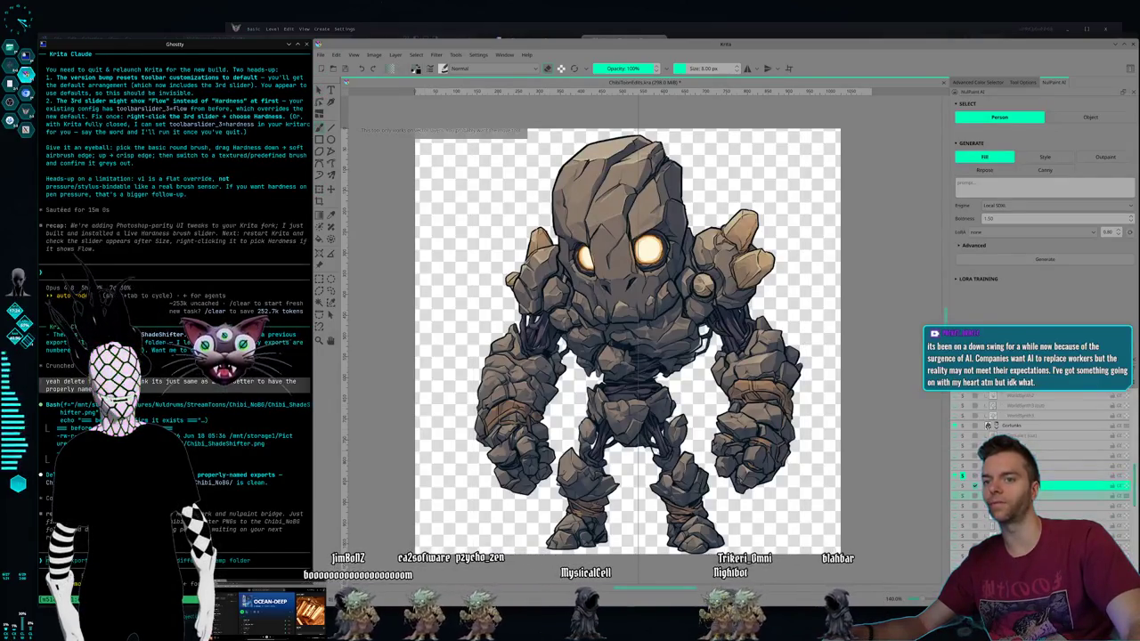
Step: Swap the golem for the pink cyborg girl, then show the blue armored robot girl instead
left_click(964, 505)
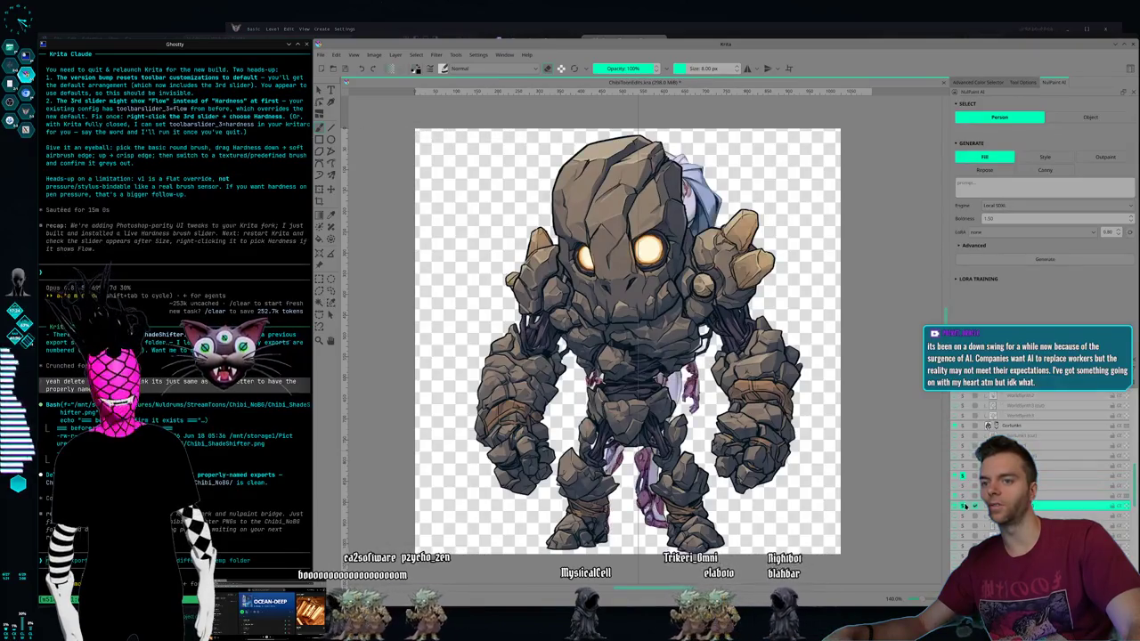
left_click(962, 479)
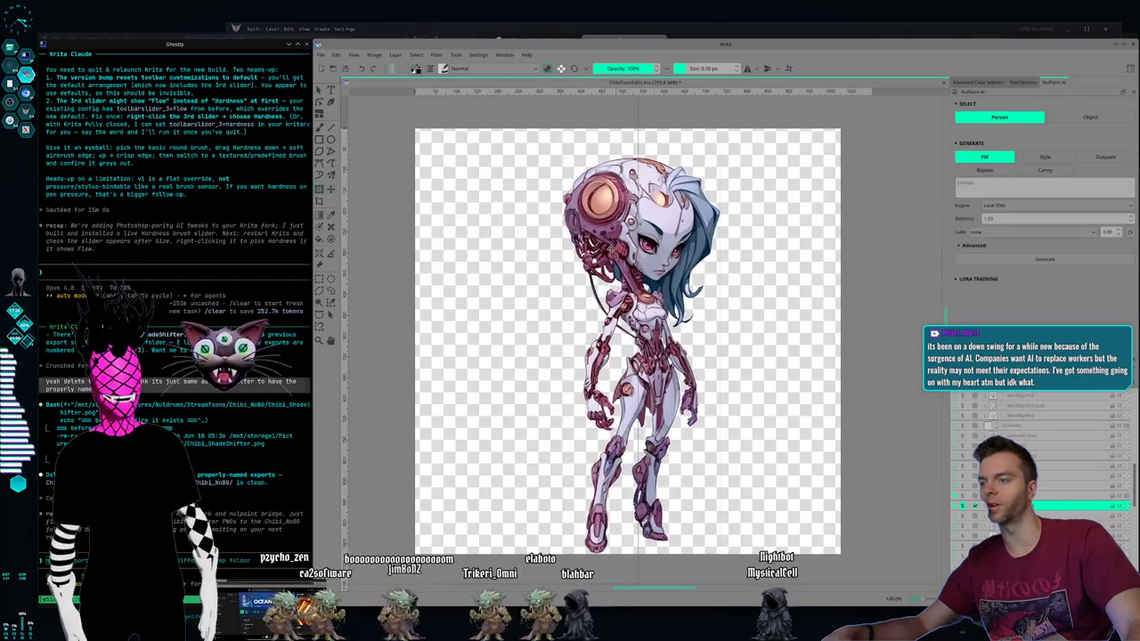
key("ctrl+t")
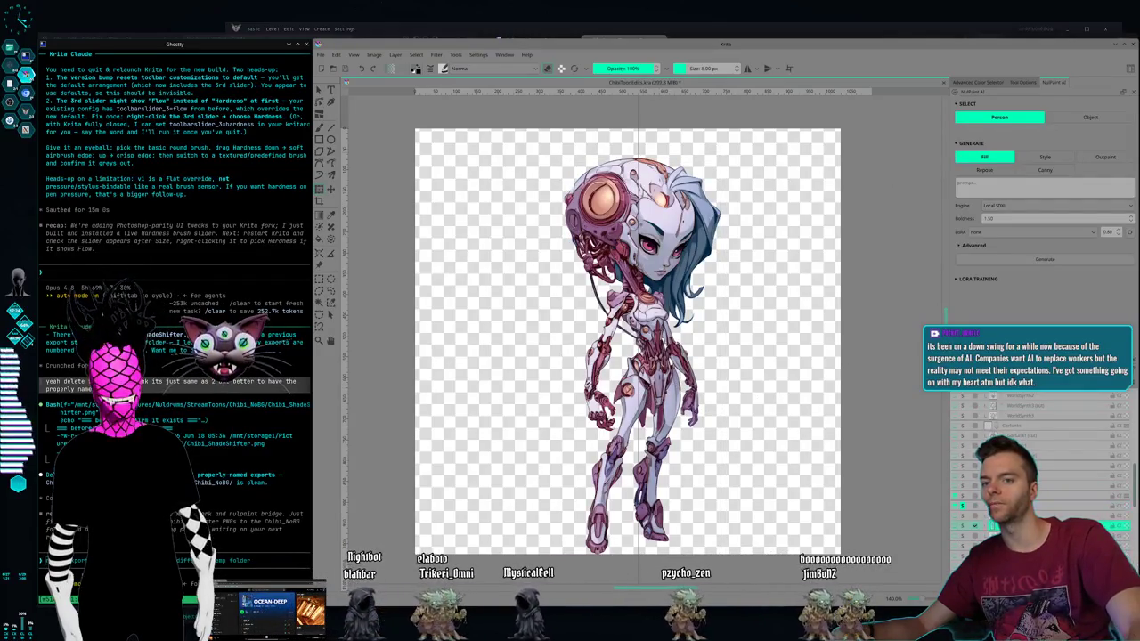
left_click(962, 505)
left_click(961, 526)
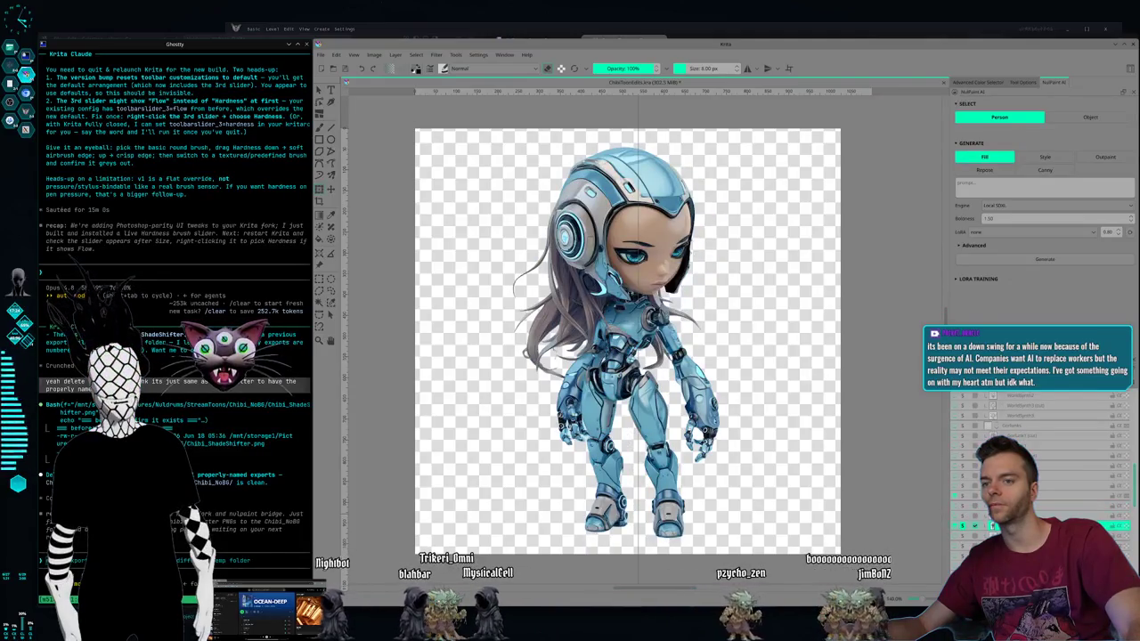
Step: Nudge the blue robot girl slightly down and apply the transform
key("ctrl+t")
left_click_drag(599, 272, 601, 287)
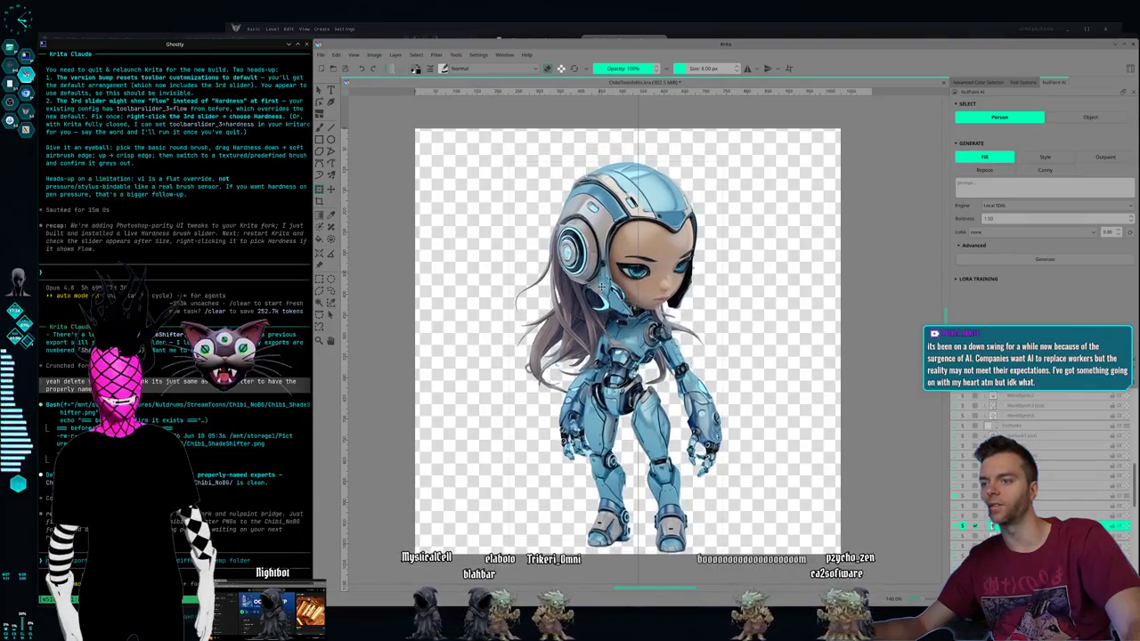
right_click(602, 285)
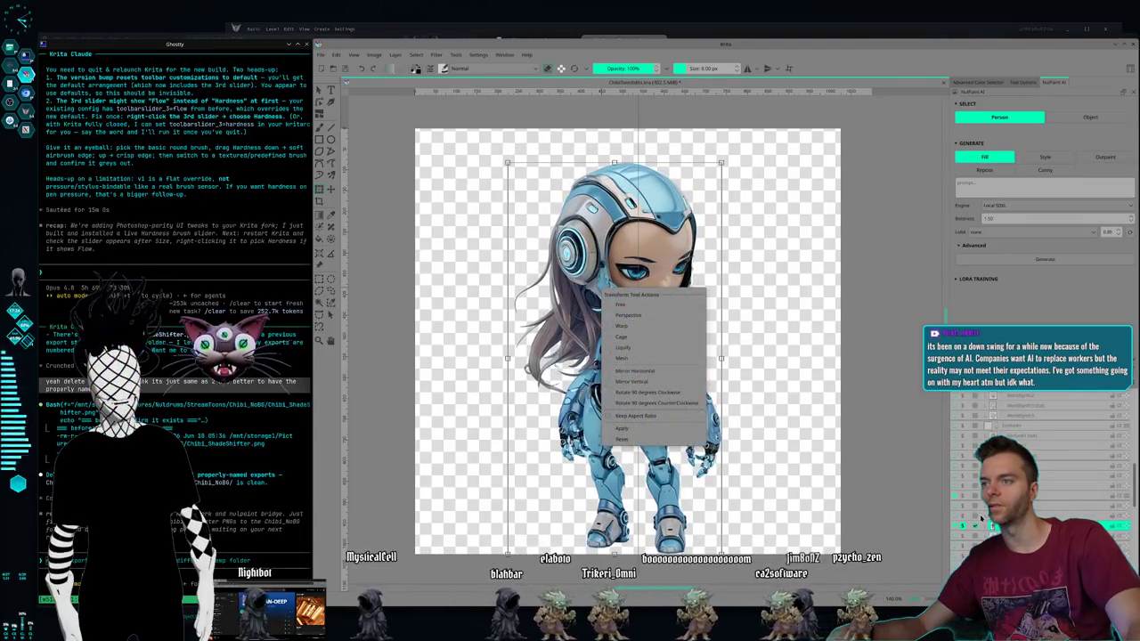
left_click(1034, 506)
Step: Compare robot girl layers, then show the orange-and-white girl and shrink her slightly
left_click(963, 505)
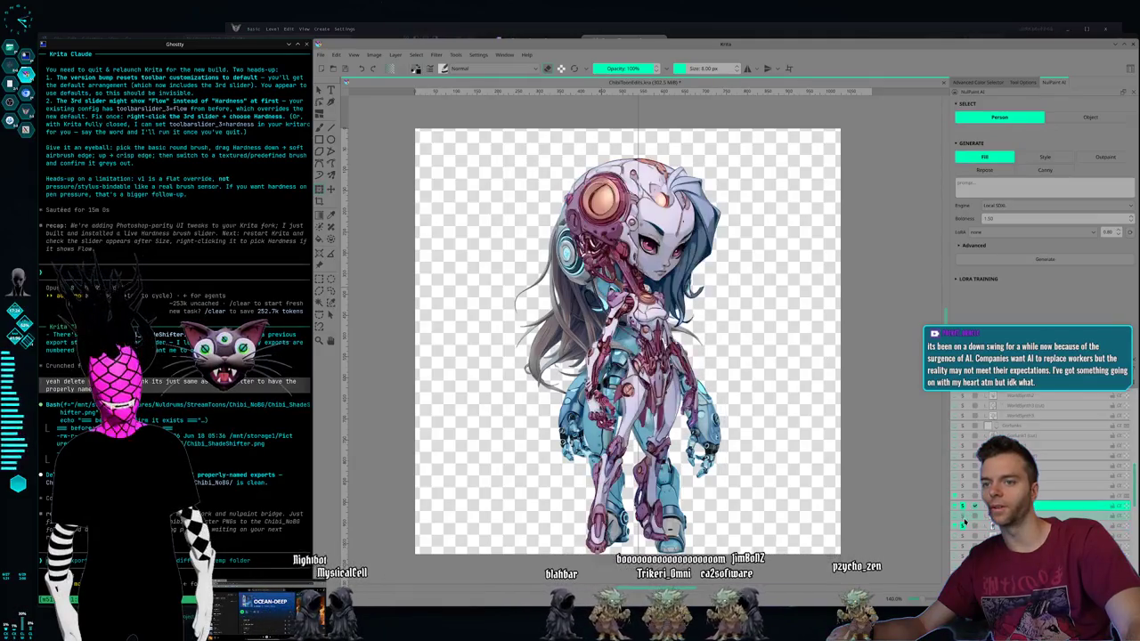
left_click(964, 527)
left_click(962, 506)
left_click(962, 525)
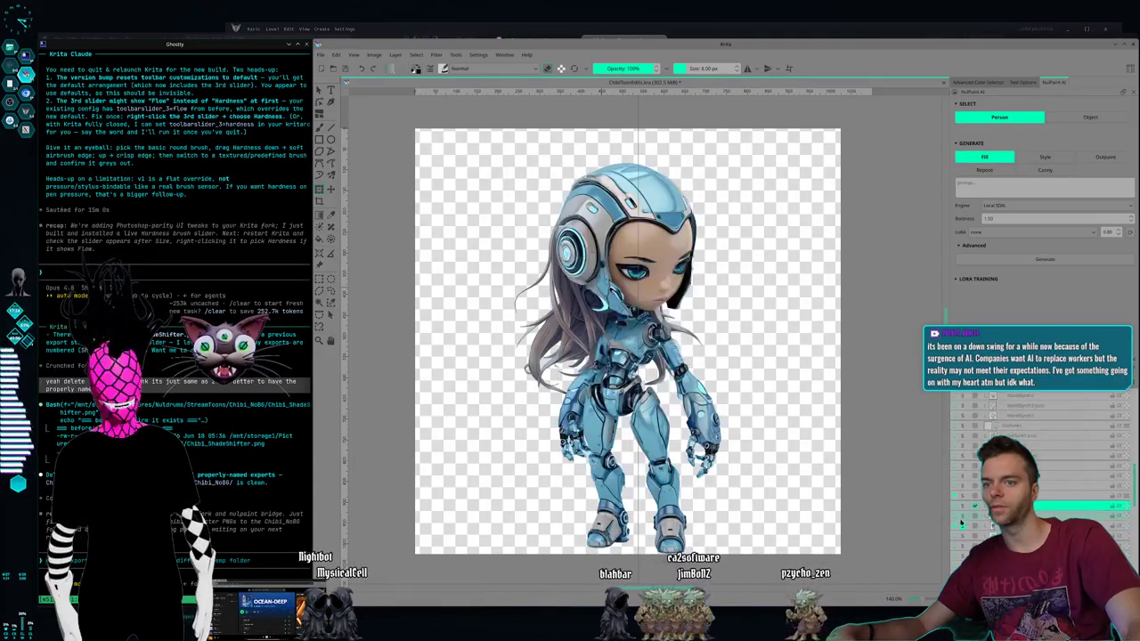
left_click(964, 527)
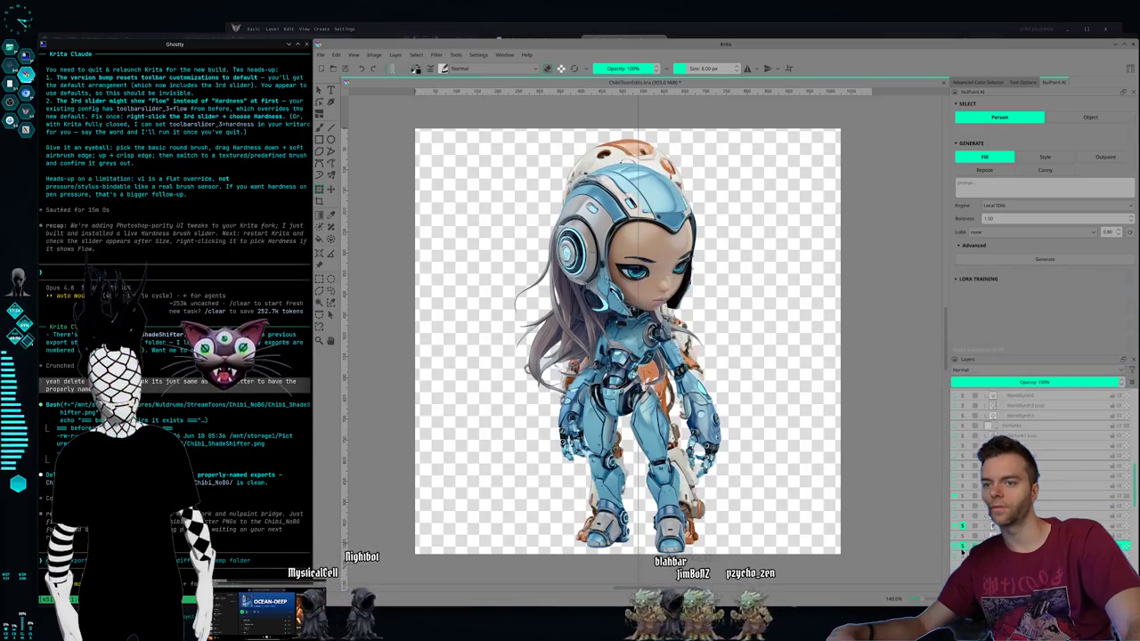
left_click(963, 506)
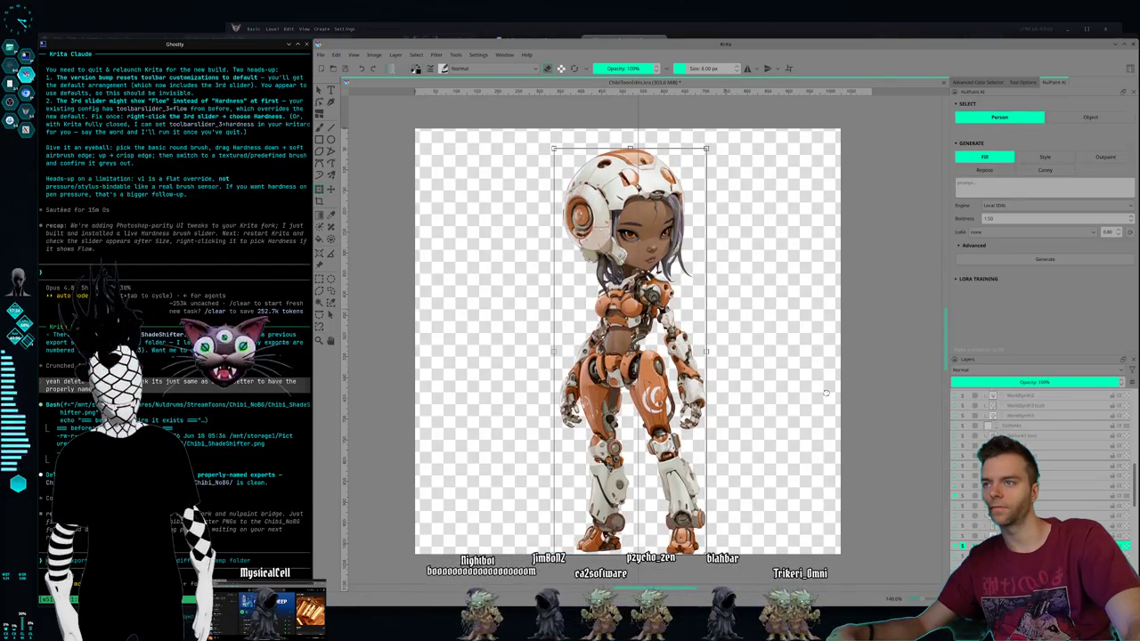
left_click(555, 155)
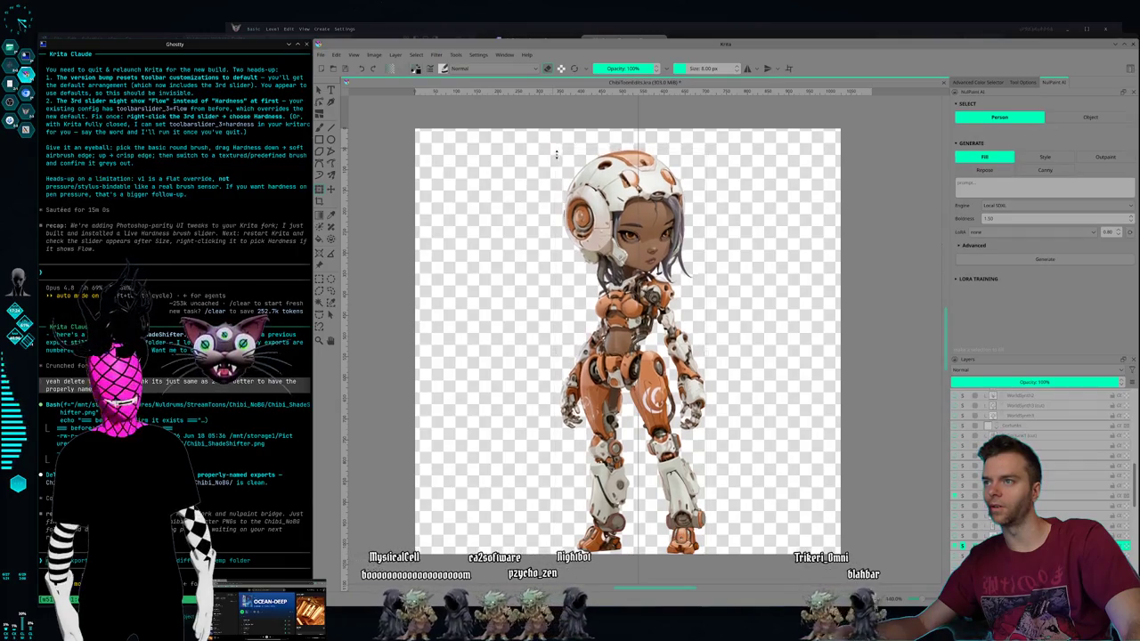
left_click_drag(555, 155, 568, 185)
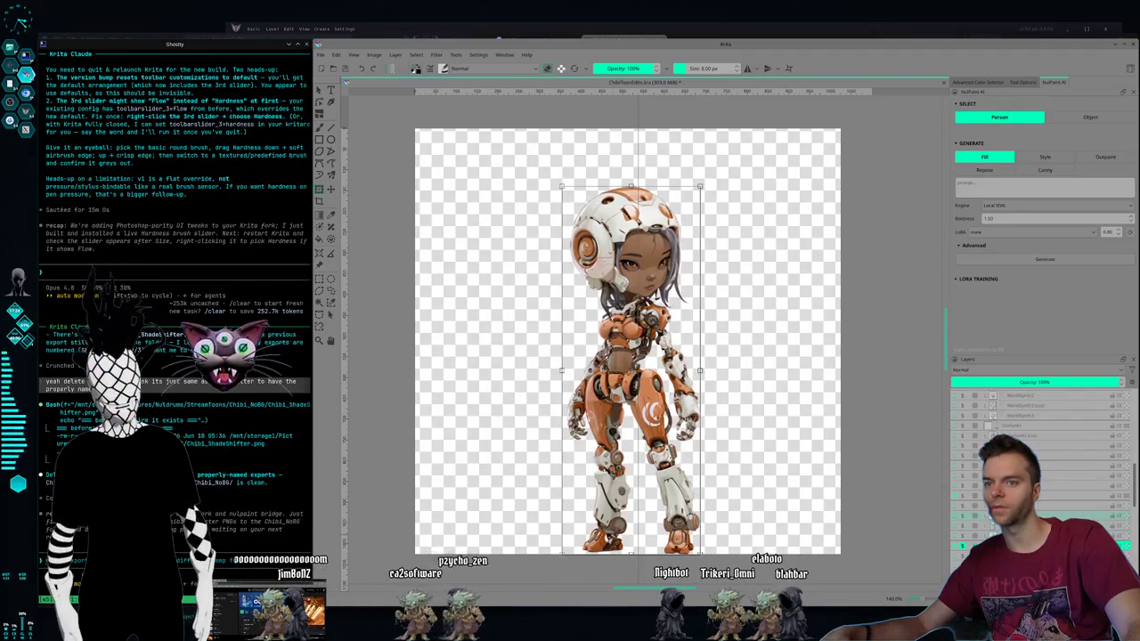
Step: Isolate the pink-and-lavender robot girl, shrink her from the top-right corner, and nudge her right
left_click(964, 528)
left_click(963, 528)
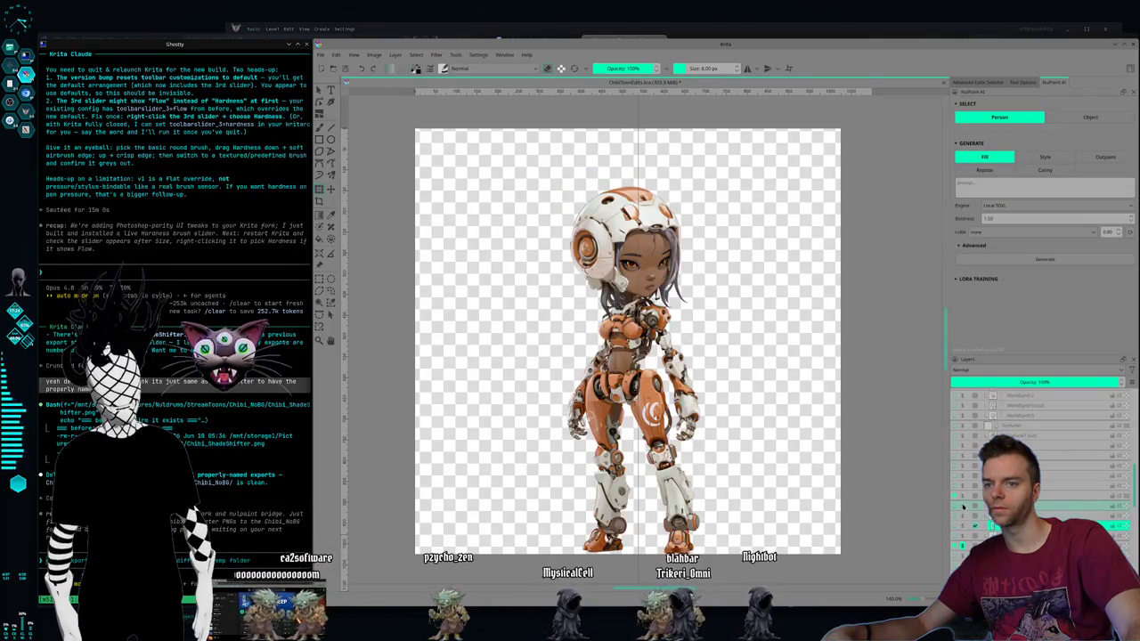
left_click(965, 517)
left_click(962, 545)
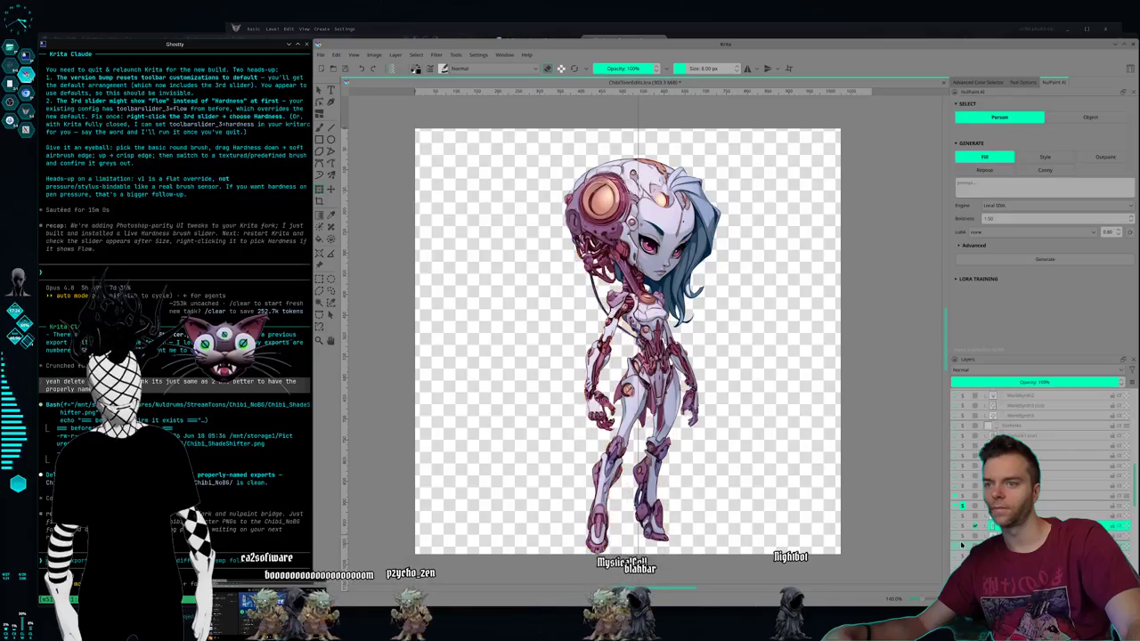
mouse_move(962, 506)
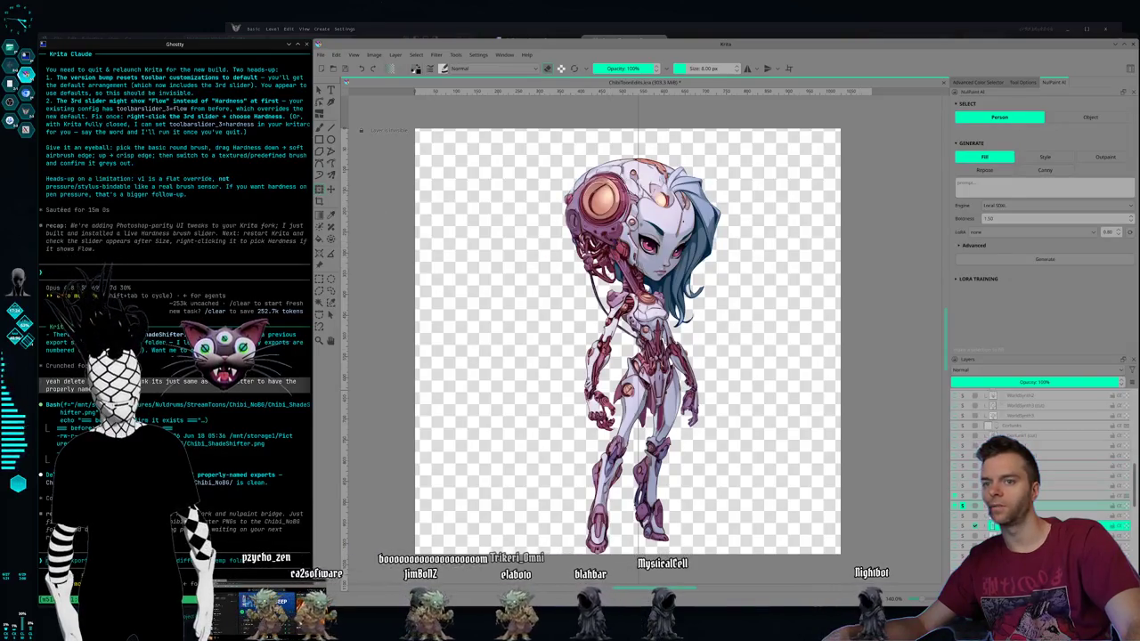
key("ctrl+t")
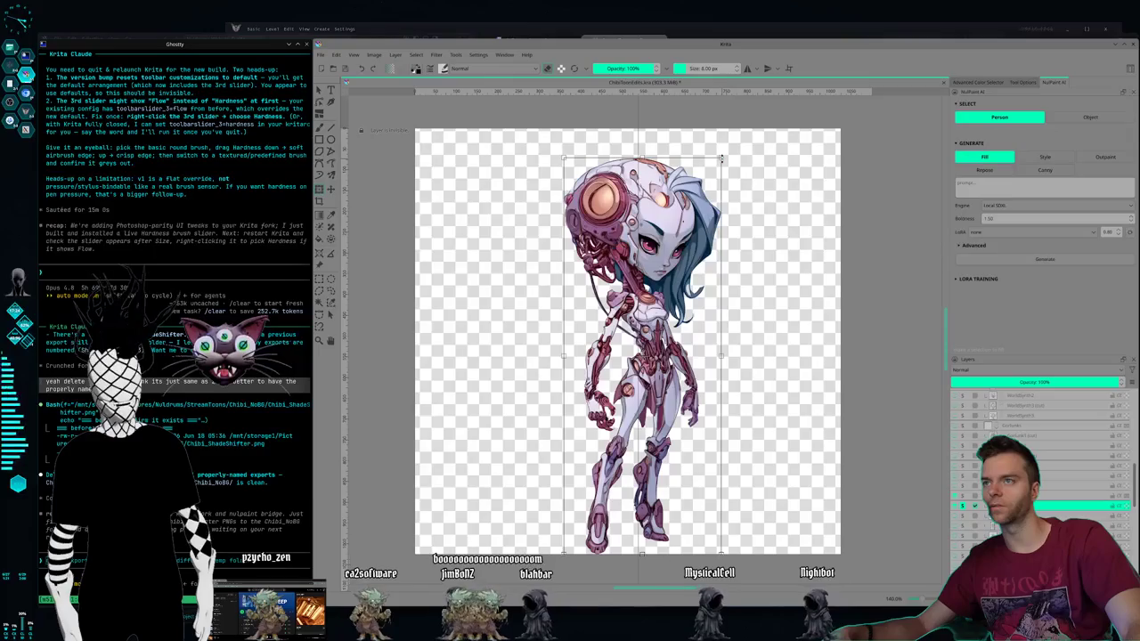
left_click_drag(722, 159, 706, 179)
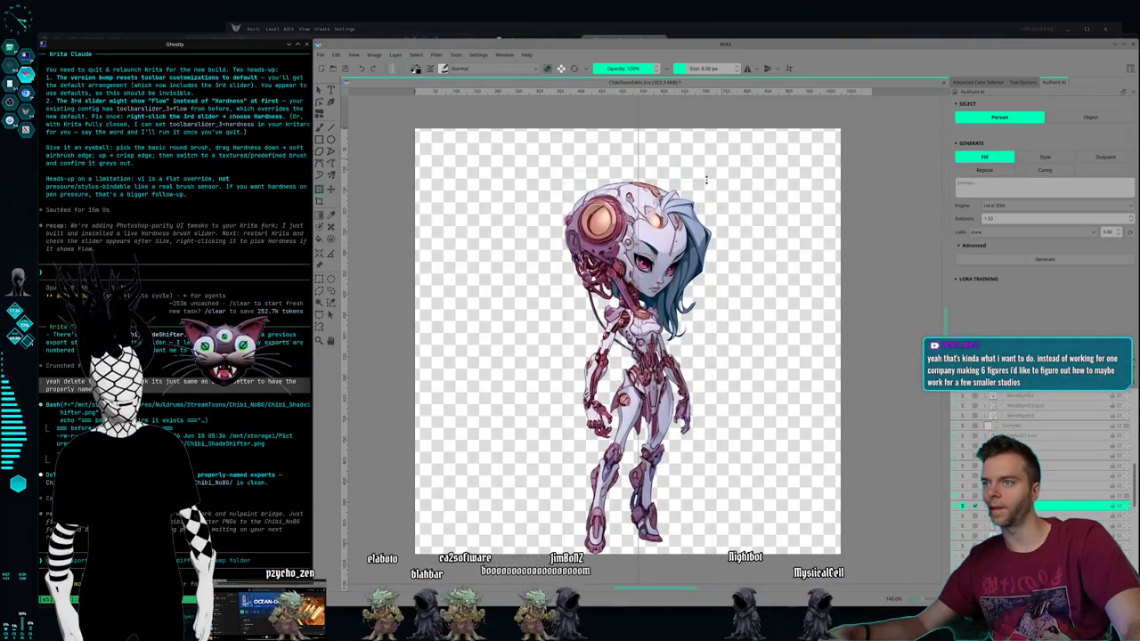
left_click_drag(706, 179, 702, 185)
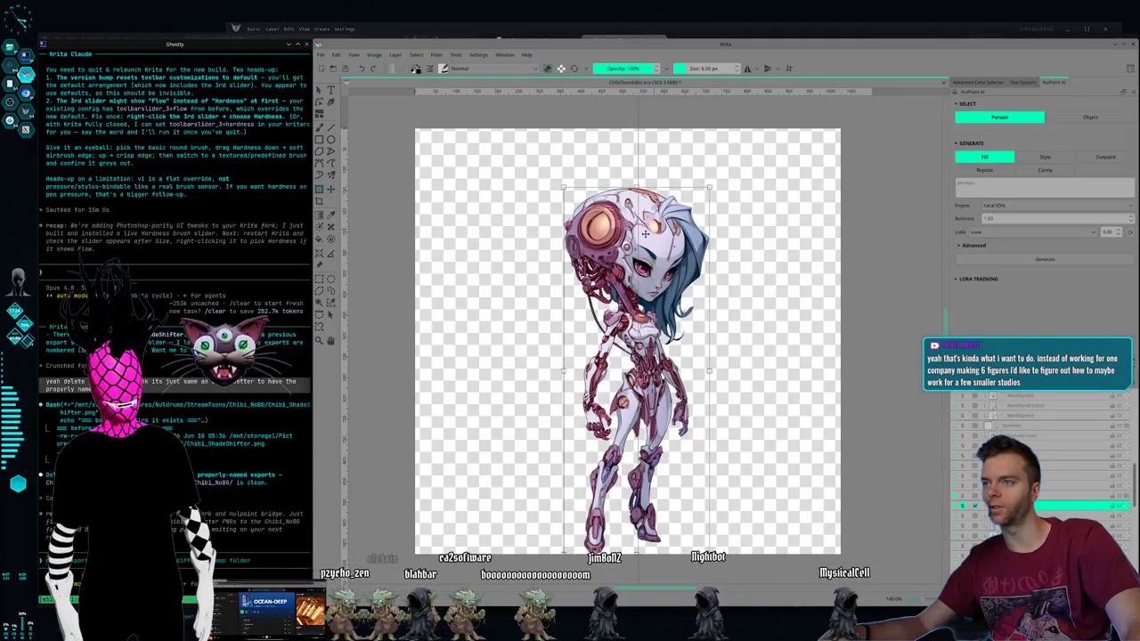
left_click_drag(646, 233, 651, 234)
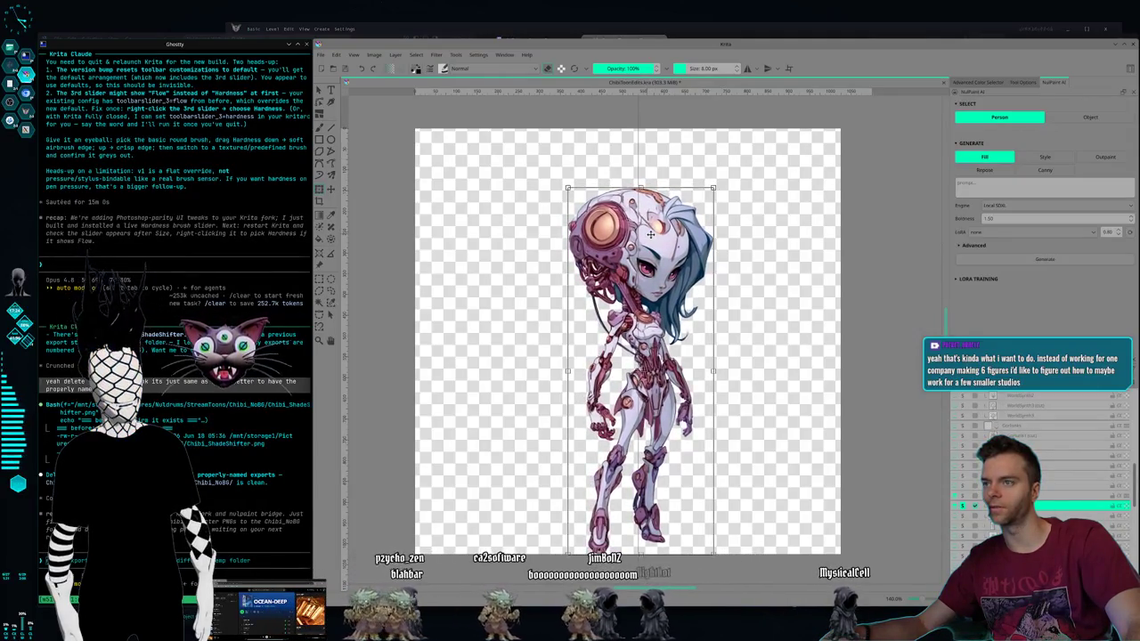
key("Return")
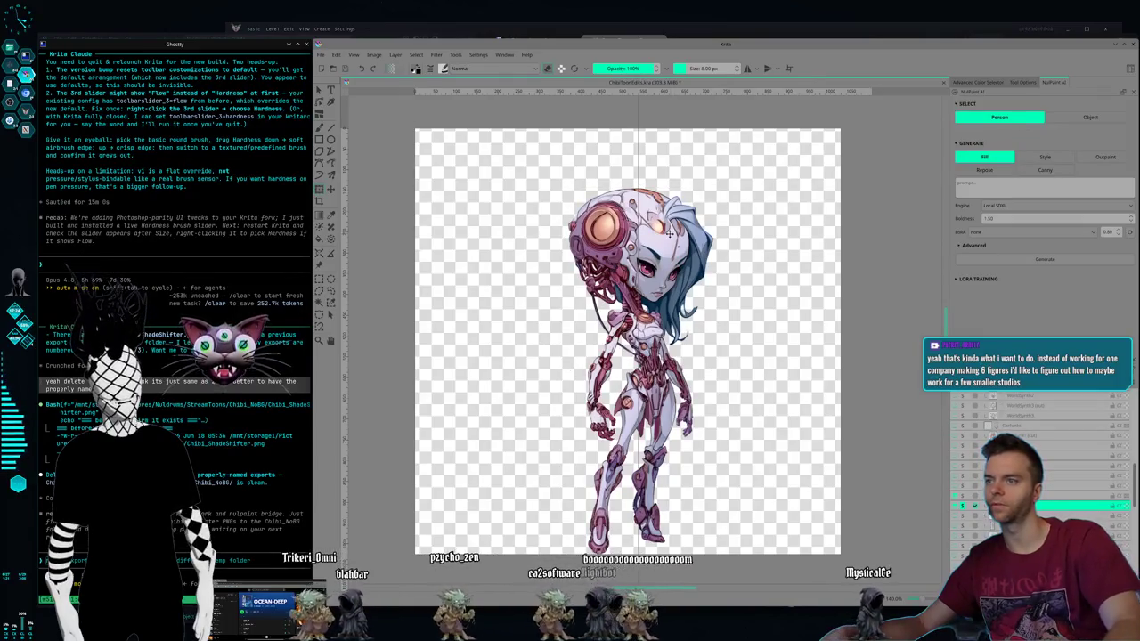
Step: Preview the blue-haired robot layer, then make the orange-and-white robot girl visible again
left_click(962, 532)
left_click(962, 532)
left_click(962, 547)
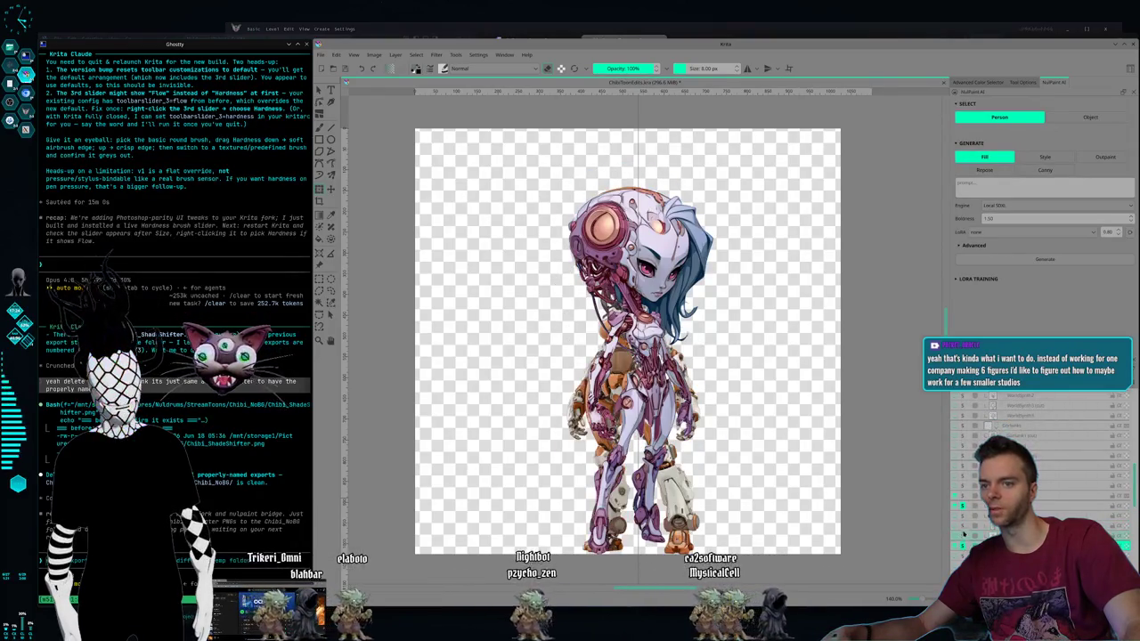
left_click(964, 508)
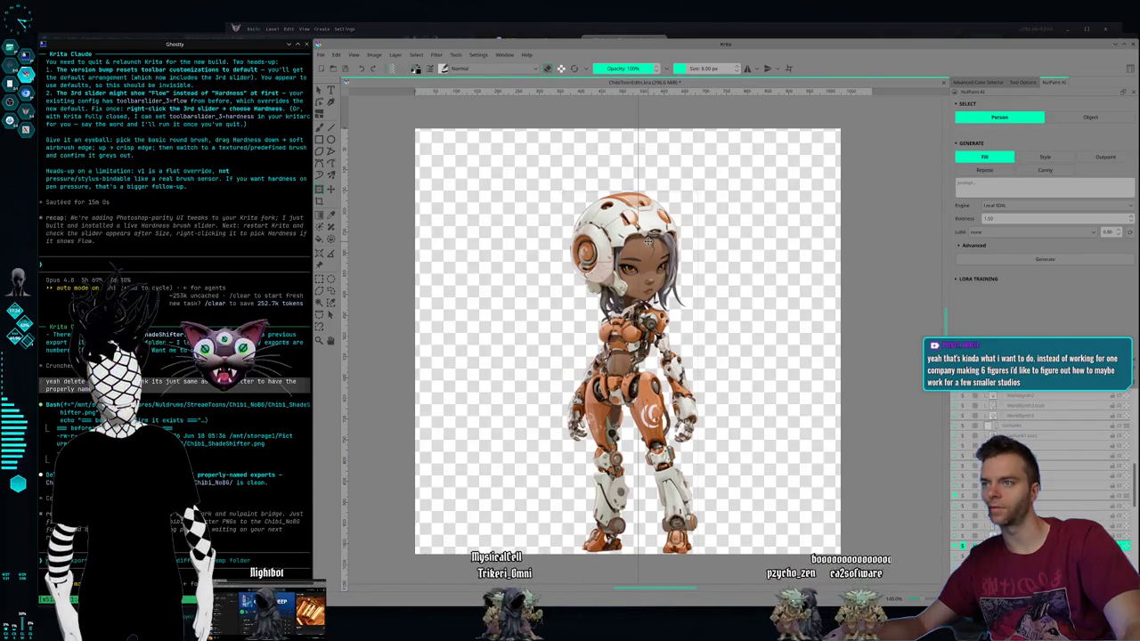
Step: Compare the teal and orange robot layers by toggling visibility, leaving only the orange robot shown
left_click(647, 240)
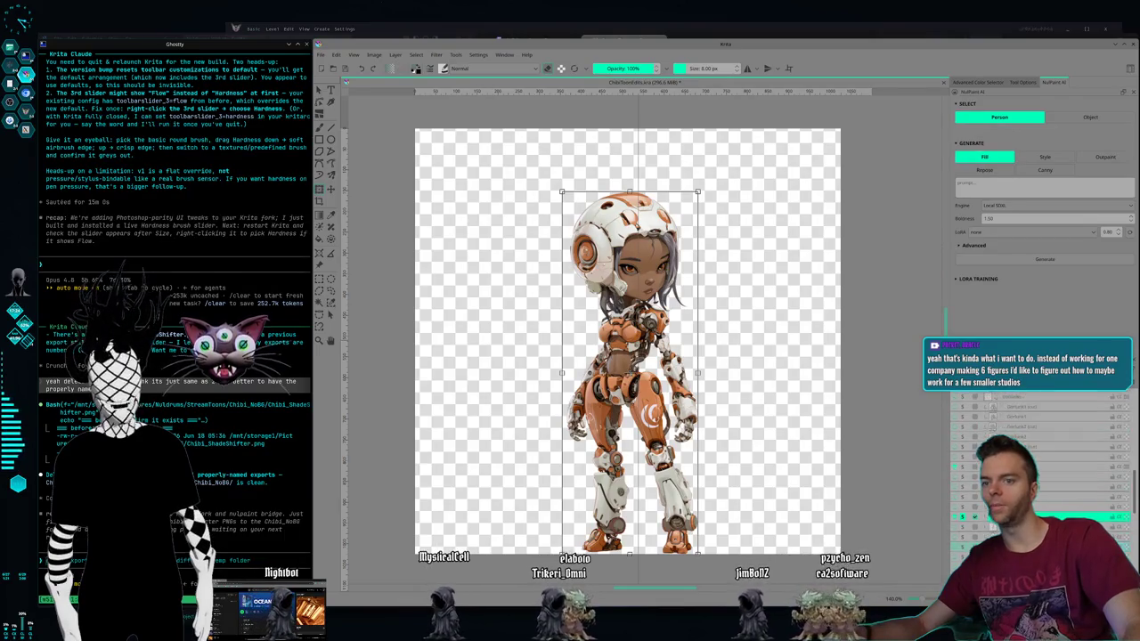
left_click(963, 526)
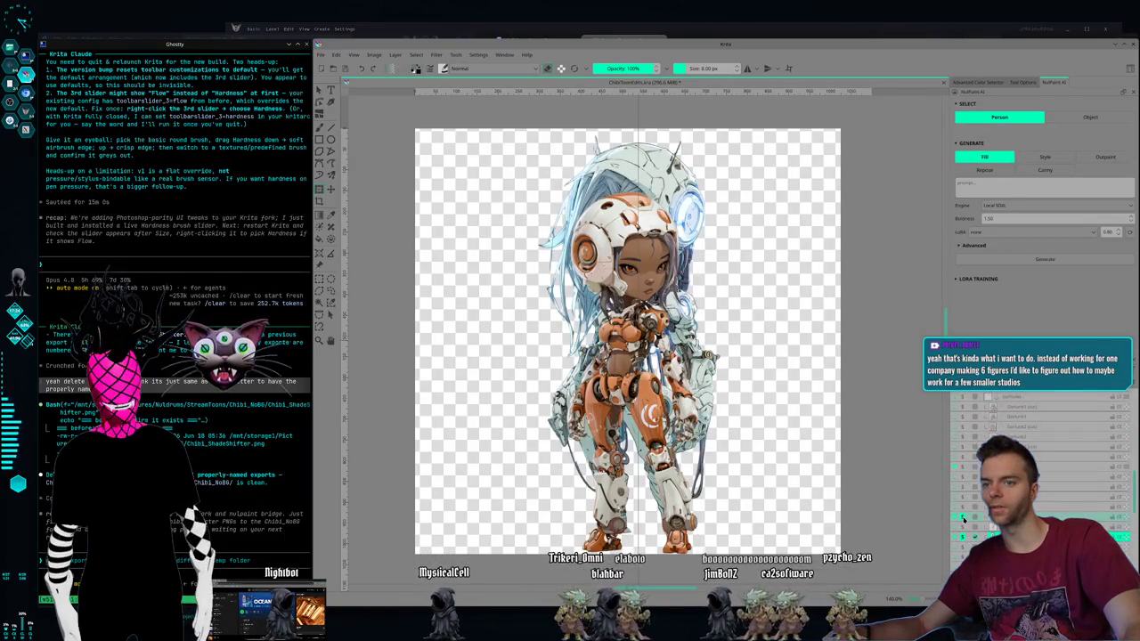
left_click(963, 520)
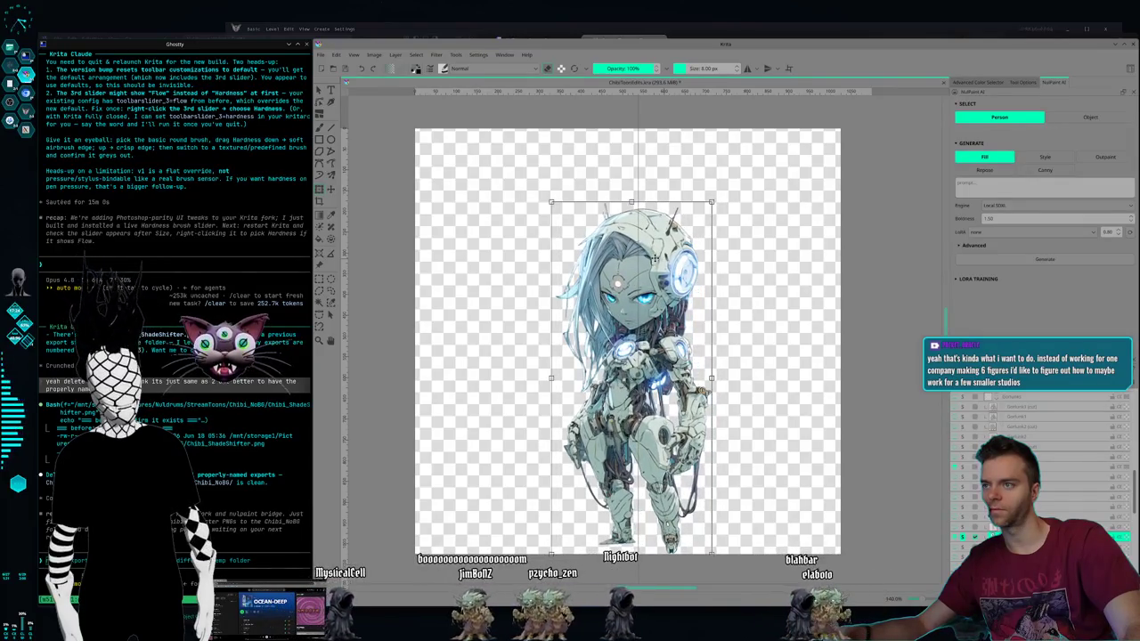
key("ctrl+t")
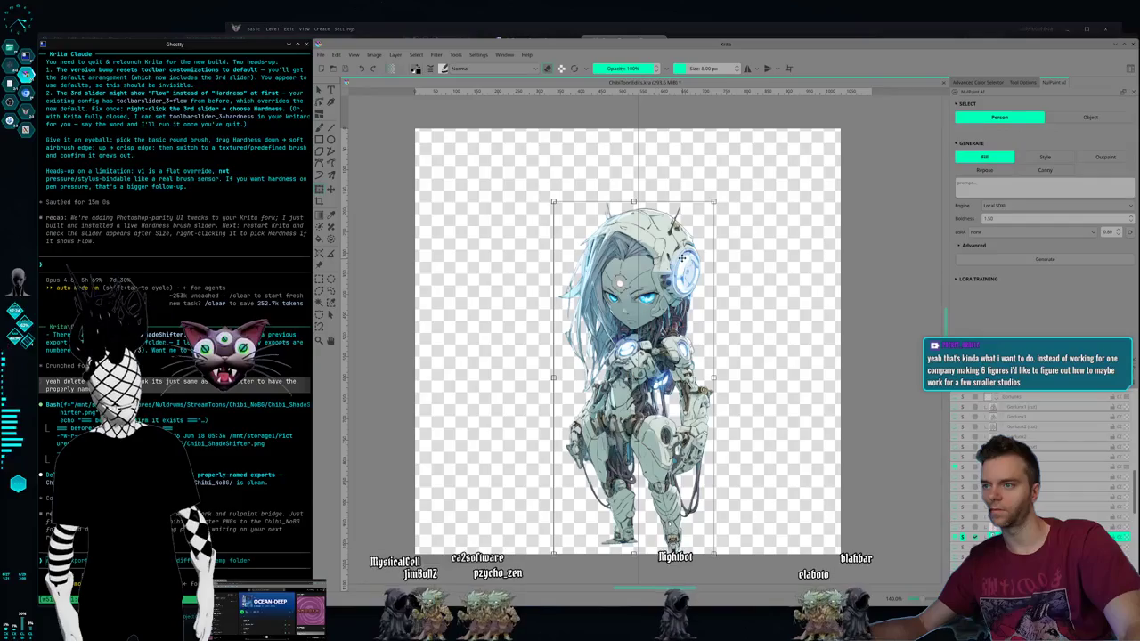
key("Return")
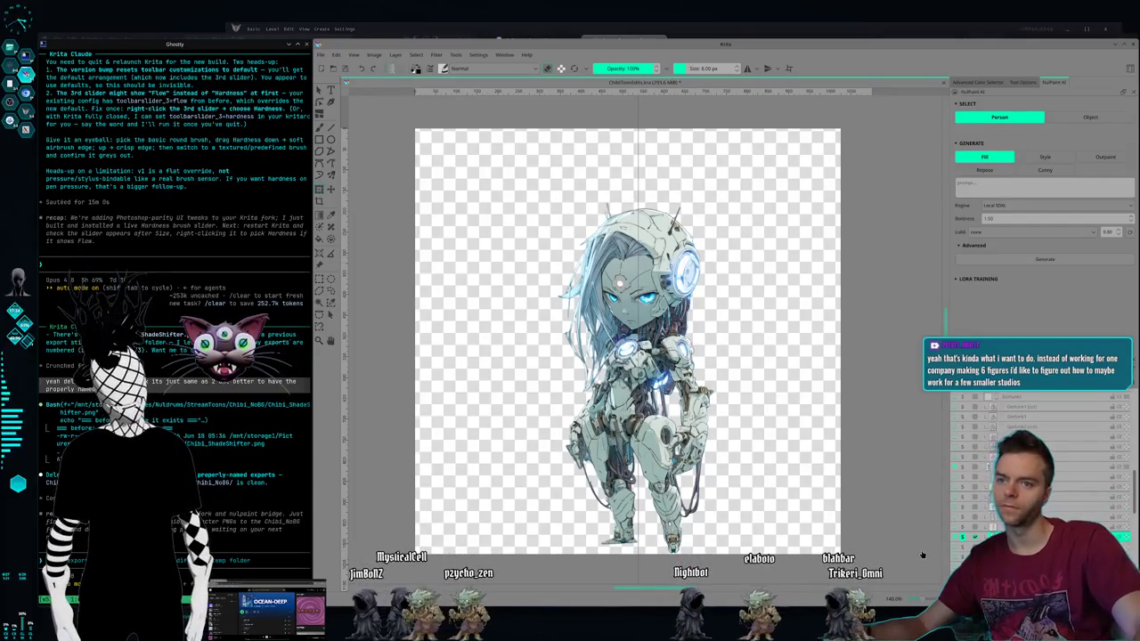
left_click(962, 520)
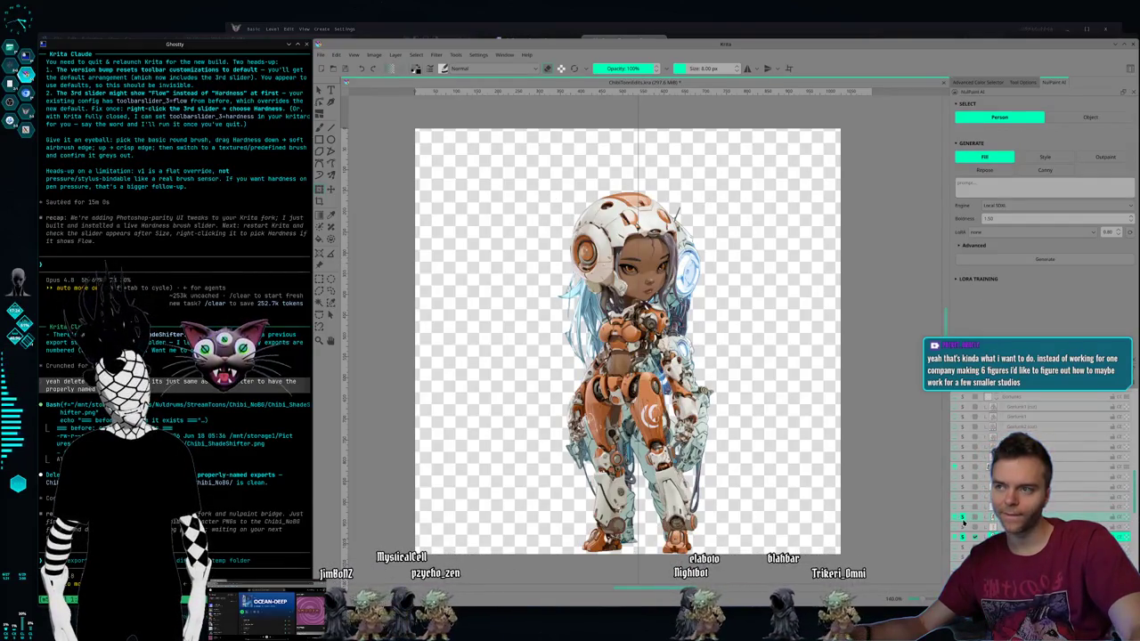
left_click(963, 537)
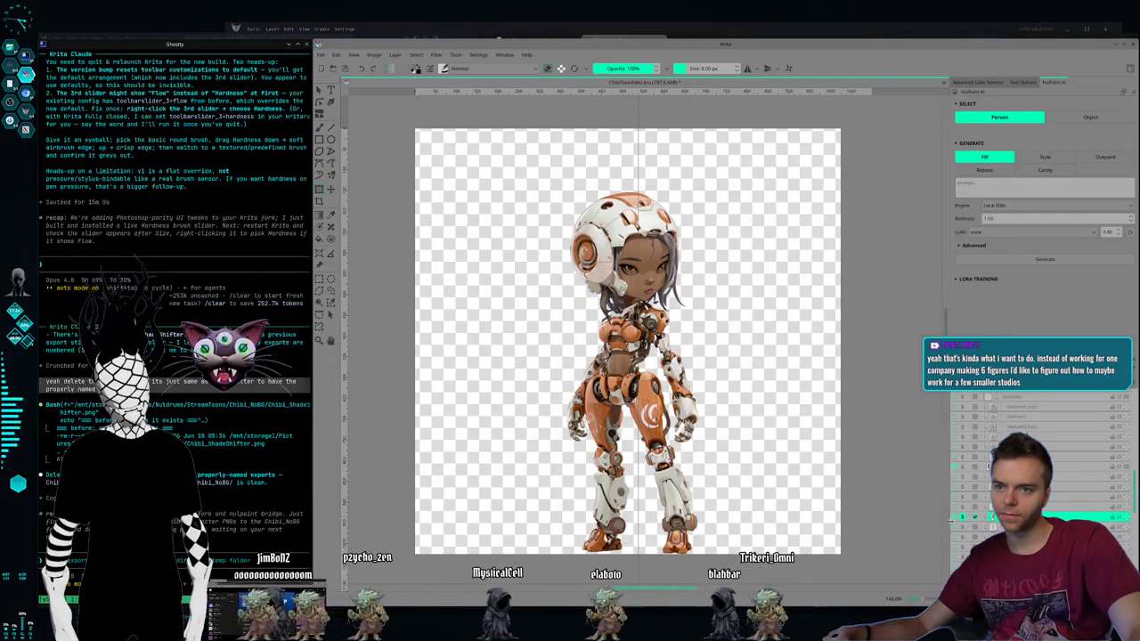
Step: Shrink the orange-and-white robot girl slightly from her top-left corner
key("ctrl+t")
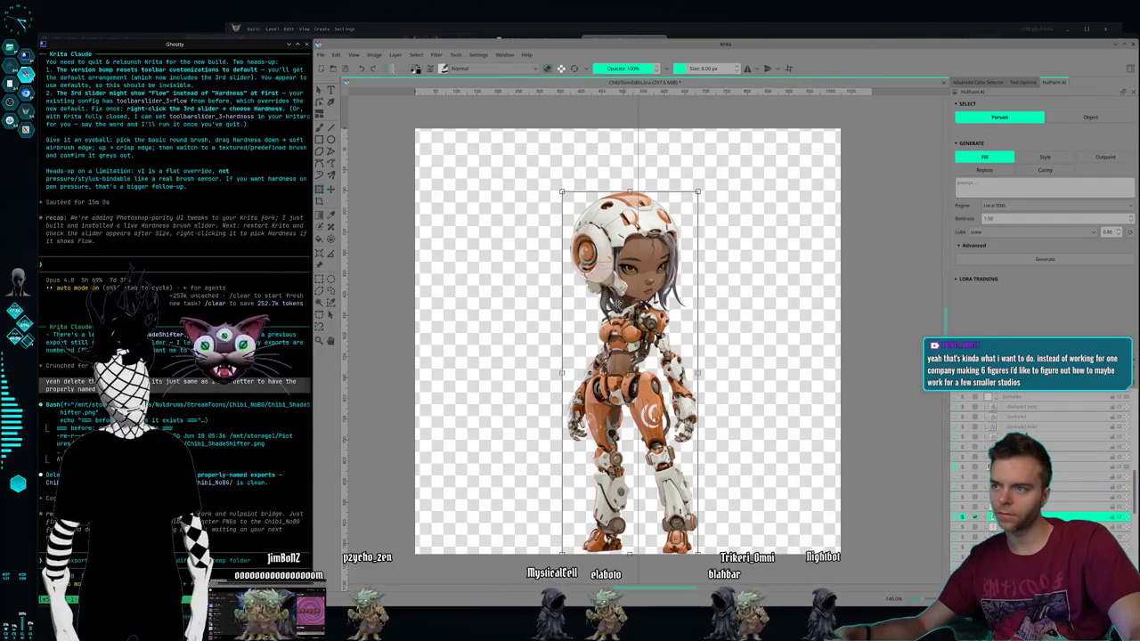
left_click_drag(559, 197, 566, 201)
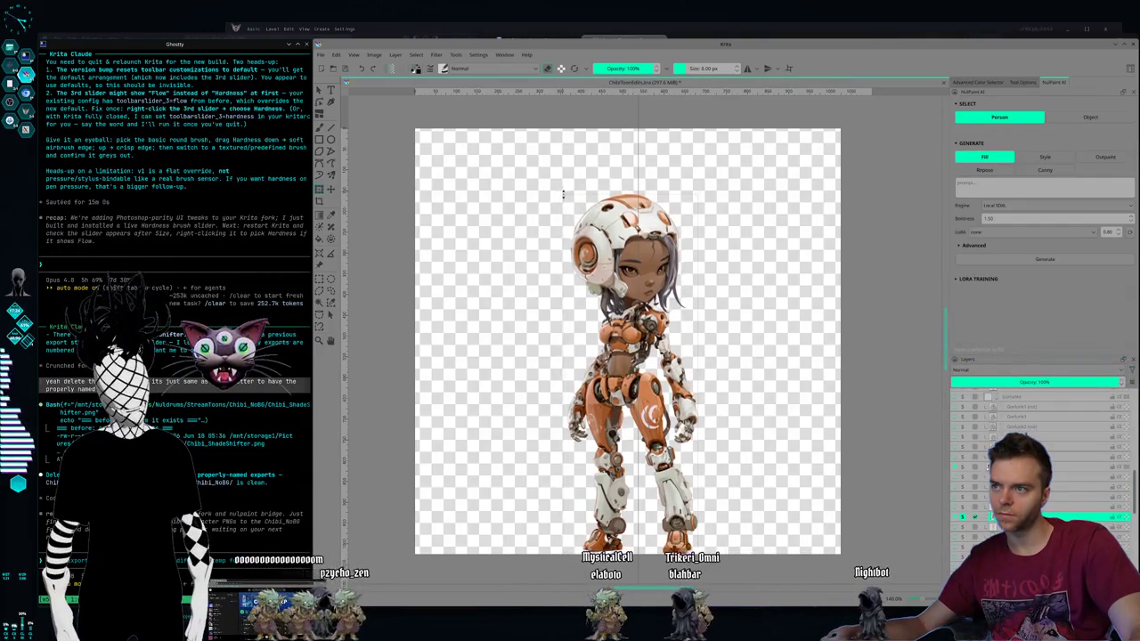
key("Return")
key("ctrl+t")
key("Escape")
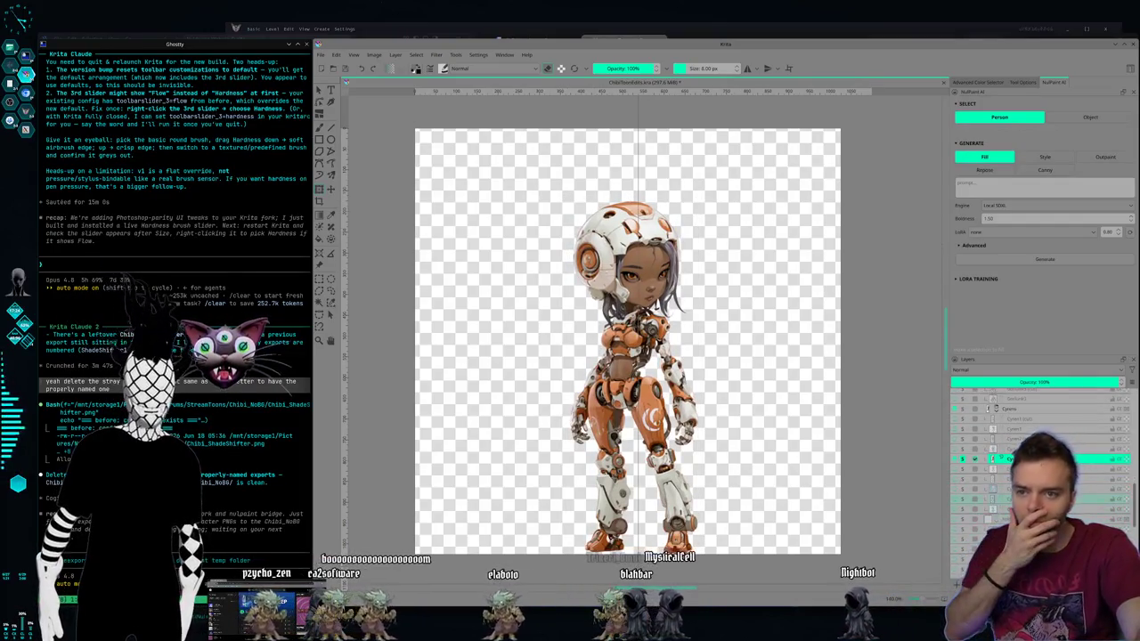
Step: Cycle layer visibility through the robot and wizard layers to the teal robot girl, then transform her
left_click(963, 460)
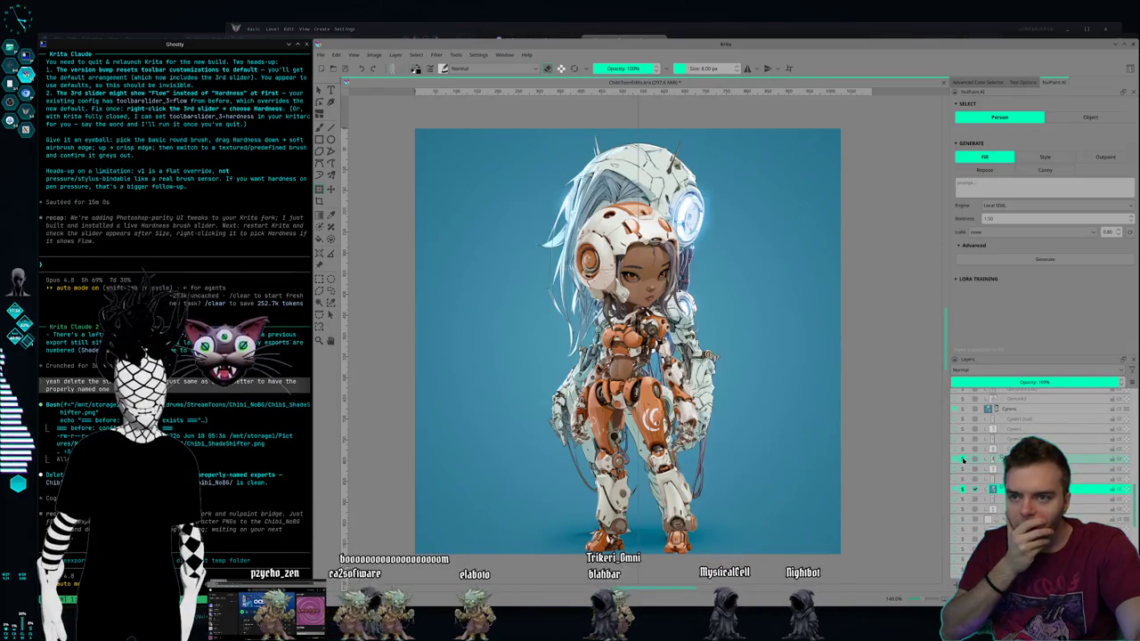
left_click(963, 494)
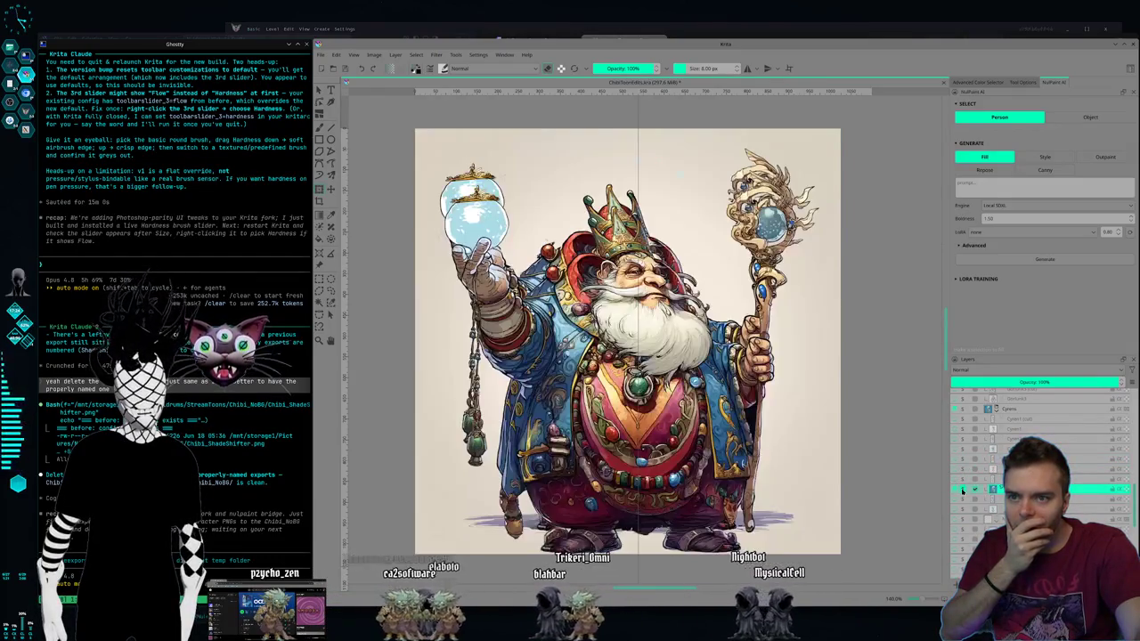
left_click(963, 499)
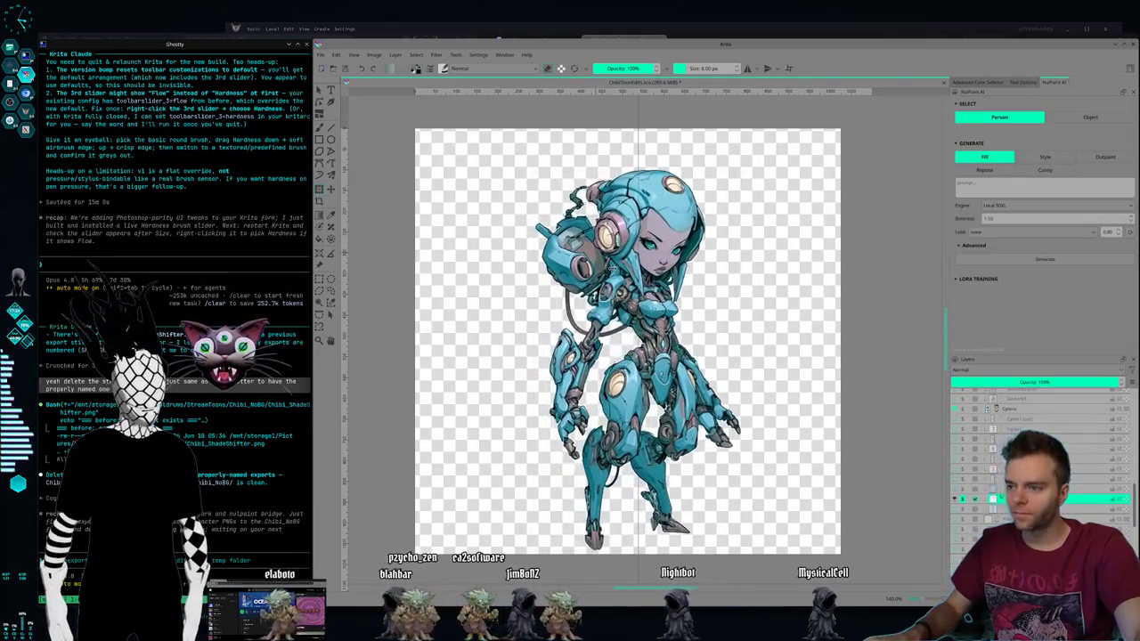
key("ctrl+t")
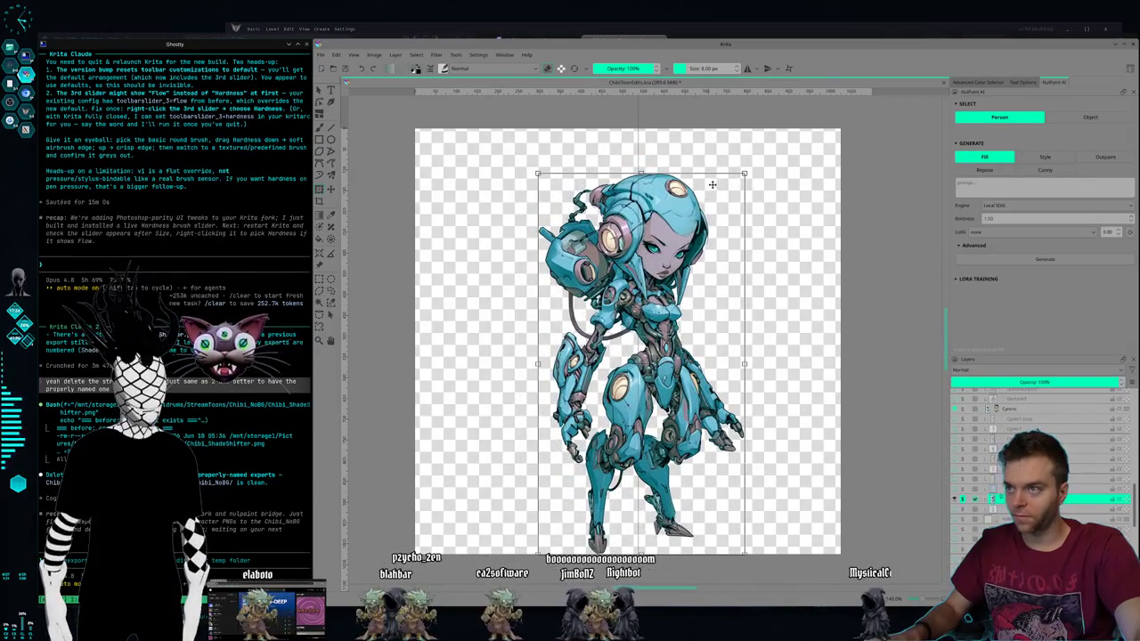
key("ctrl+t")
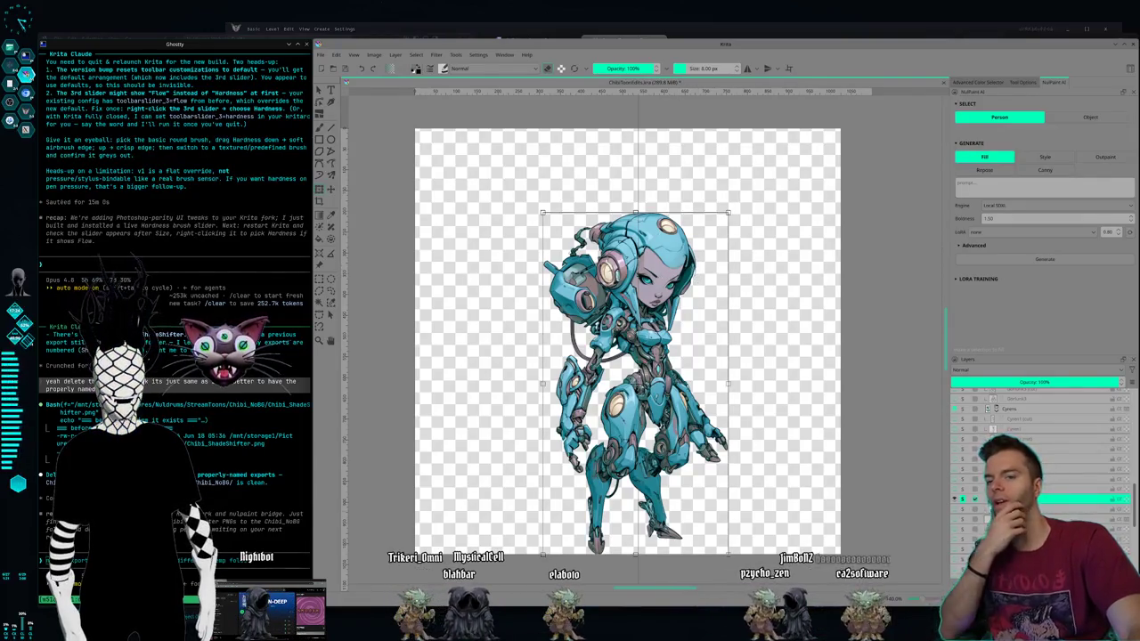
Step: Show only the fox-in-coat layer and drag it slightly smaller and lower
left_click(963, 502)
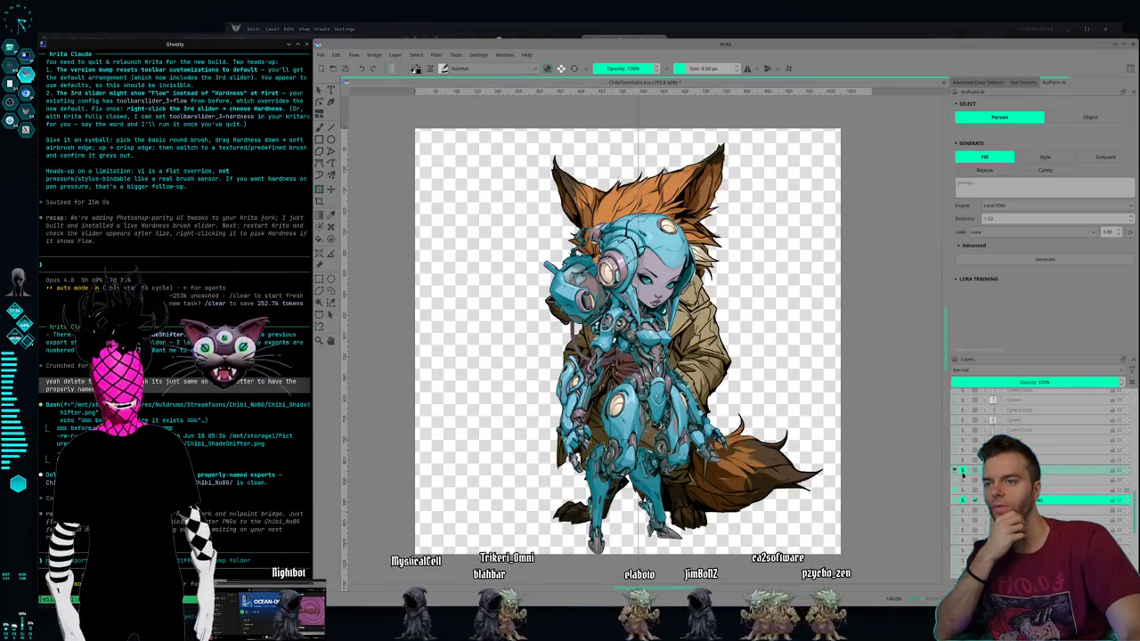
left_click(963, 473)
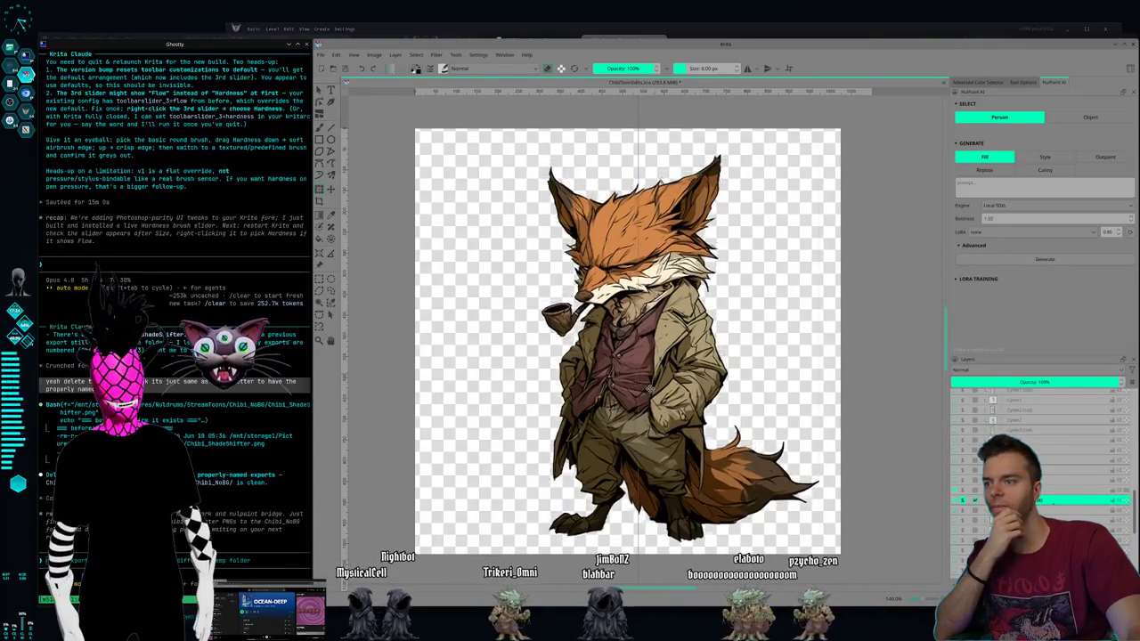
key("ctrl+t")
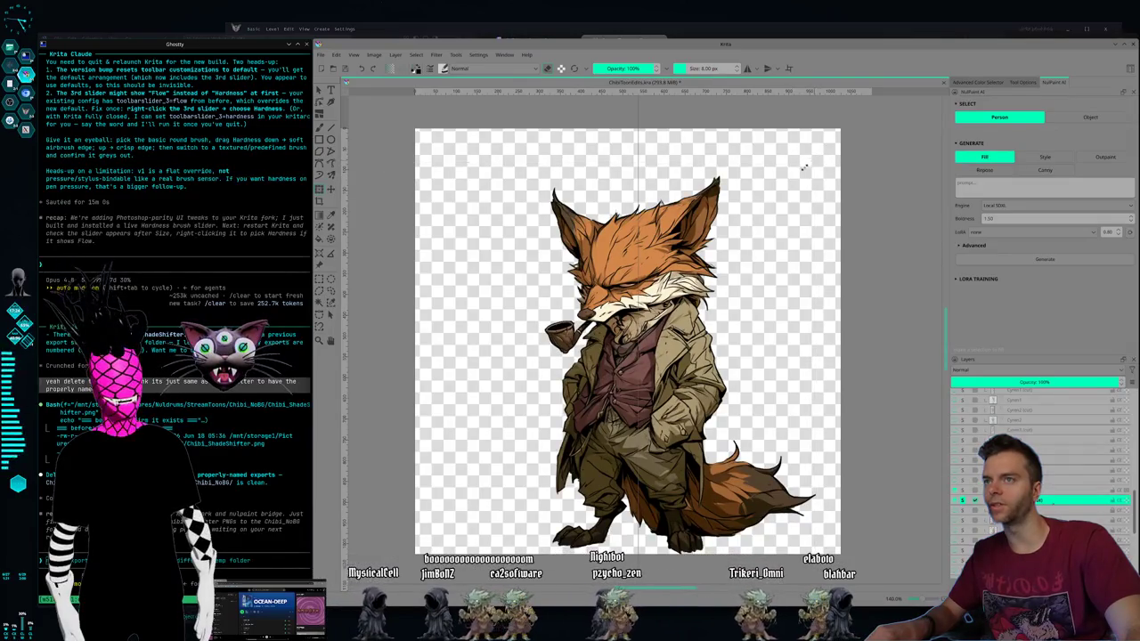
left_click_drag(804, 167, 744, 208)
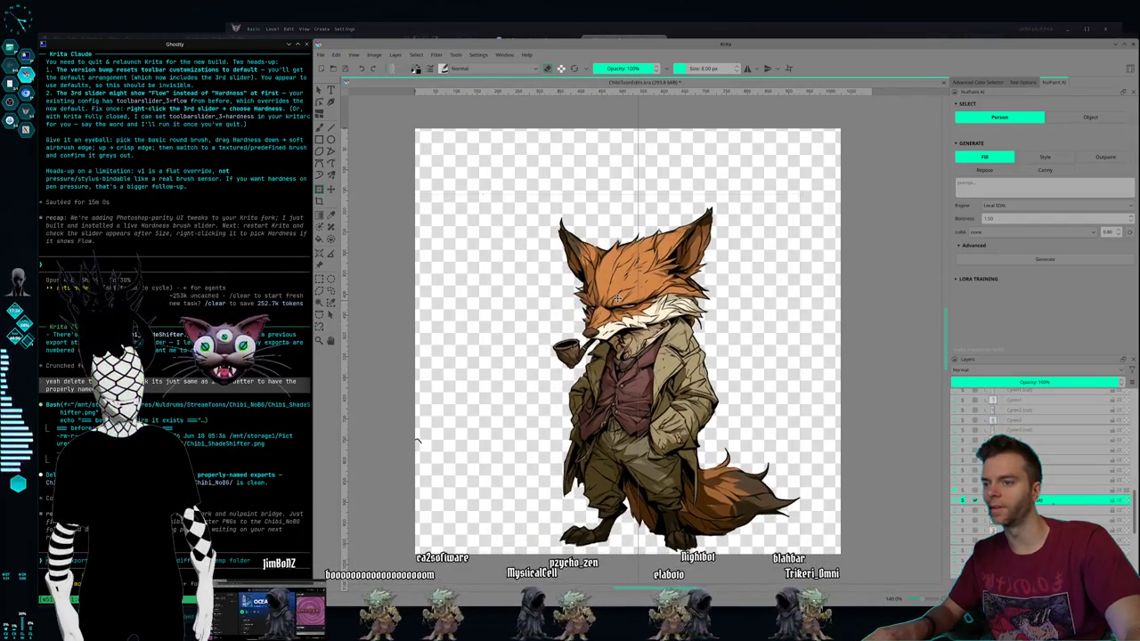
key("ctrl+t")
Step: Mirror the fox horizontally and move it to the right on the canvas
right_click(614, 314)
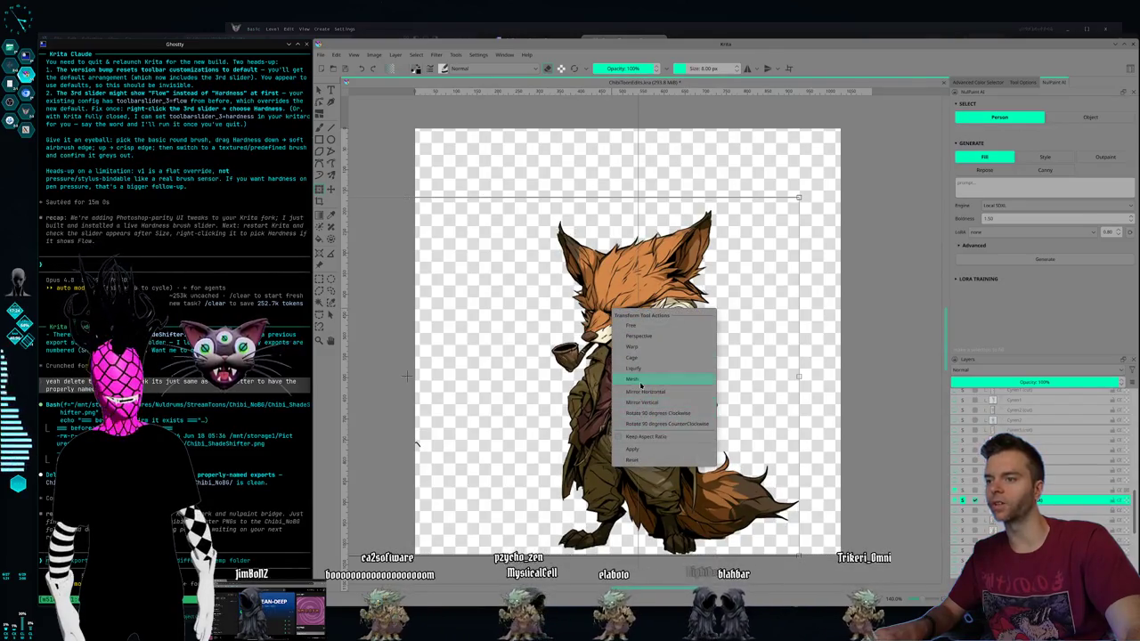
left_click(648, 326)
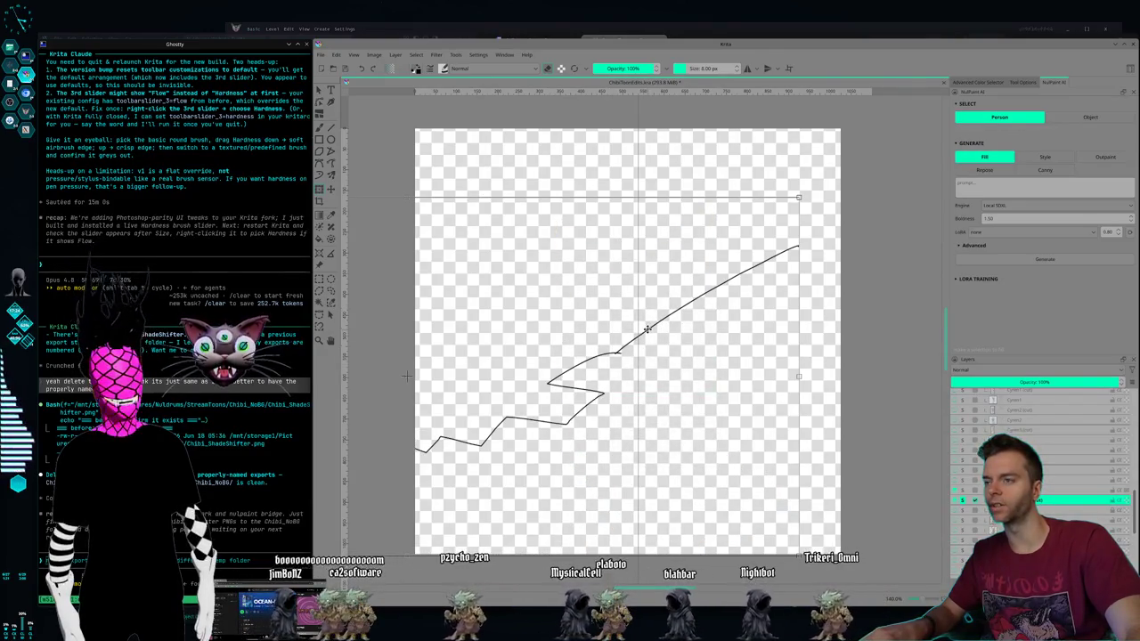
key("Return")
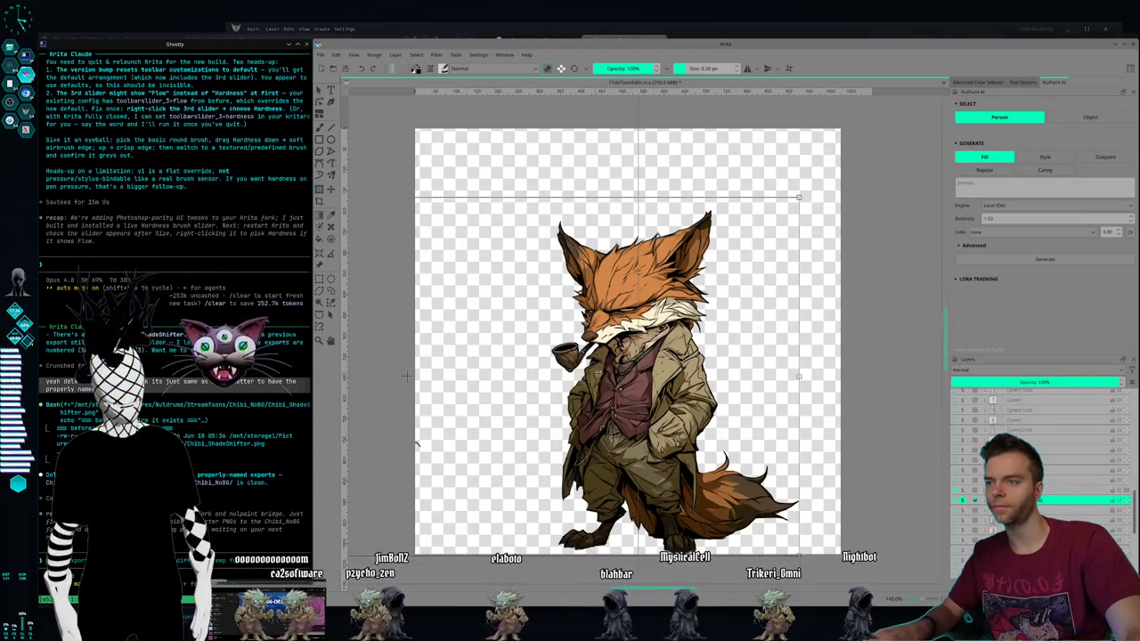
mouse_move(643, 370)
left_mouse_down()
mouse_move(731, 344)
mouse_move(888, 342)
left_mouse_up()
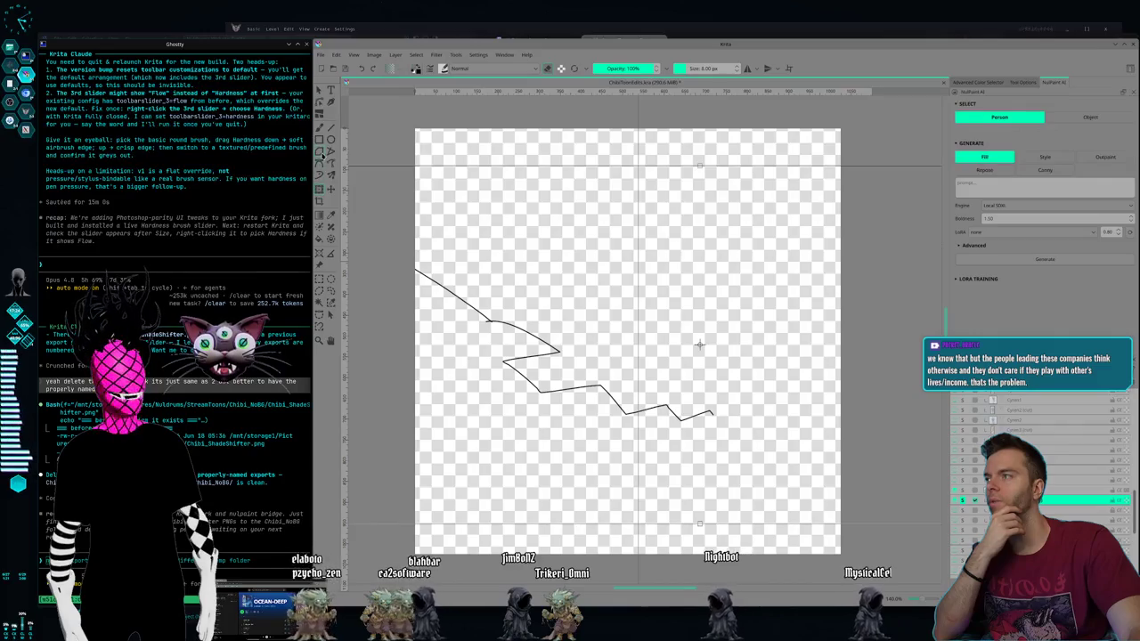
Step: Try a rectangular selection, clear it, and test a stroke transform, leaving it unrotated
left_click(319, 280)
left_click_drag(703, 433, 446, 231)
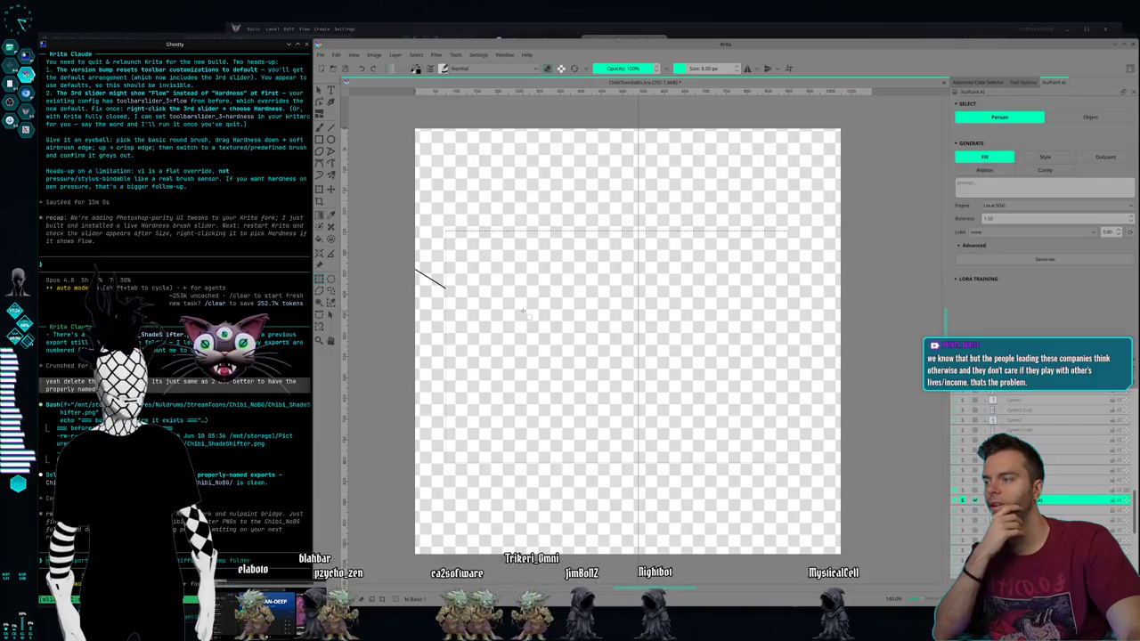
key("ctrl+shift+a")
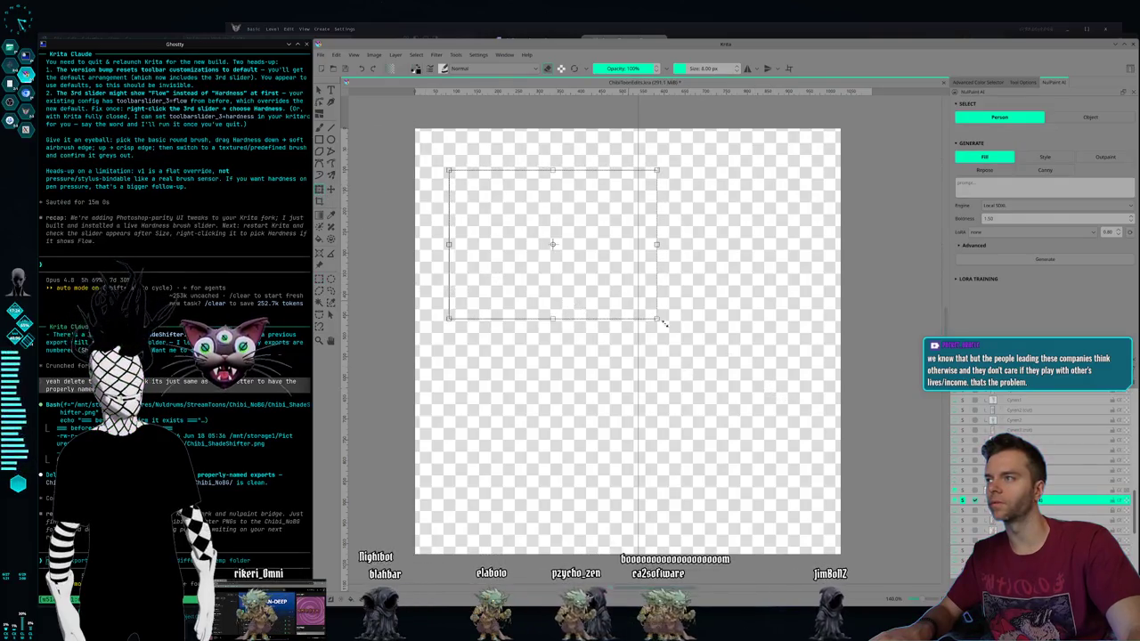
left_click_drag(790, 345, 689, 327)
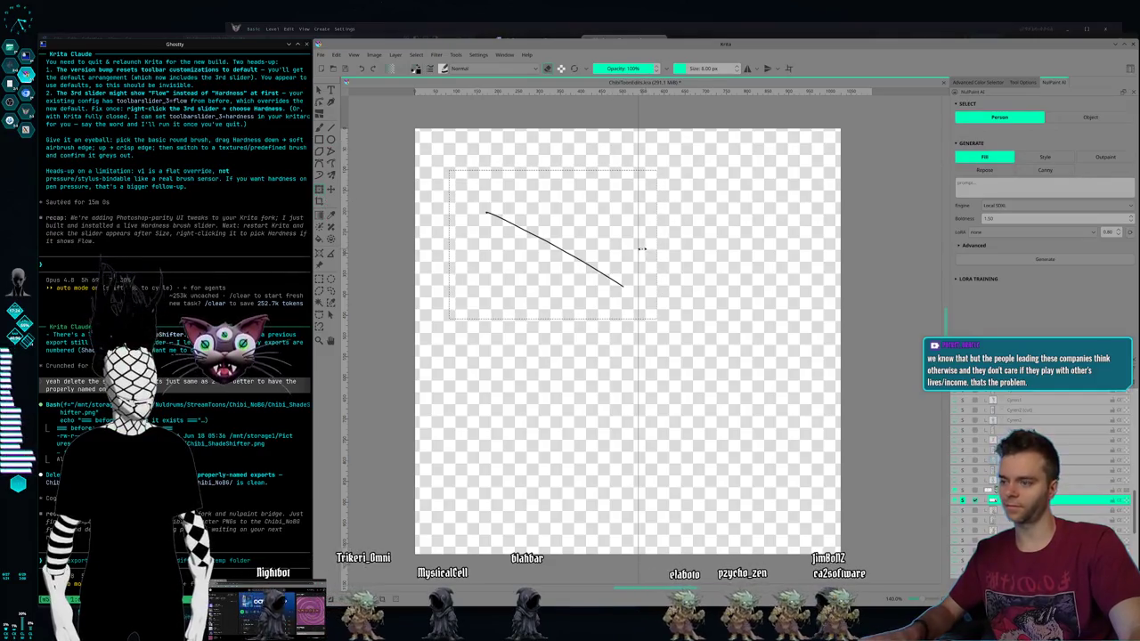
key("Return")
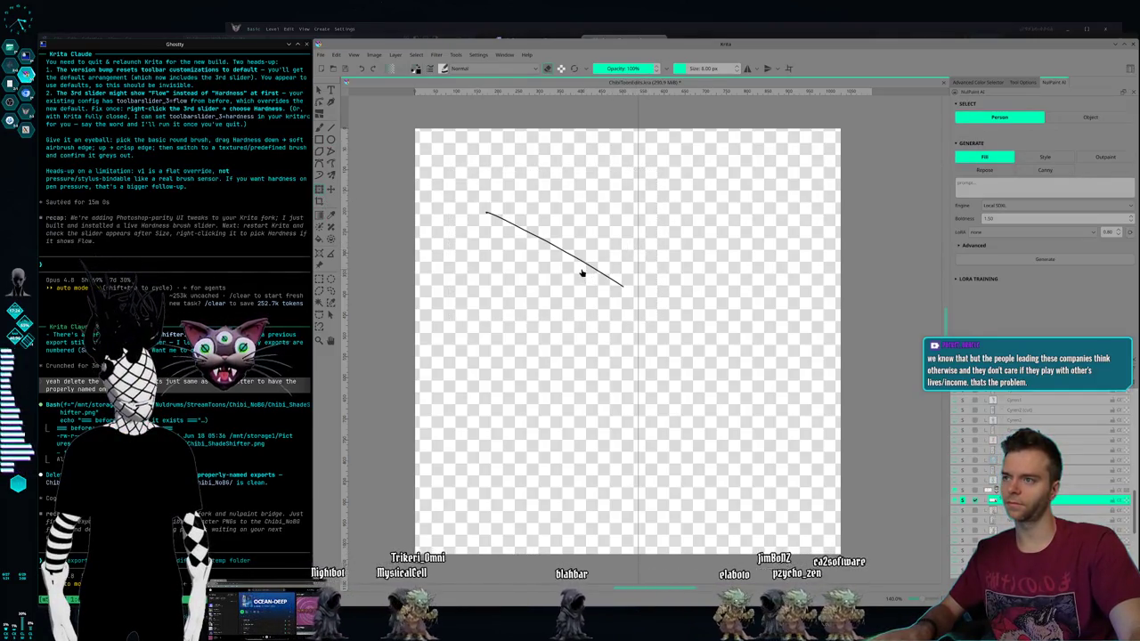
key("t")
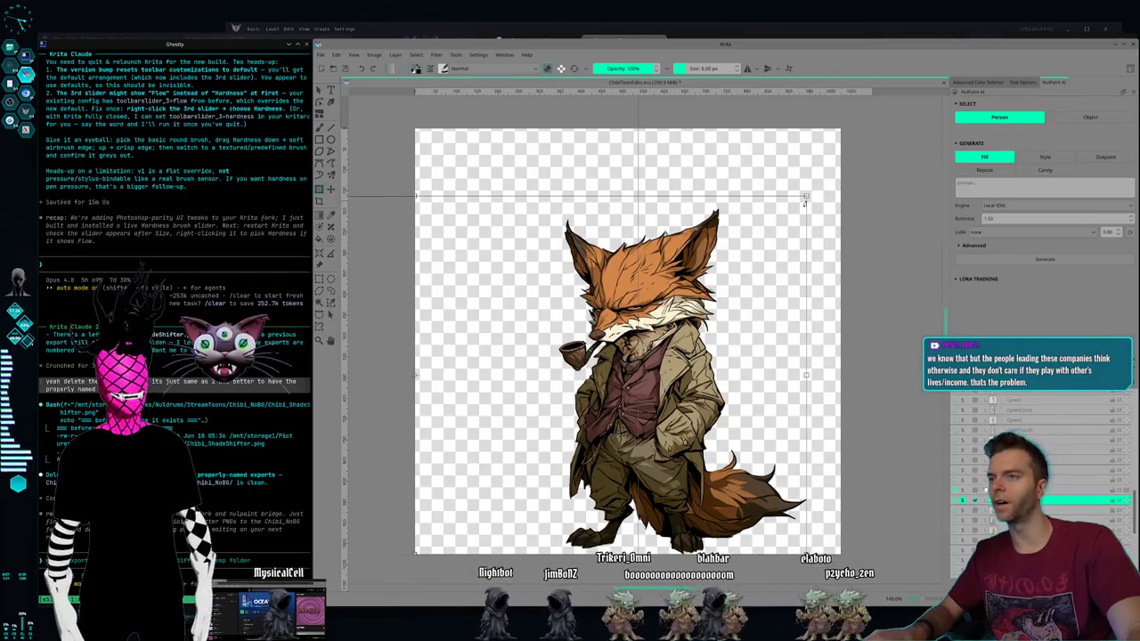
Step: Nudge the fox, flip it with Mirror Horizontal, and slide it back to canvas centre
left_click_drag(783, 218, 744, 249)
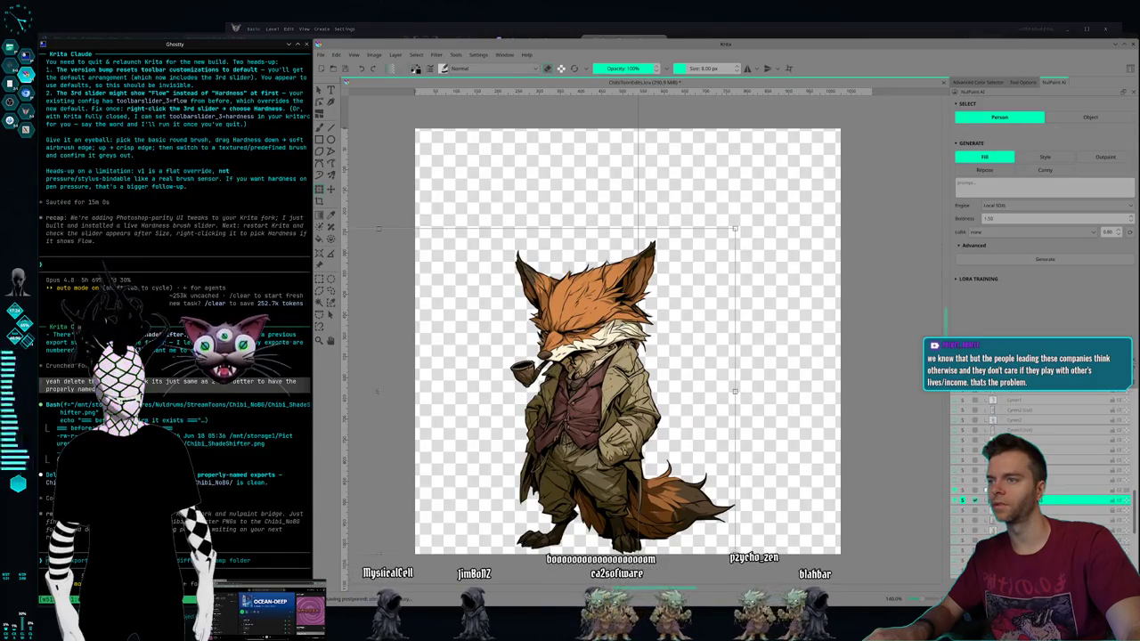
left_click_drag(575, 374, 627, 374)
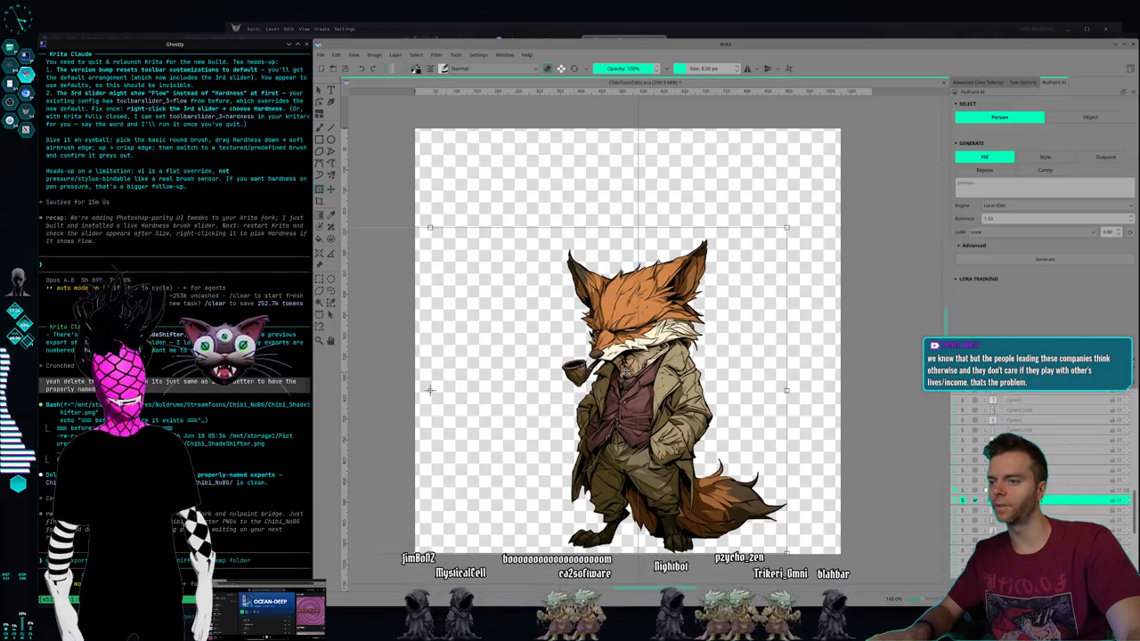
right_click(627, 374)
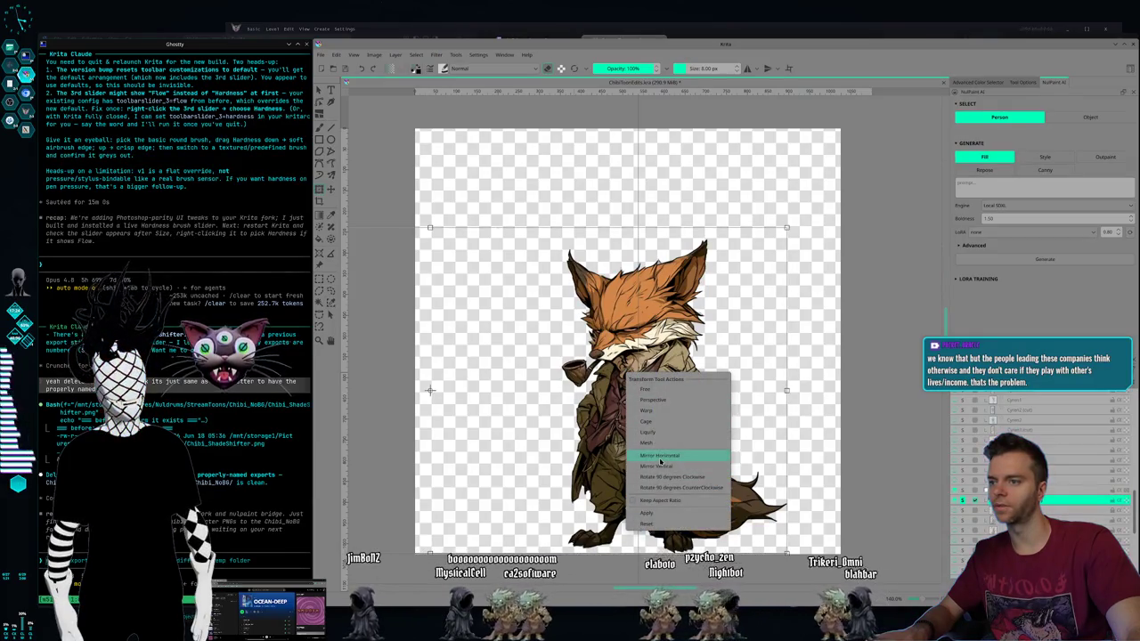
left_click(660, 456)
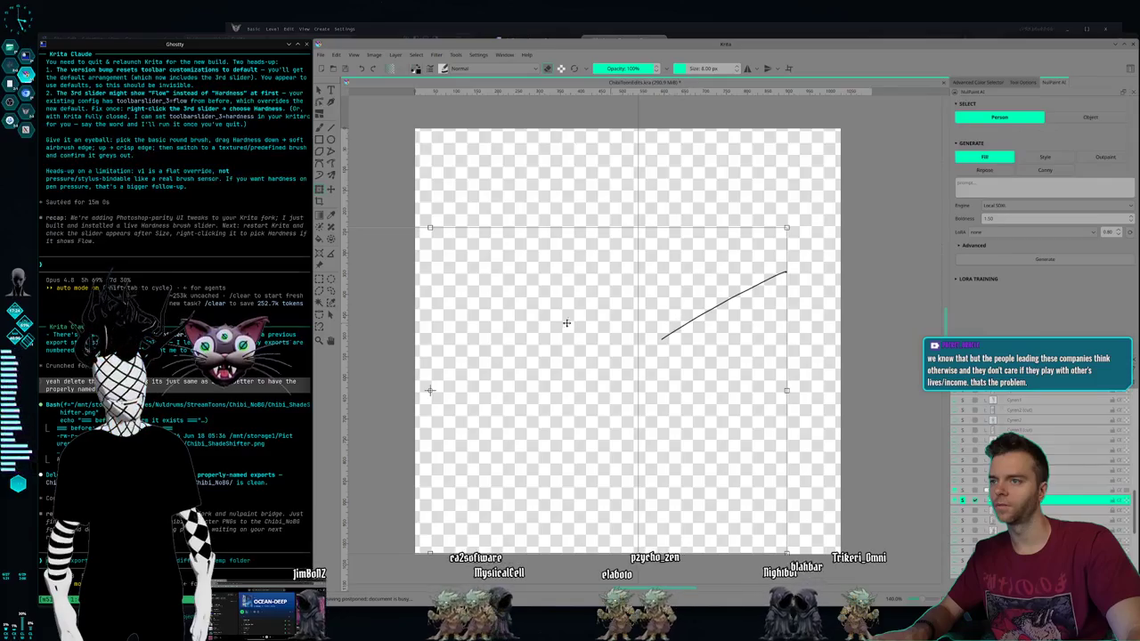
mouse_move(513, 324)
left_mouse_down()
mouse_move(633, 378)
mouse_move(630, 390)
left_mouse_up()
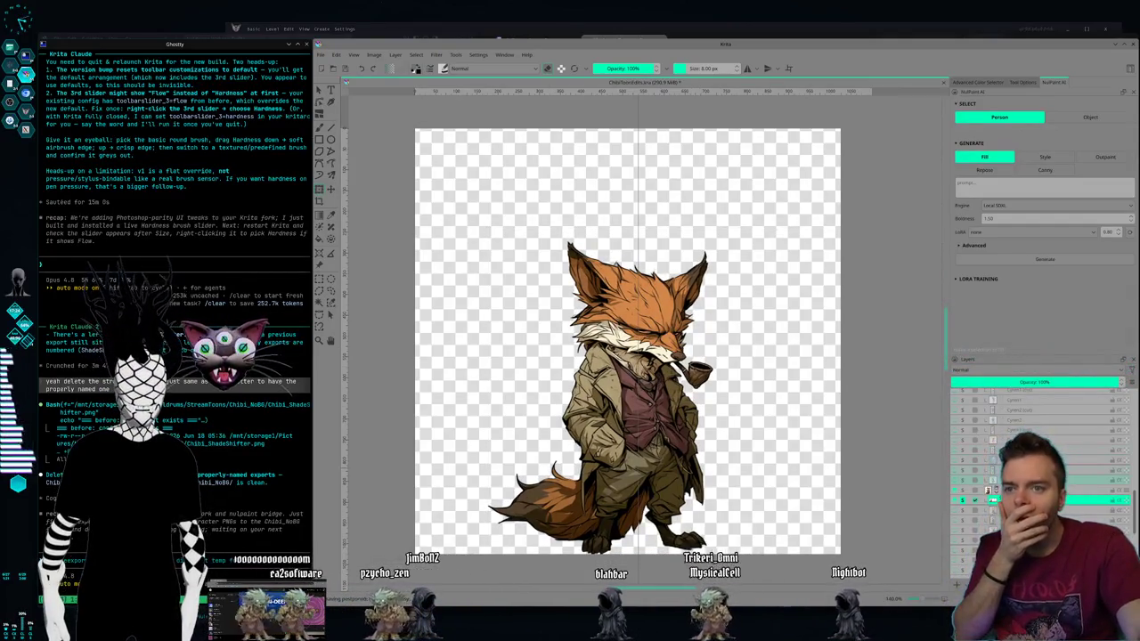
Step: Show the blue robot girl alone and scale her up slightly from the top-left corner
left_click(962, 470)
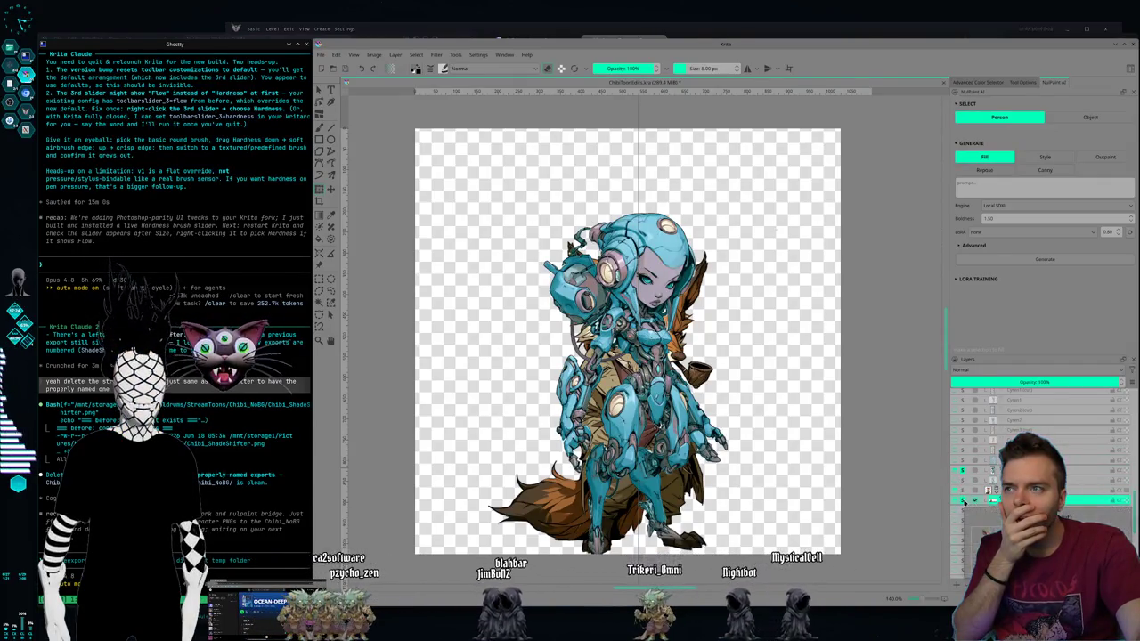
left_click(963, 501)
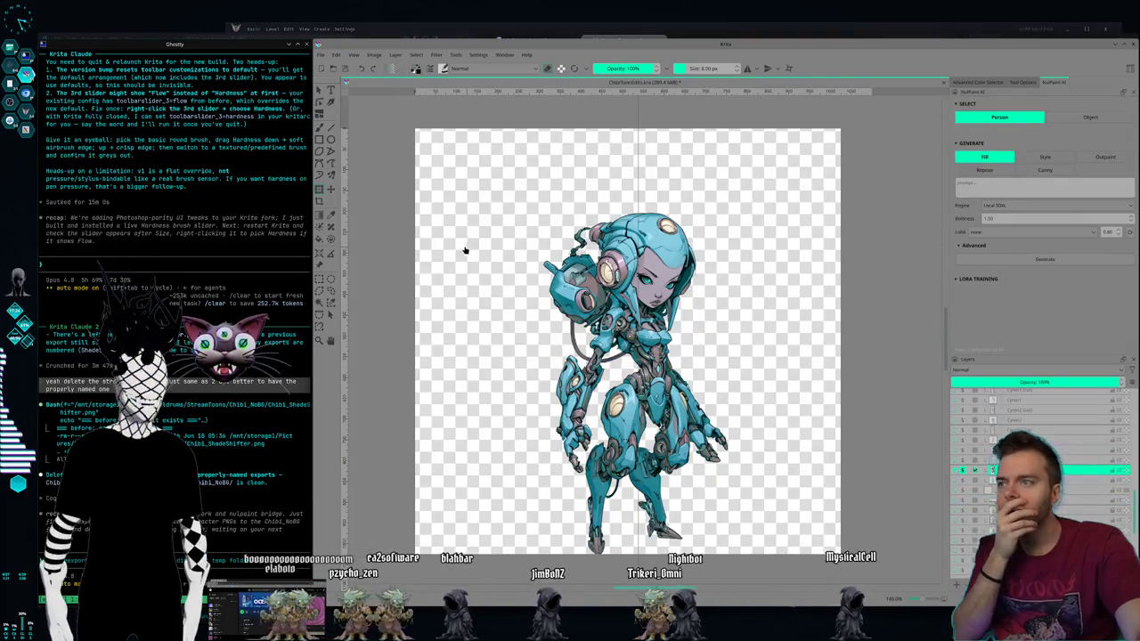
key("ctrl+t")
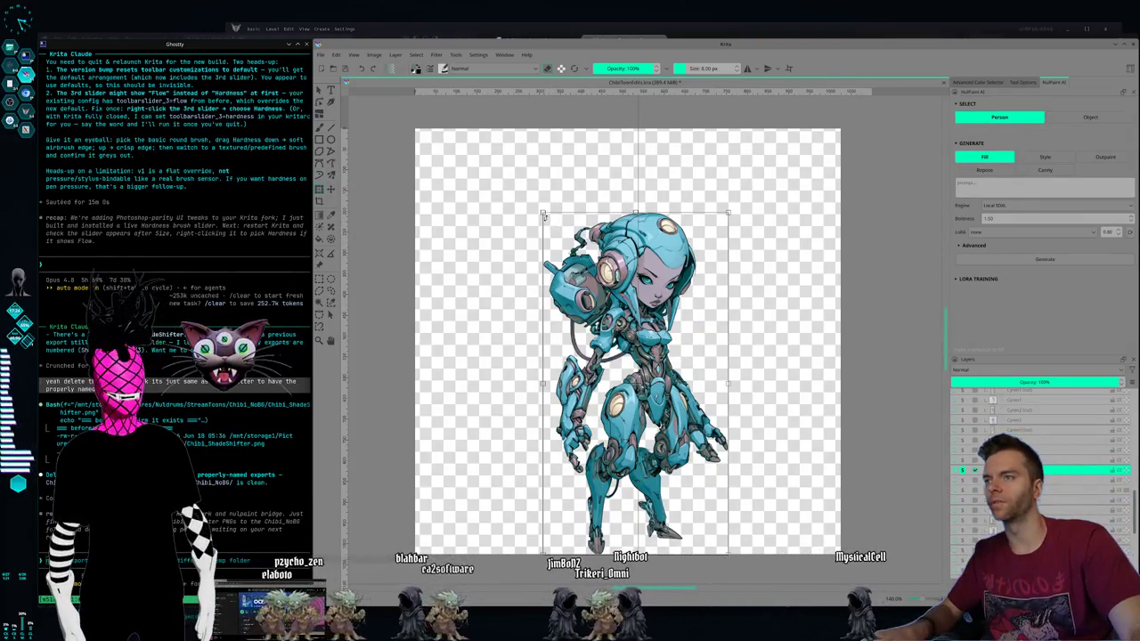
left_click_drag(542, 212, 533, 202)
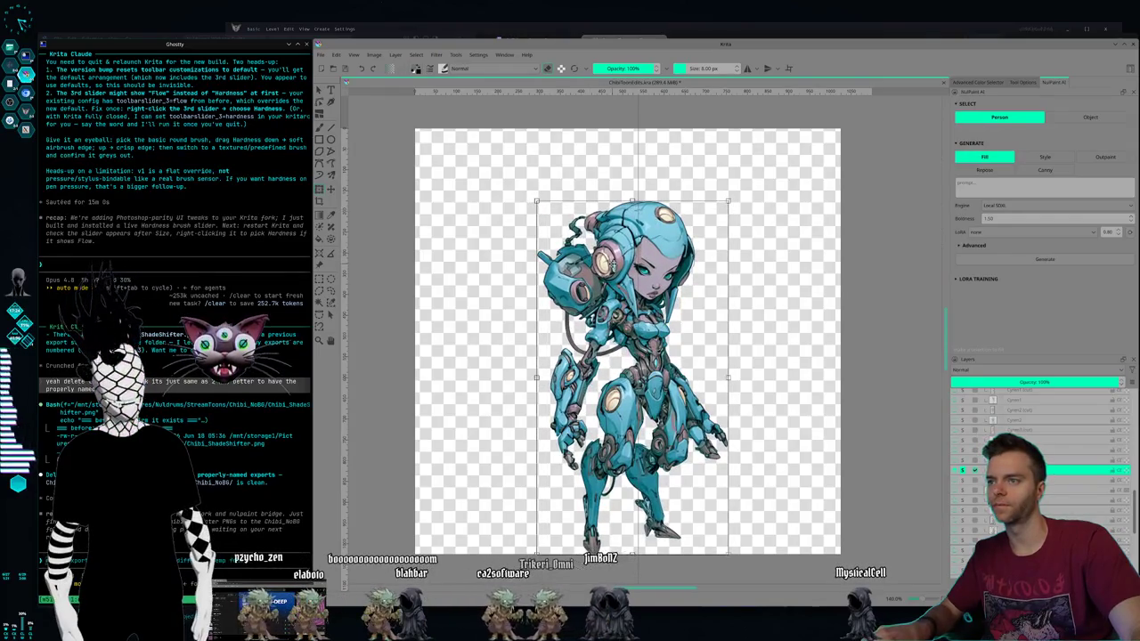
left_click_drag(611, 262, 615, 264)
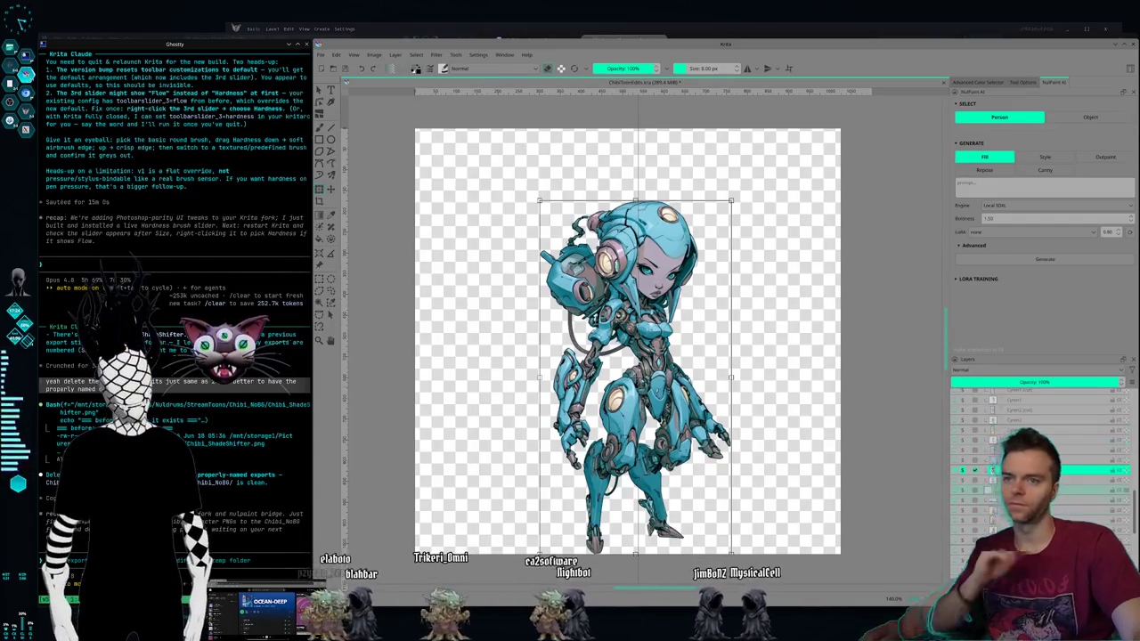
Step: Make the fox layer visible again and hide the robot girl layer
left_click(984, 500)
left_click(962, 500)
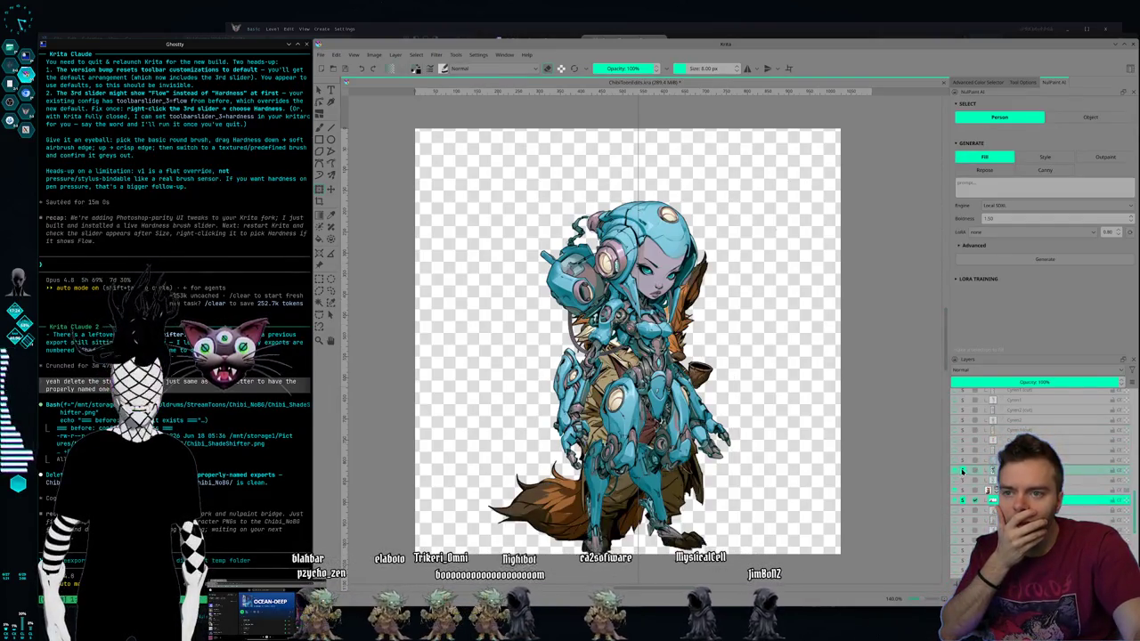
left_click(961, 485)
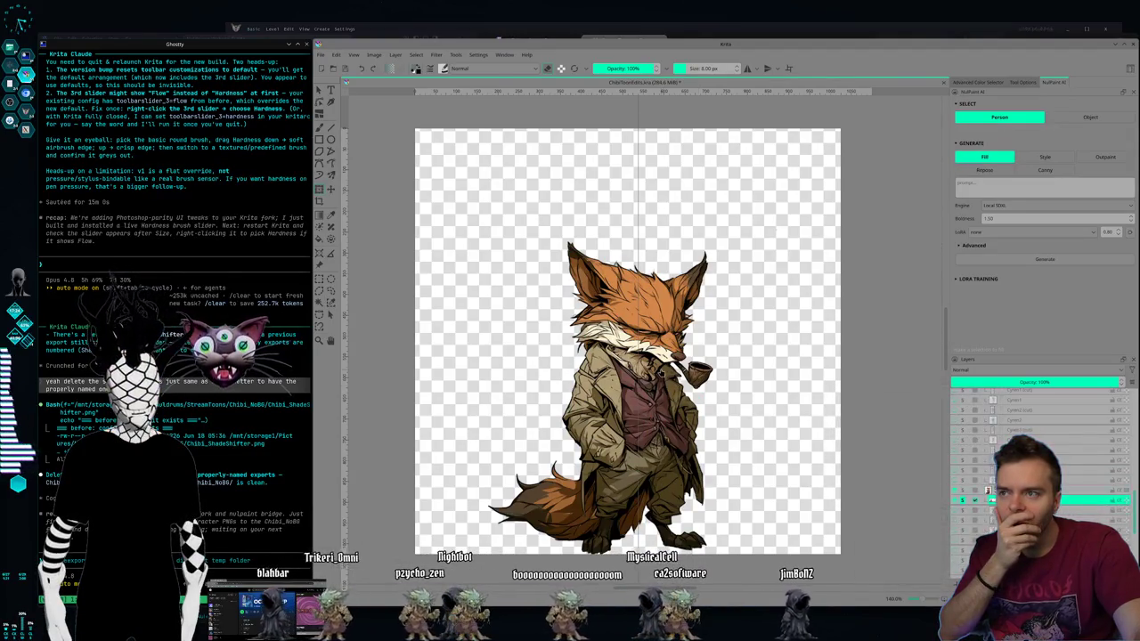
left_click_drag(647, 376, 641, 379)
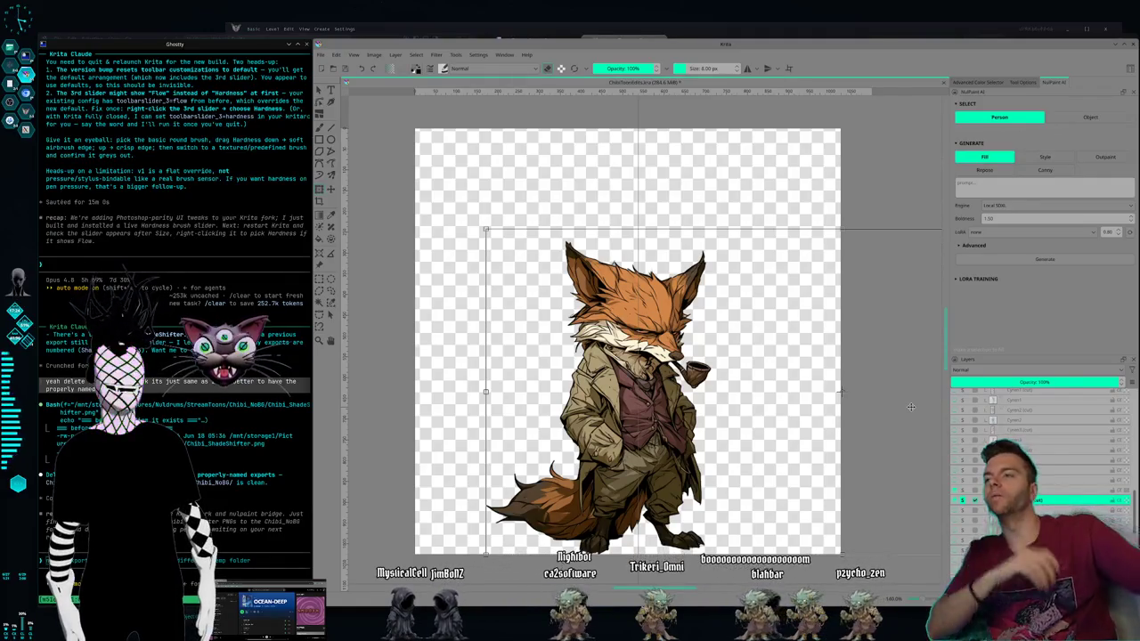
left_click(656, 389)
left_click_drag(656, 390, 537, 367)
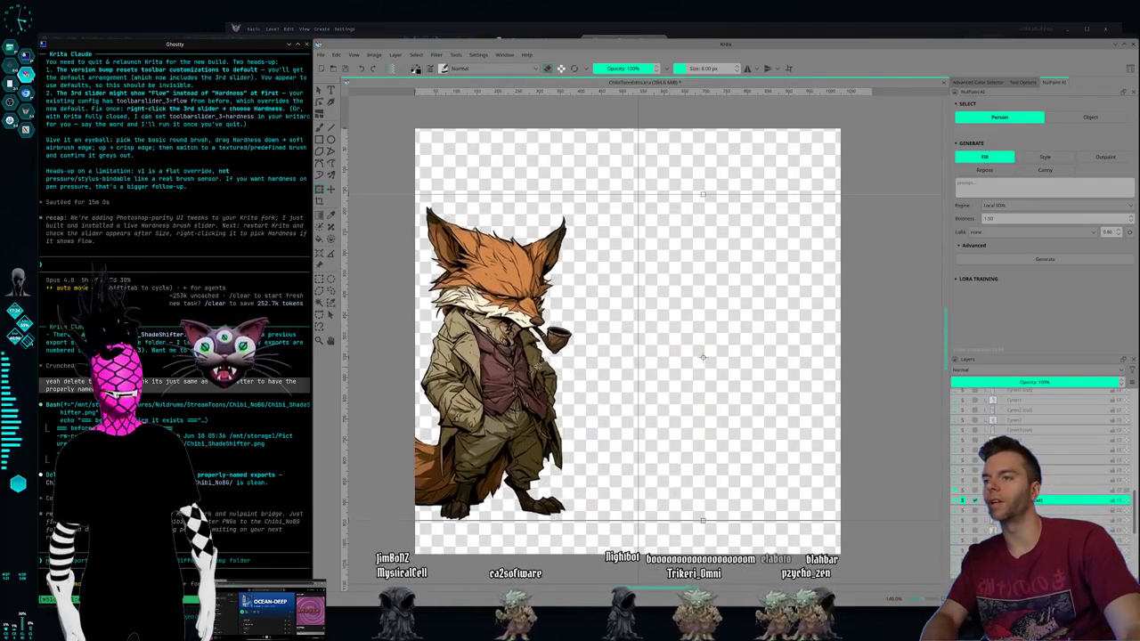
key("ctrl+z")
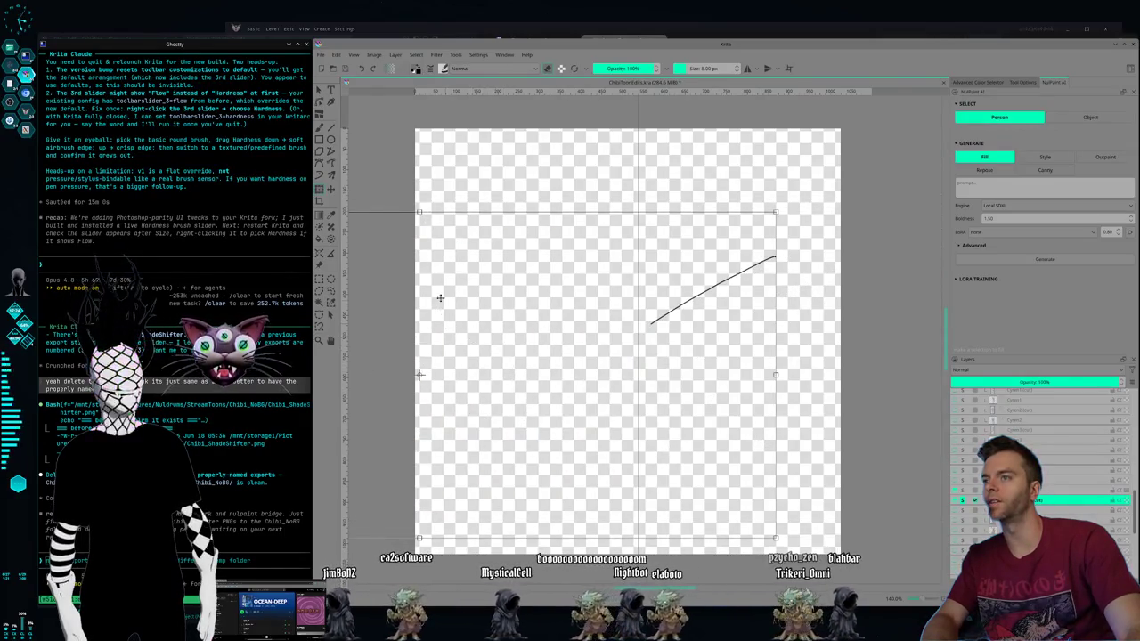
left_click(319, 278)
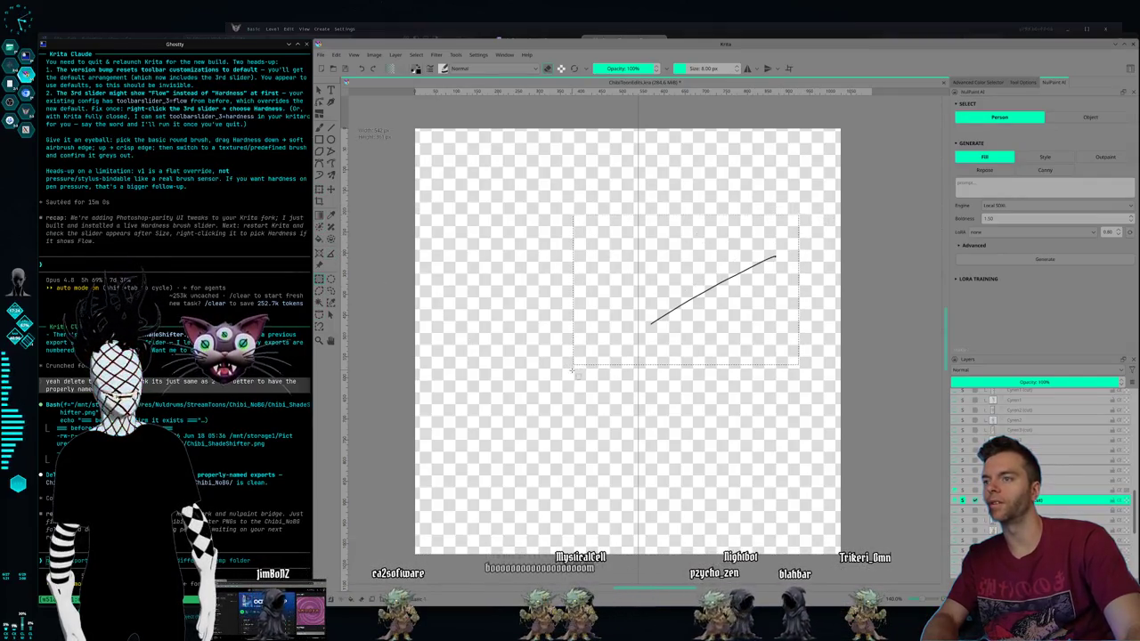
left_click(513, 241)
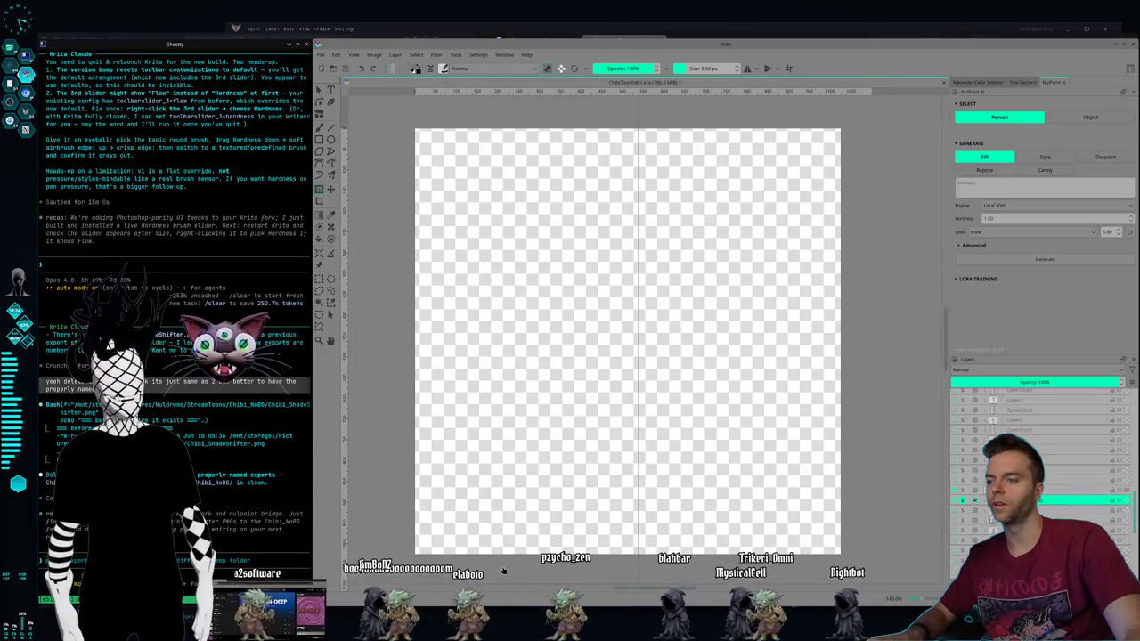
left_click_drag(503, 570, 614, 580)
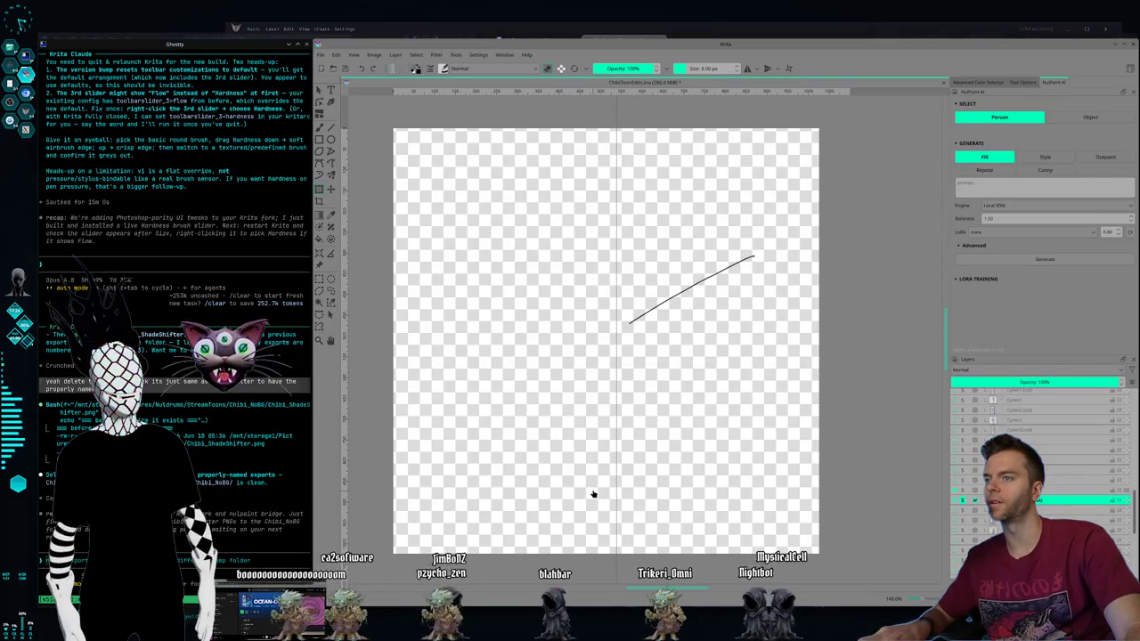
key("ctrl+z")
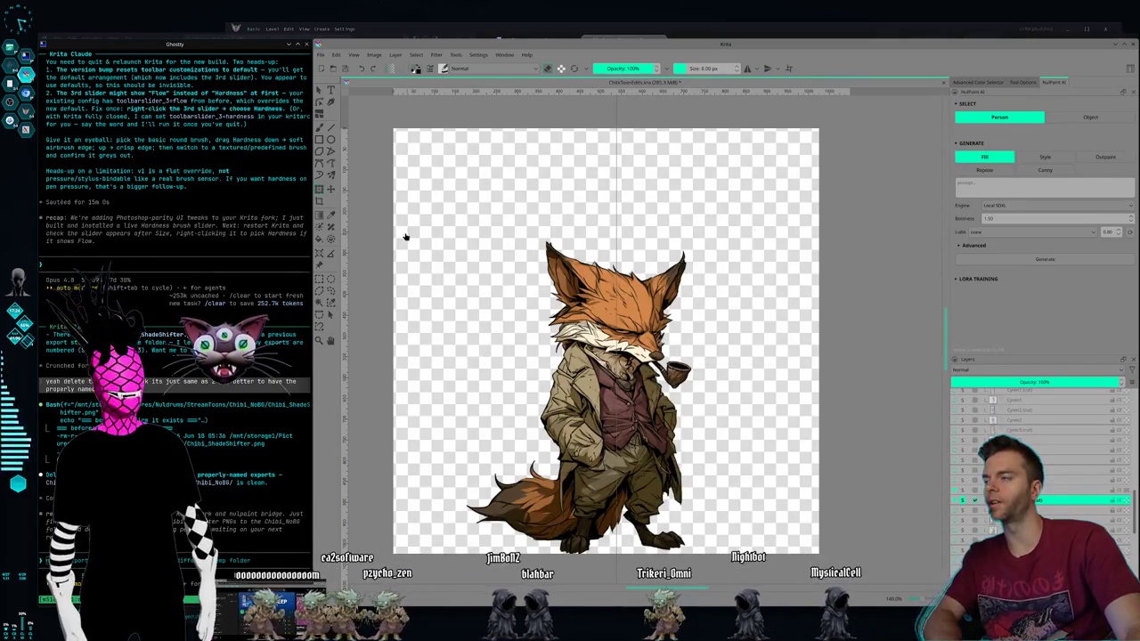
key("ctrl+t")
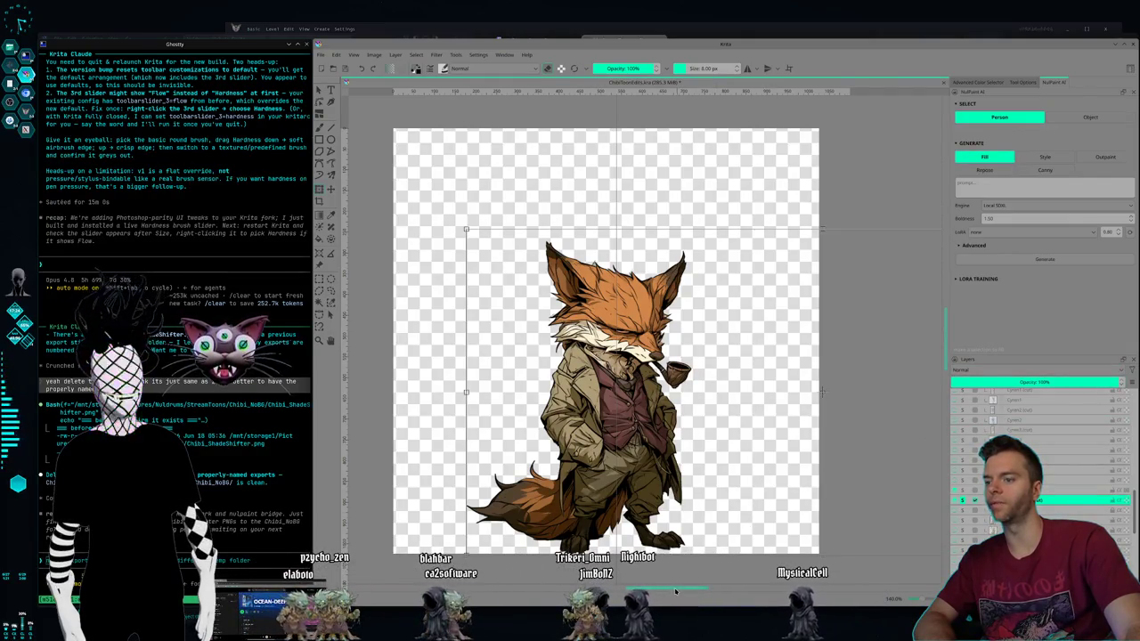
left_click_drag(676, 590, 679, 591)
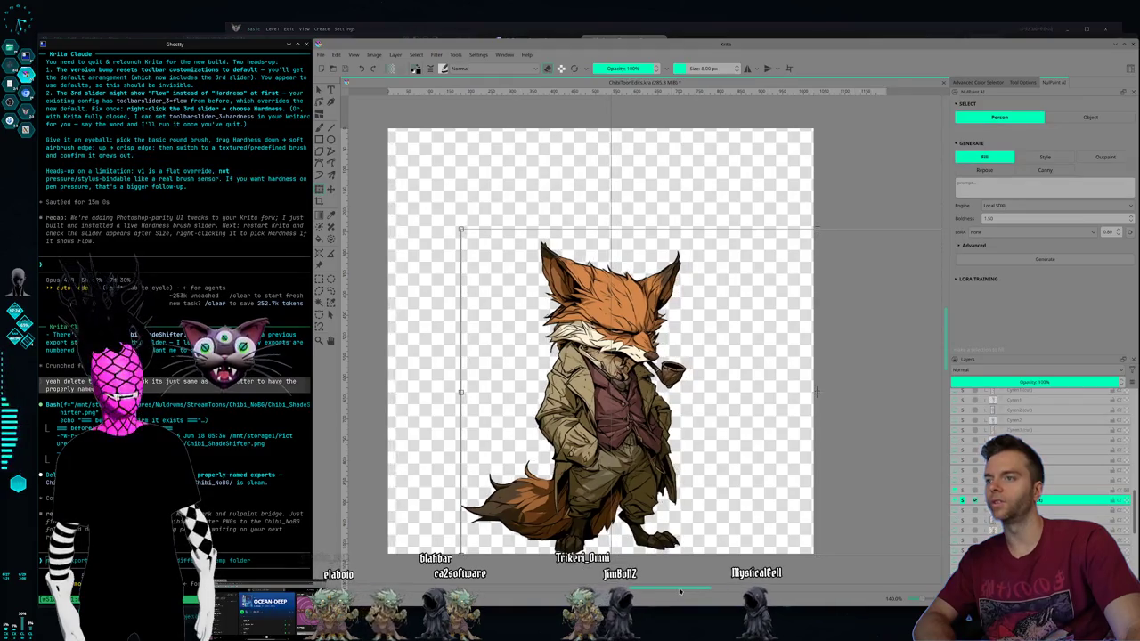
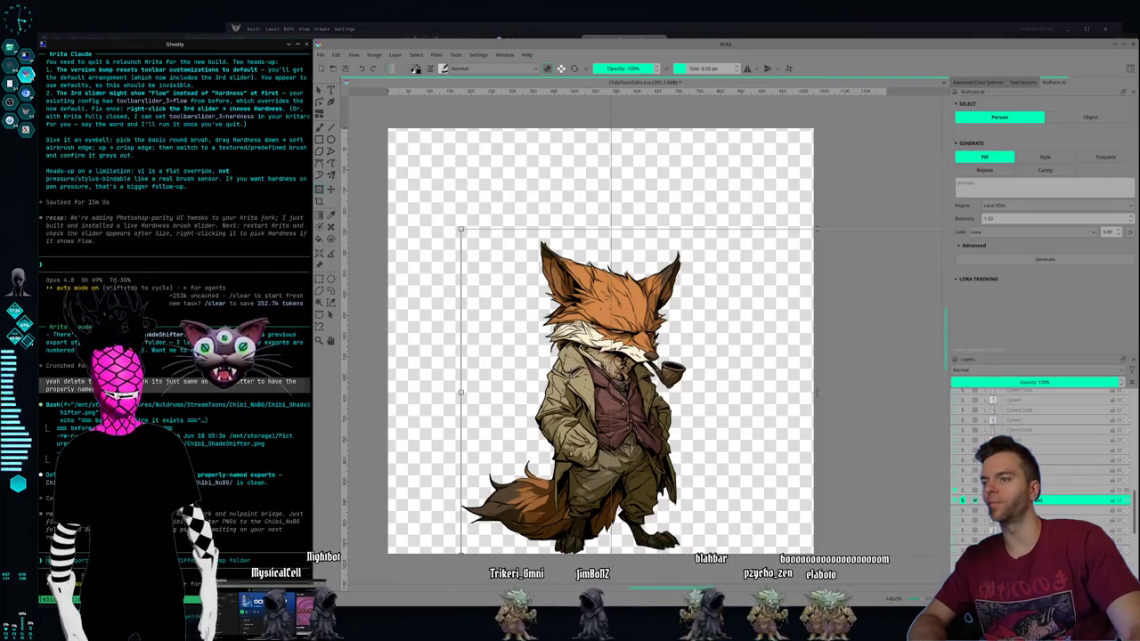
Step: Apply two small transform shifts to the shaggy orange-maned fox on the transparent canvas
key("Return")
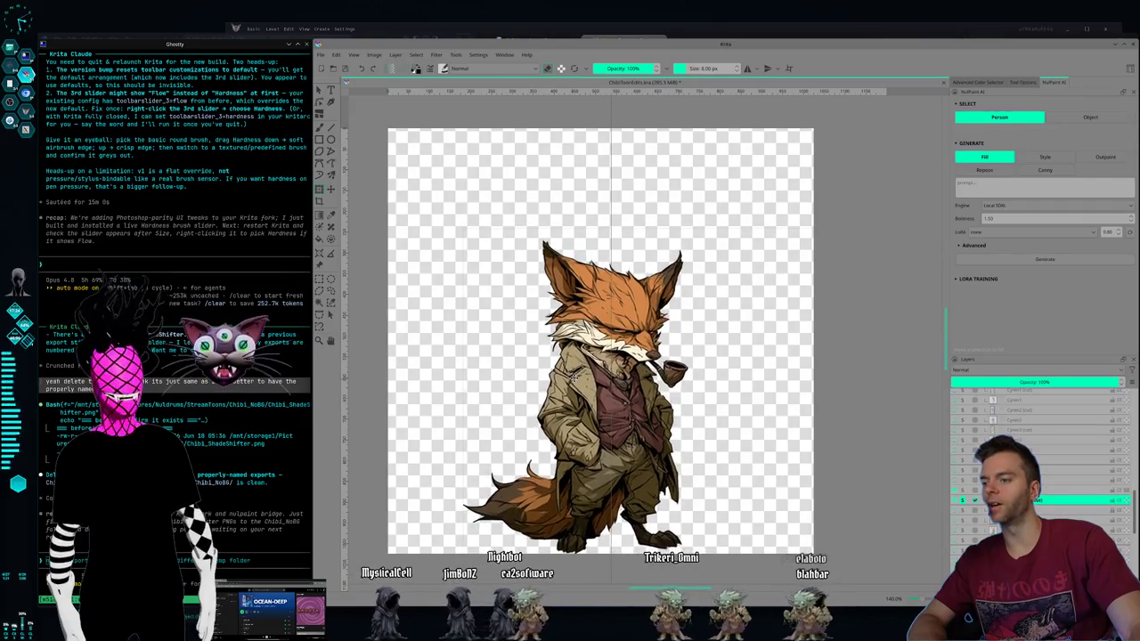
key("ctrl+t")
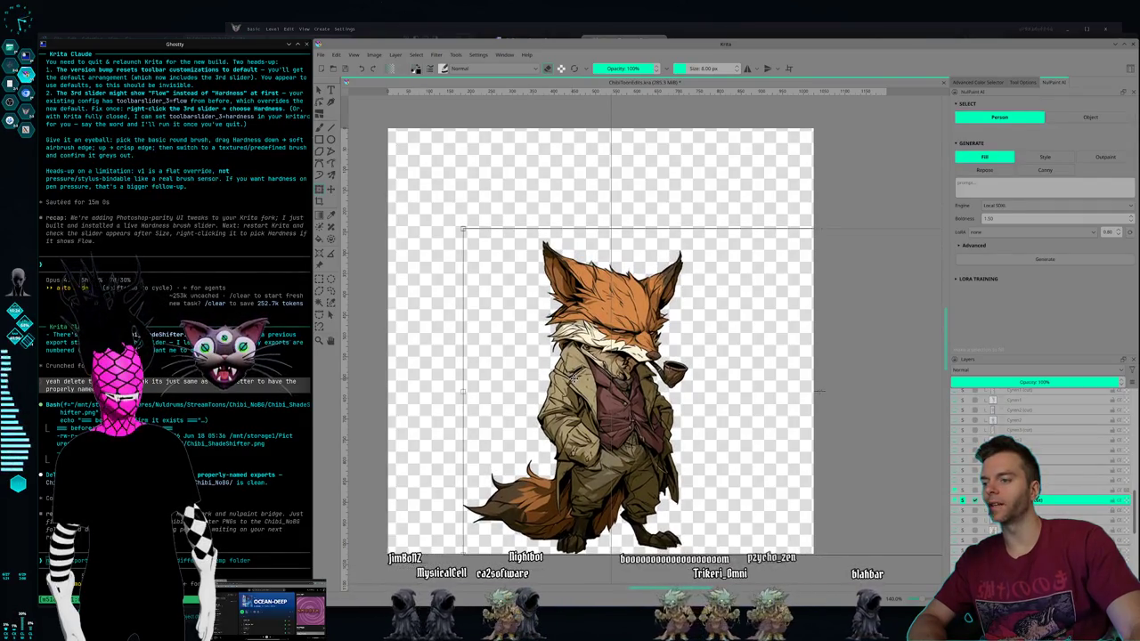
key("Return")
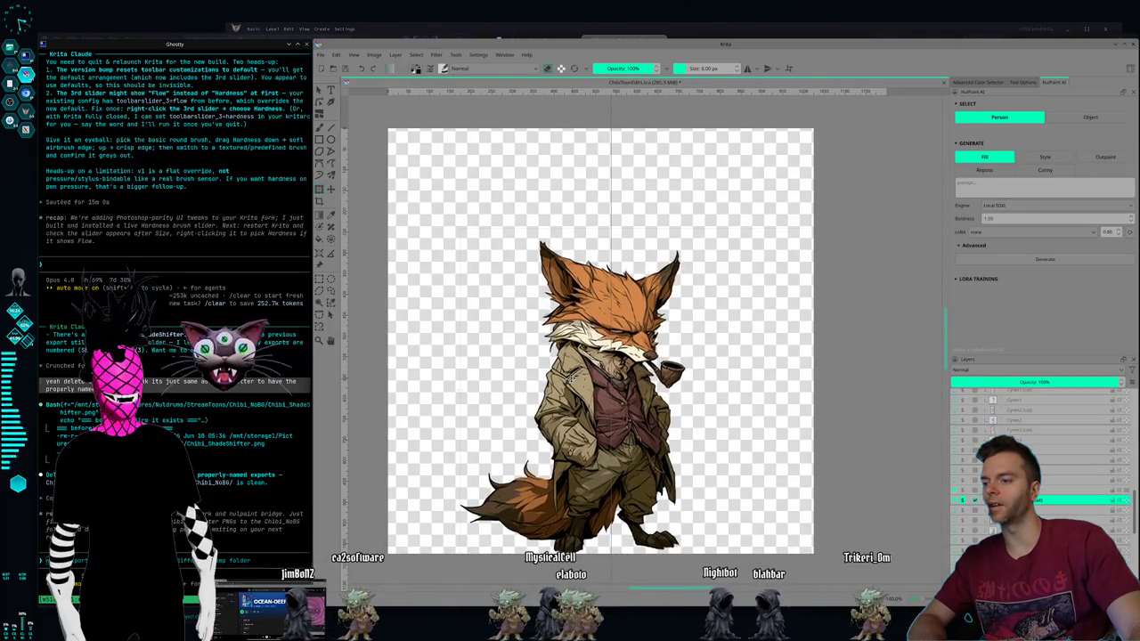
key("ctrl+t")
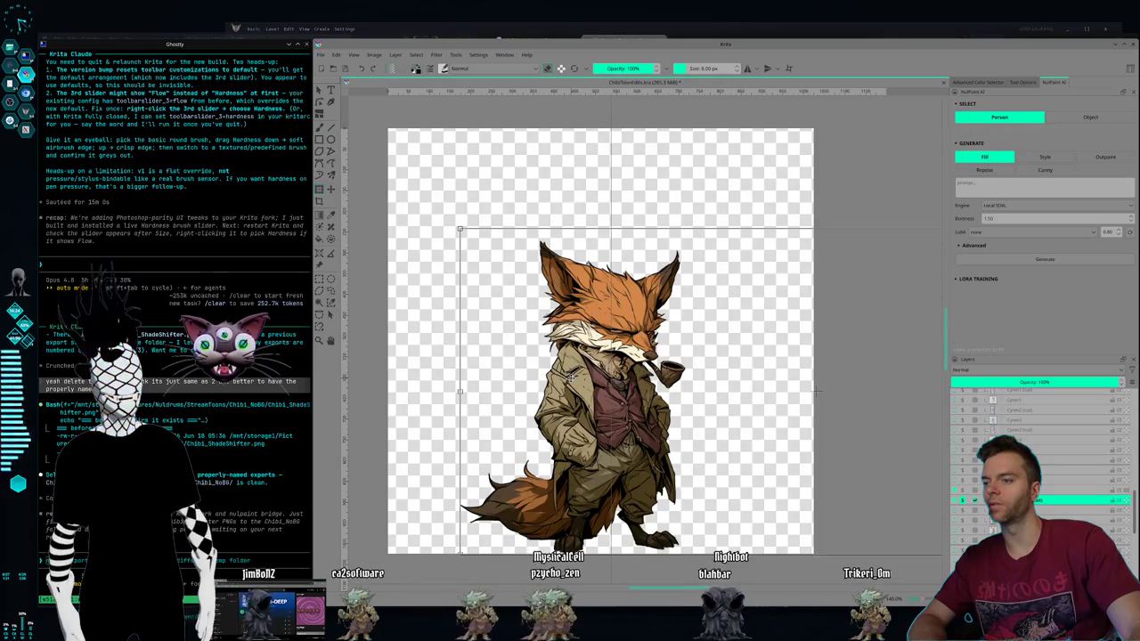
key("Return")
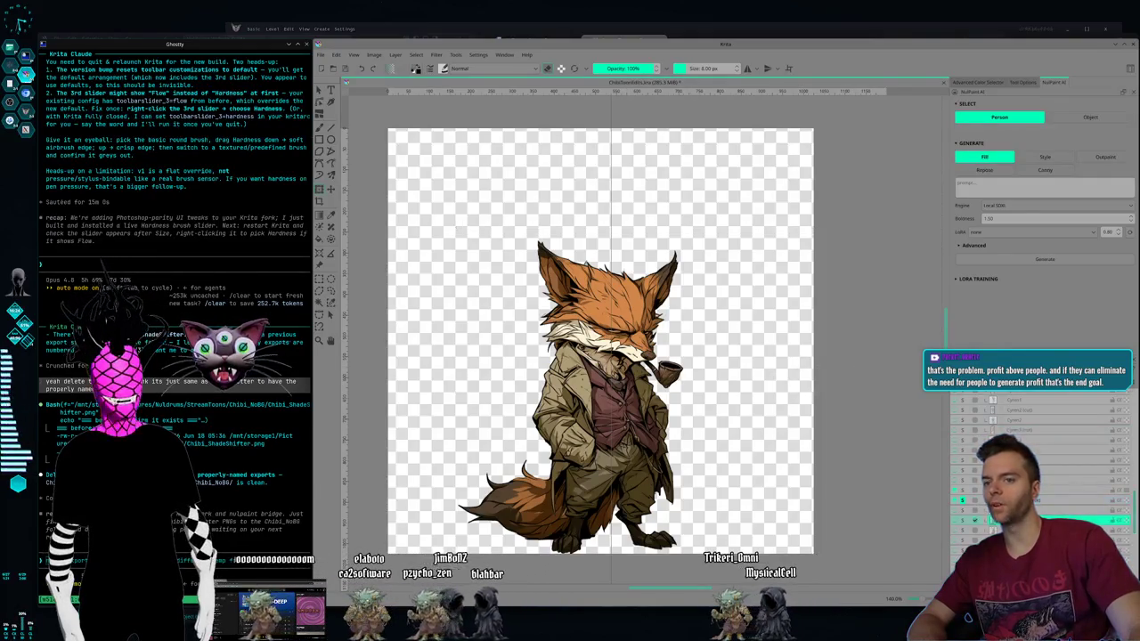
Step: Show the pointed-eared fox instead of the shaggy one and select its layer
left_click(962, 521)
left_click(963, 501)
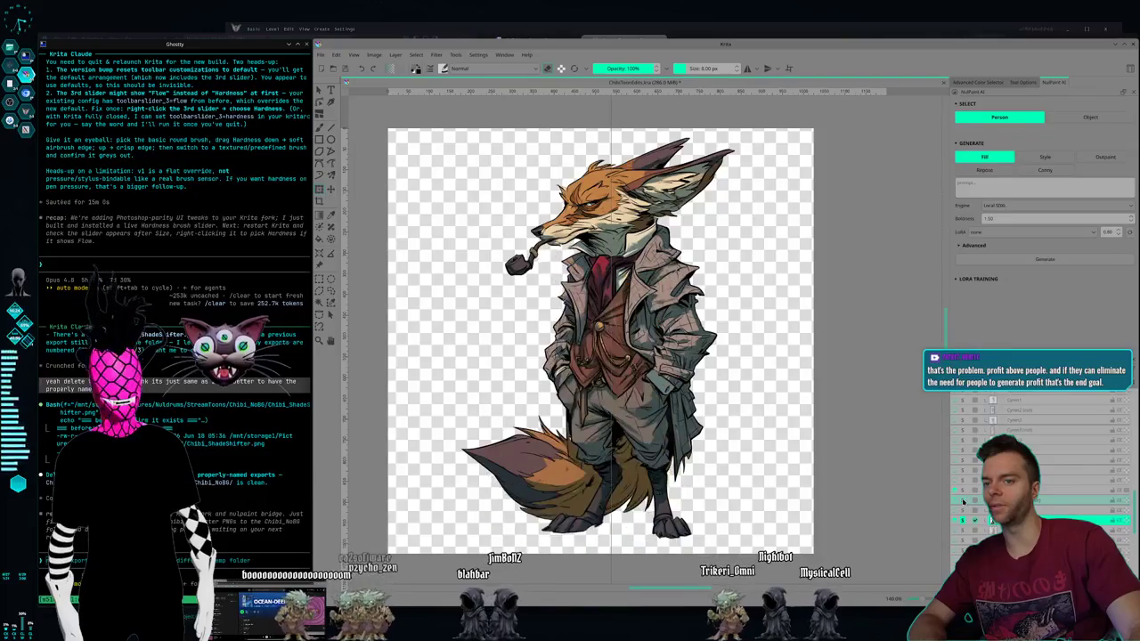
left_click(1068, 521)
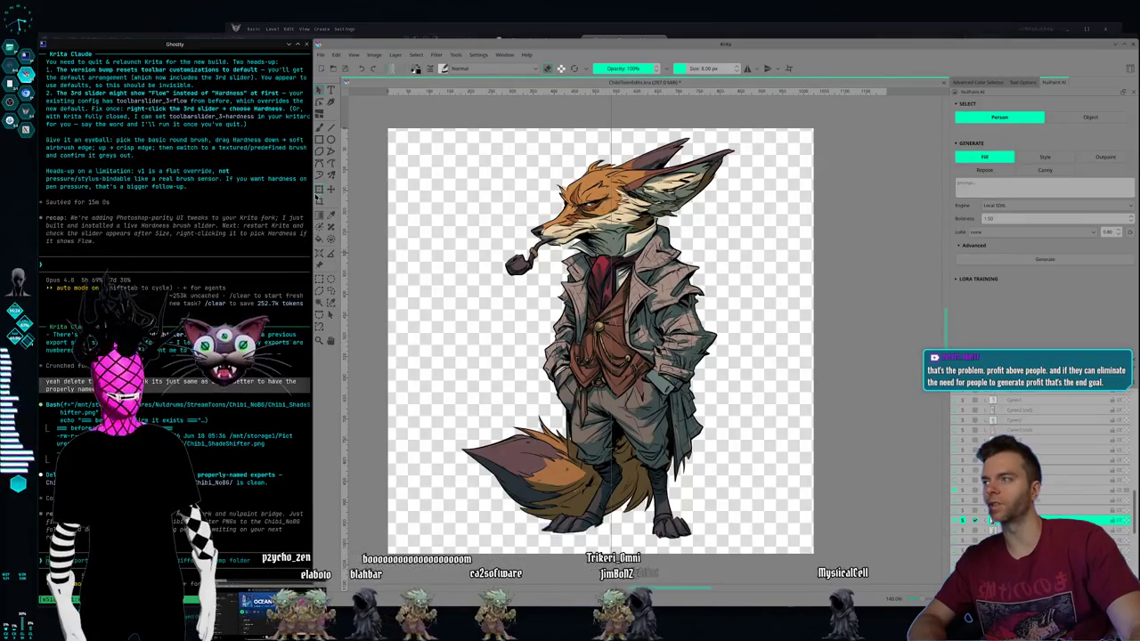
Step: Mirror the pointed-eared fox horizontally so it faces right
key("ctrl+t")
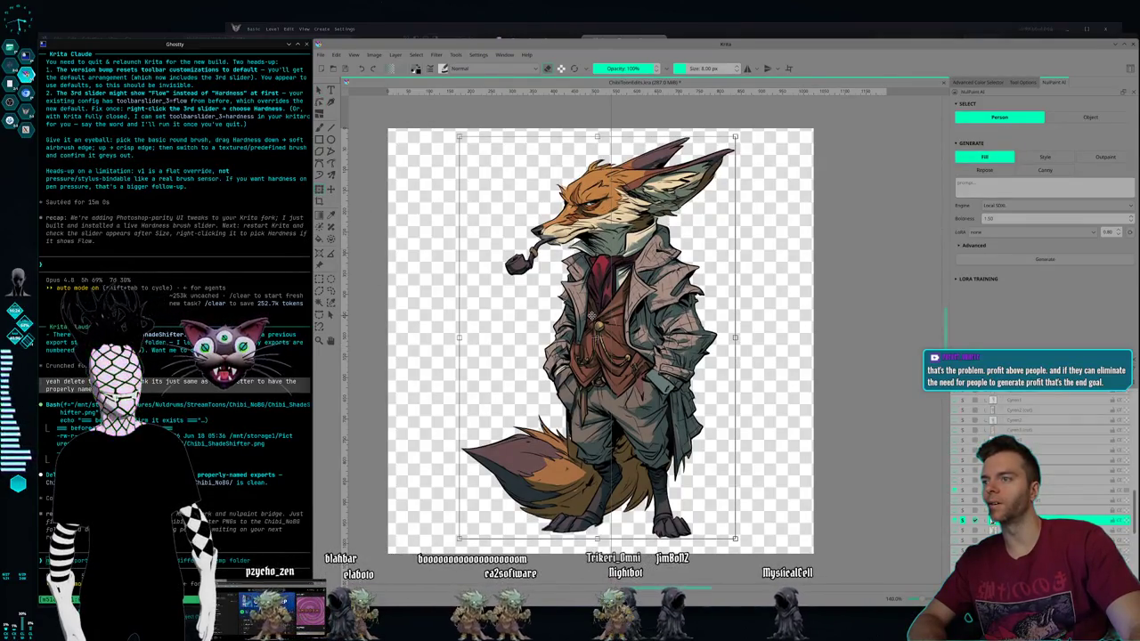
right_click(592, 315)
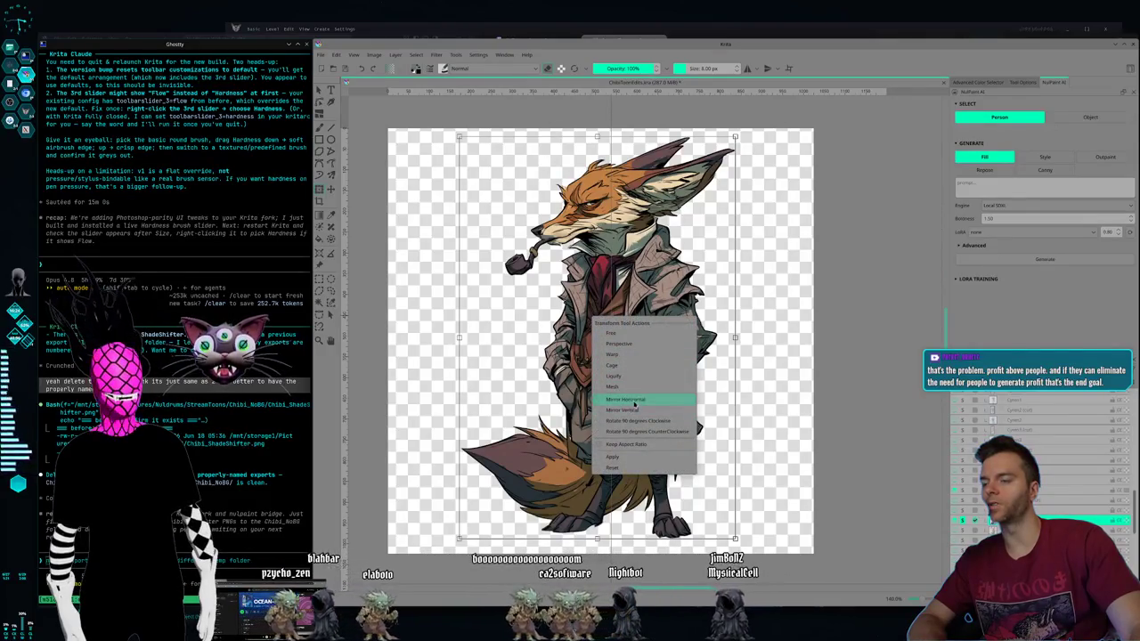
left_click(635, 403)
key("Return")
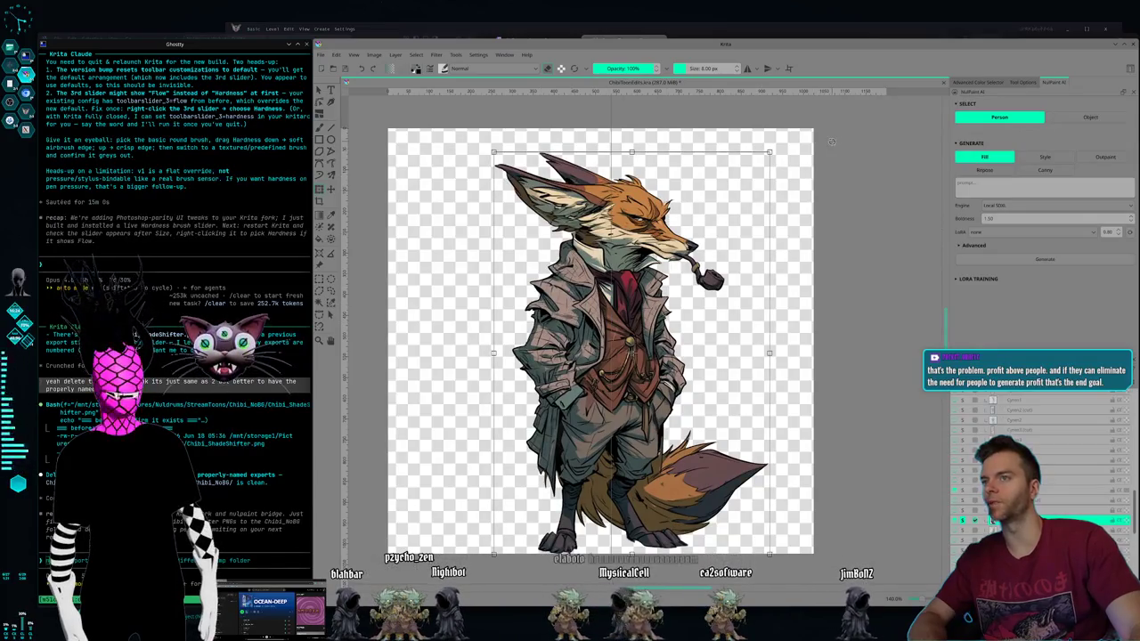
Step: Scale the pointed-eared fox down from its top-right corner to about the shaggy fox's height
left_click_drag(770, 151, 727, 208)
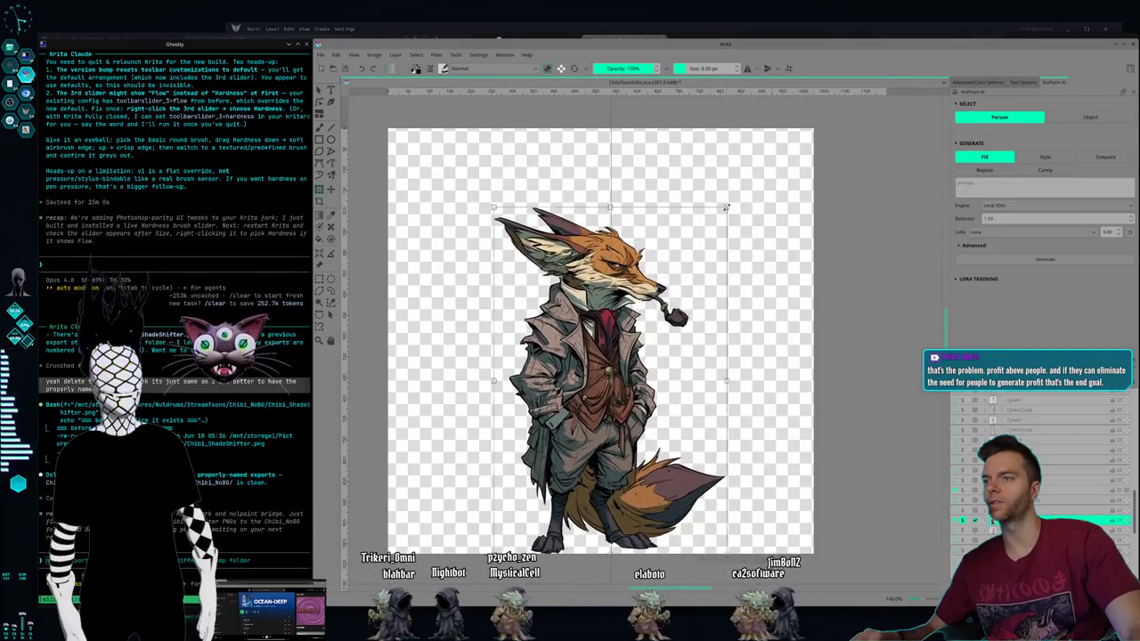
key("ctrl+z")
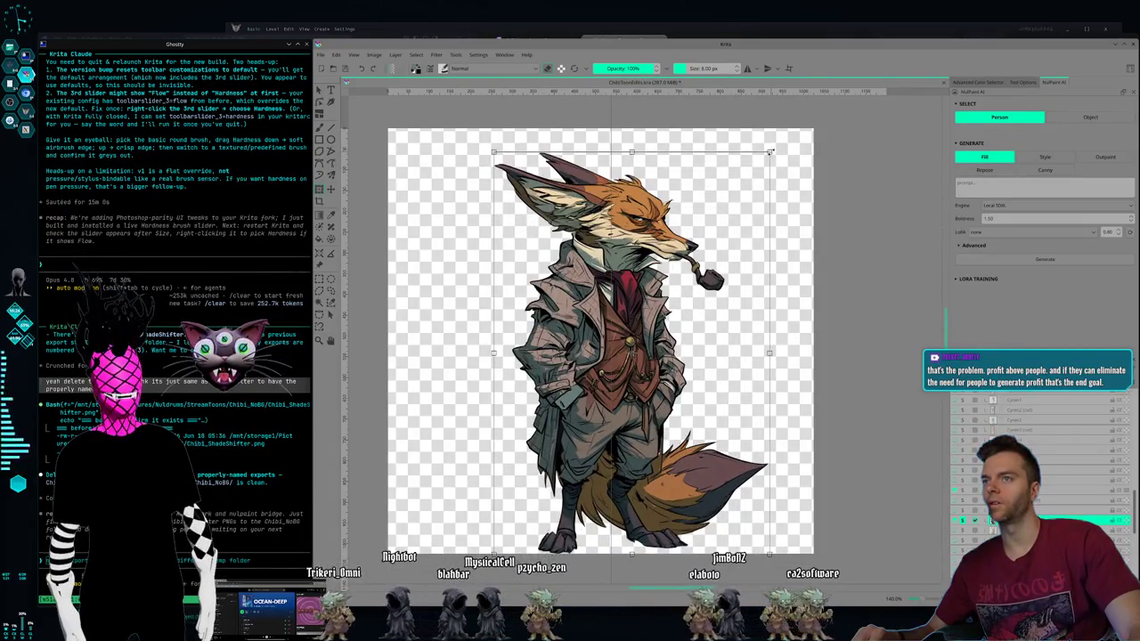
left_click_drag(770, 151, 688, 230)
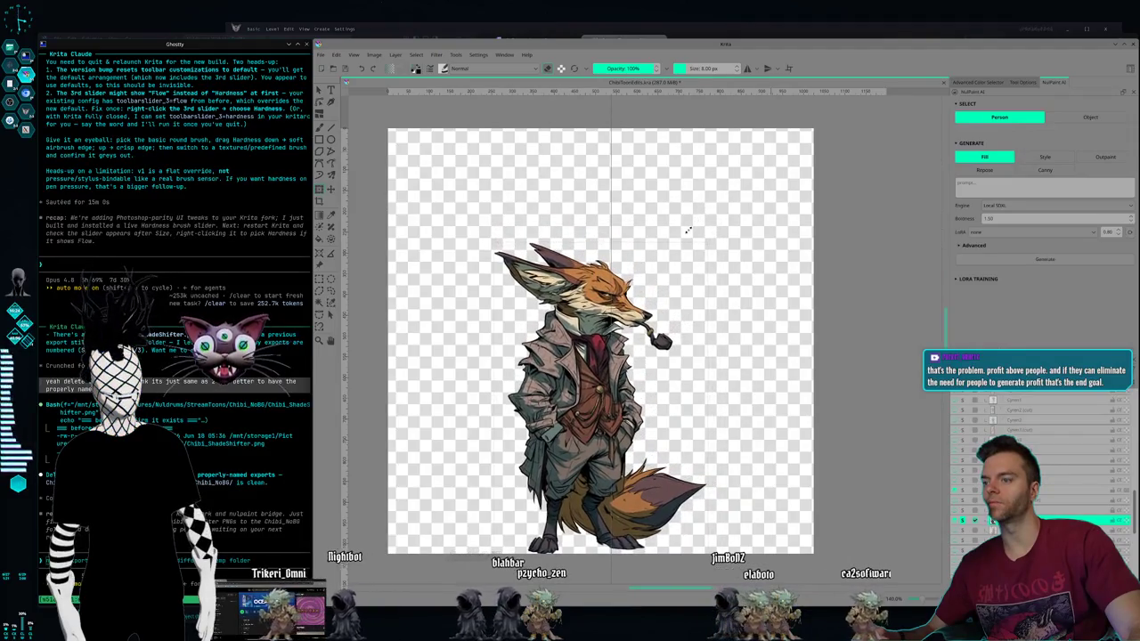
key("Return")
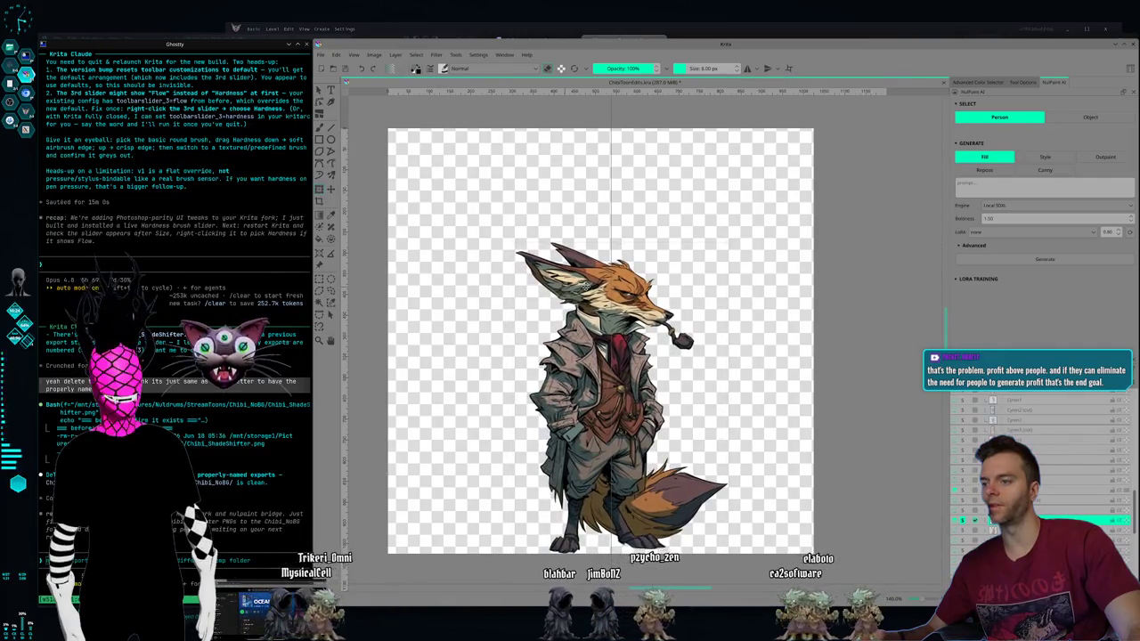
key("ctrl+t")
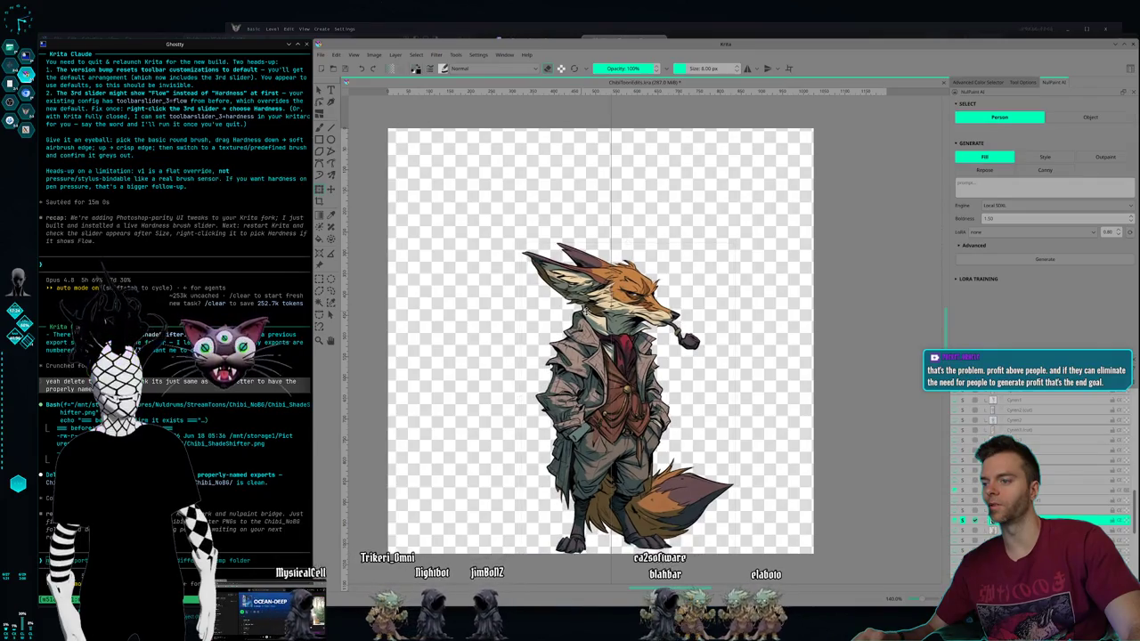
key("ctrl+t")
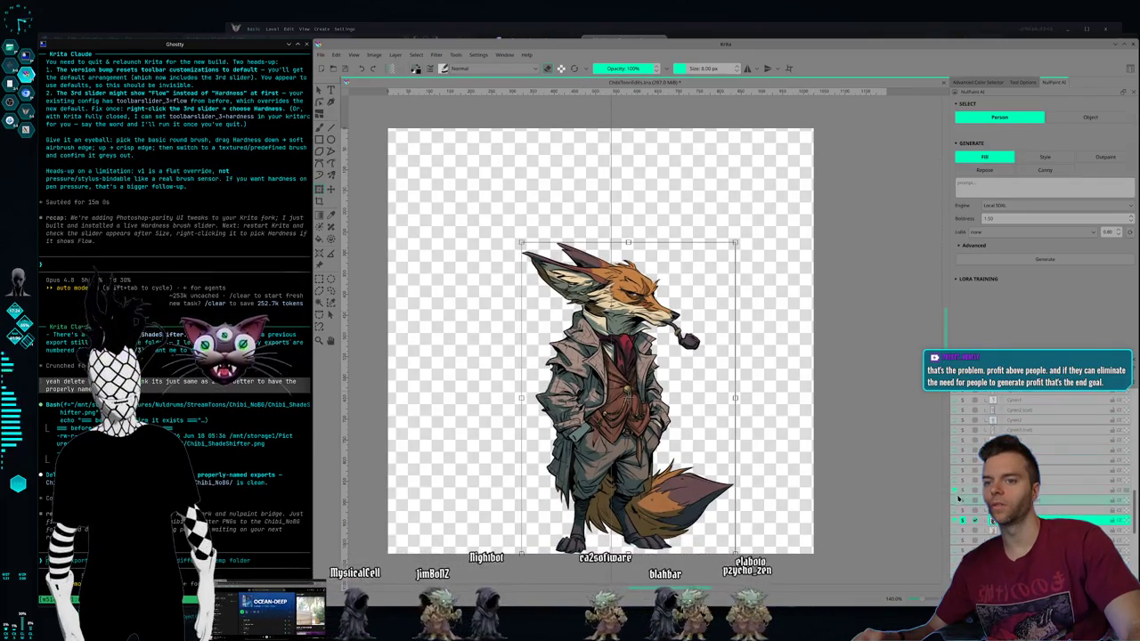
Step: Flip visibility between the two fox variants to compare them
left_click(961, 501)
left_click(962, 504)
left_click(962, 503)
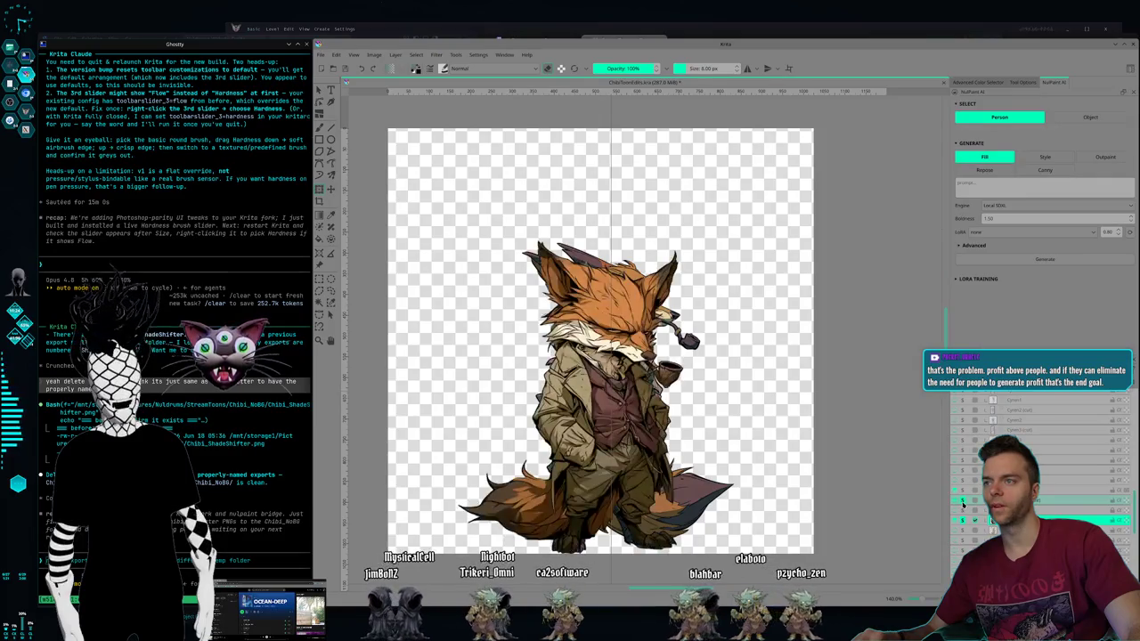
left_click(962, 503)
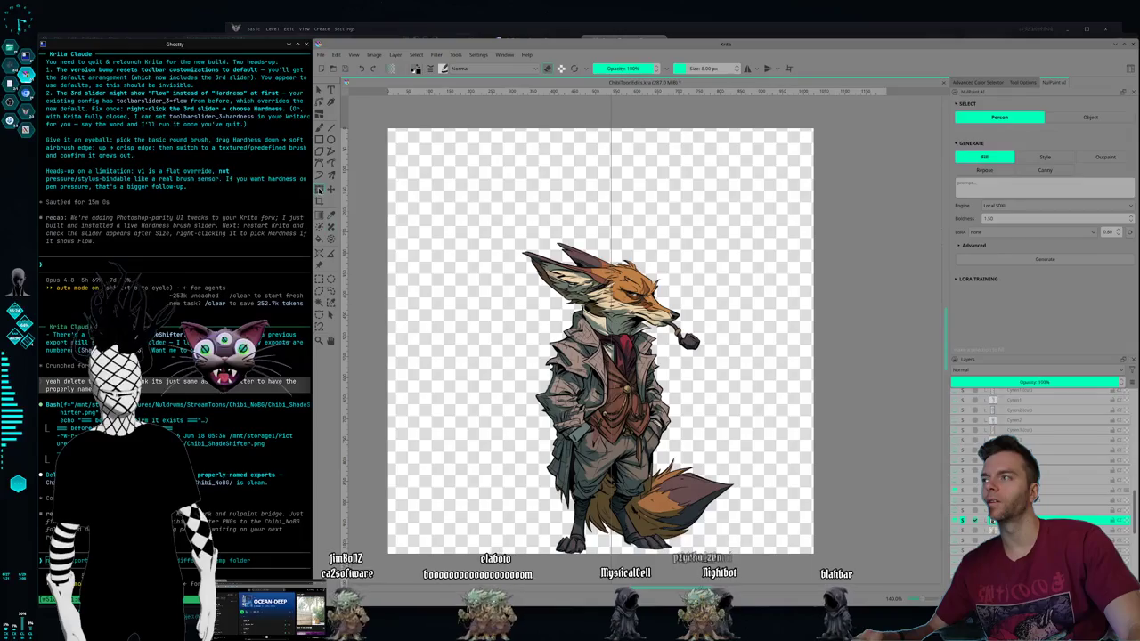
Step: Nudge the tall pointed-eared fox about 6 px left to align with the other foxes
left_click_drag(574, 343, 579, 341)
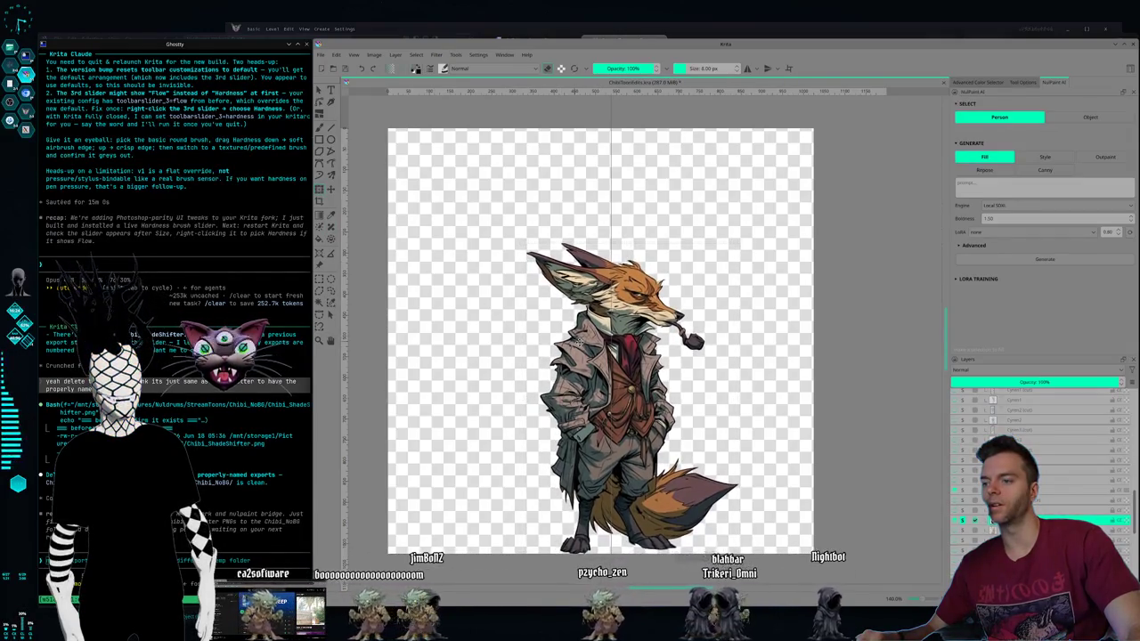
key("ctrl+t")
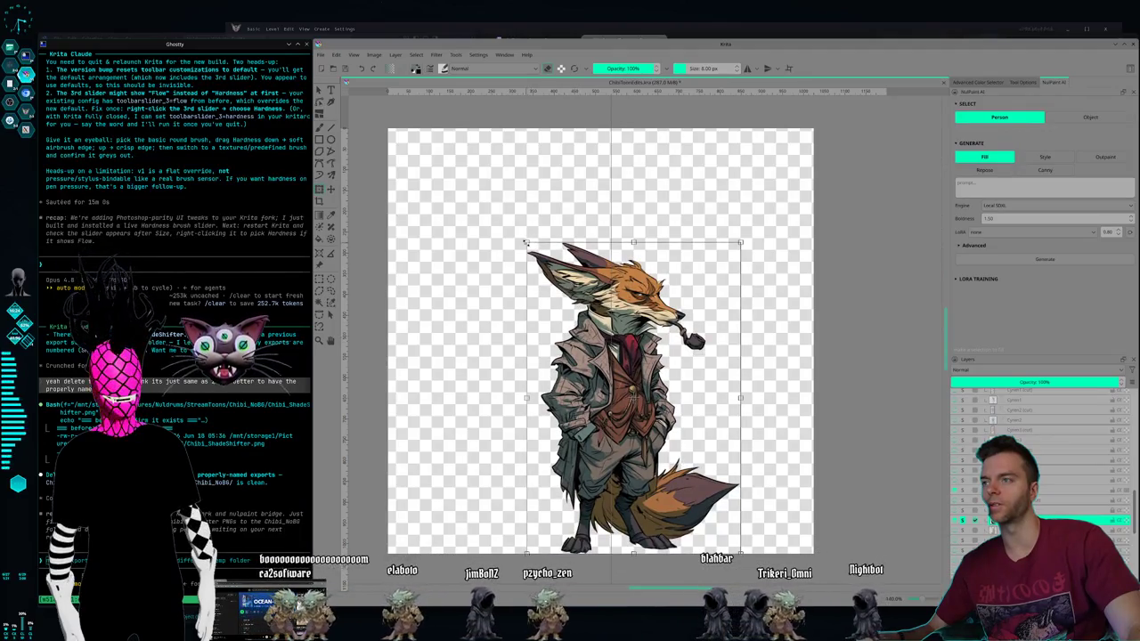
left_click_drag(531, 252, 520, 235)
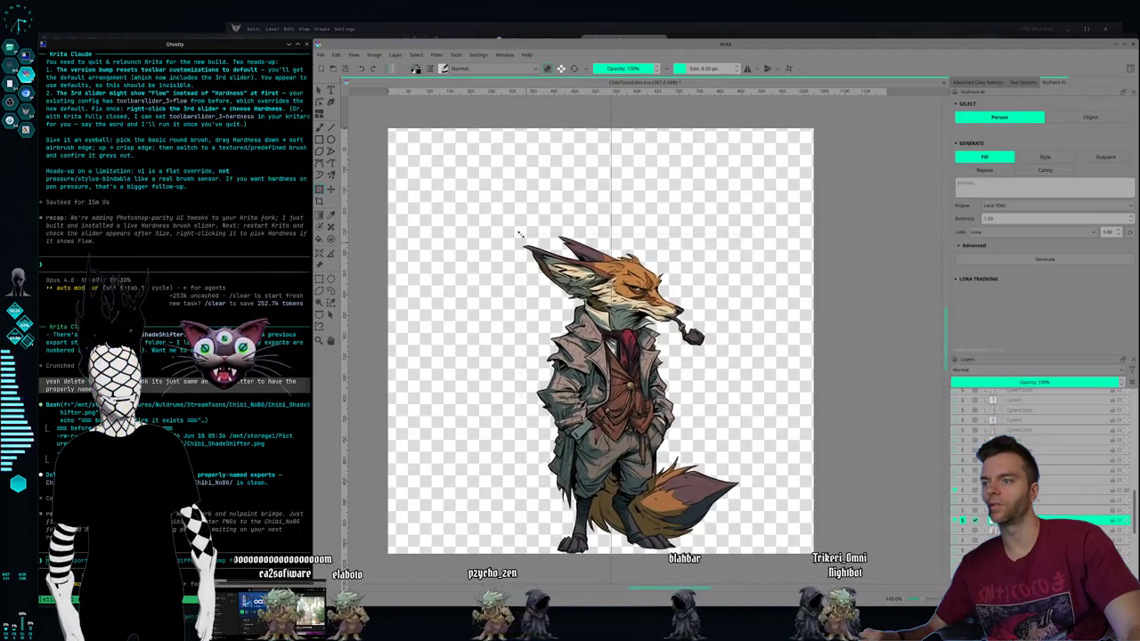
left_click_drag(626, 281, 621, 282)
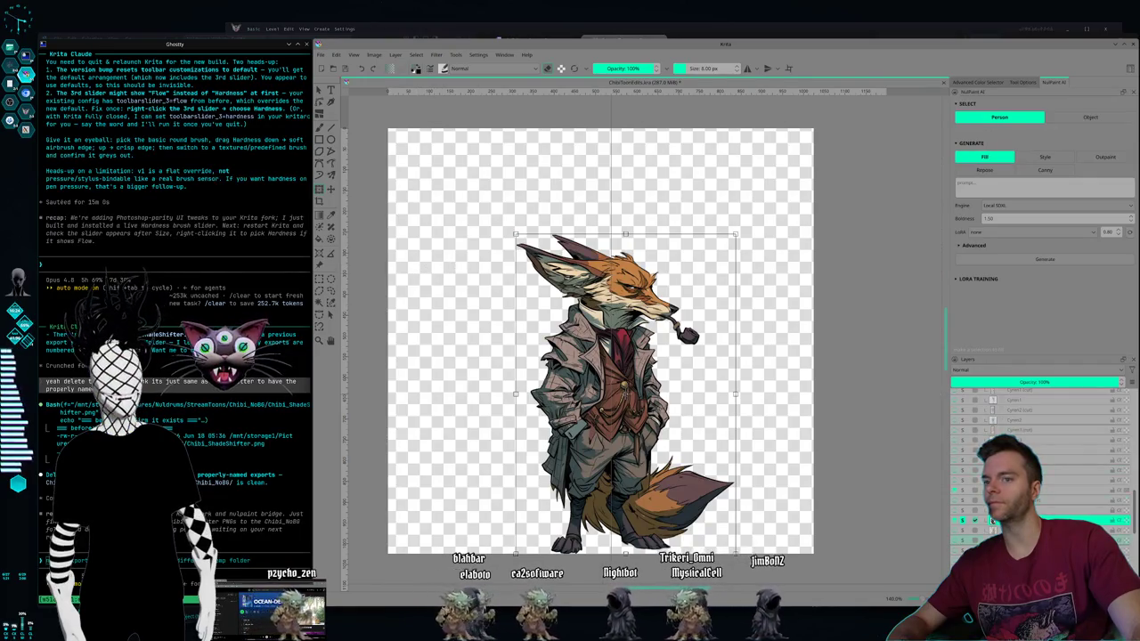
Step: Toggle the fox layers' visibility back and forth, ending with the chibi long-coat fox shown
left_click(962, 501)
left_click(962, 502)
left_click(962, 501)
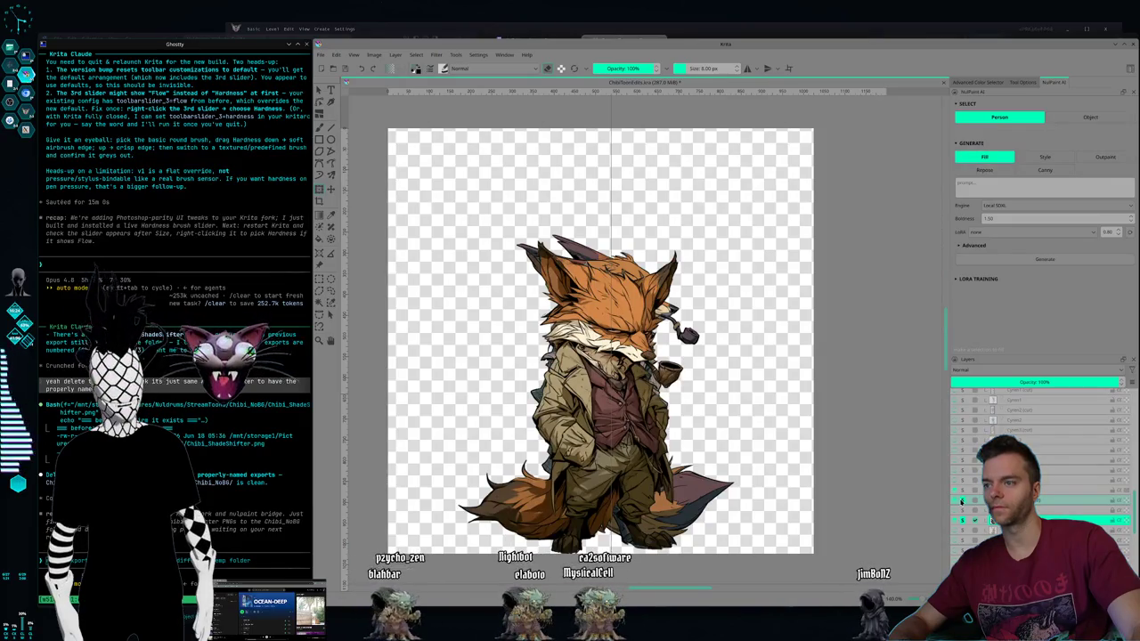
left_click(964, 522)
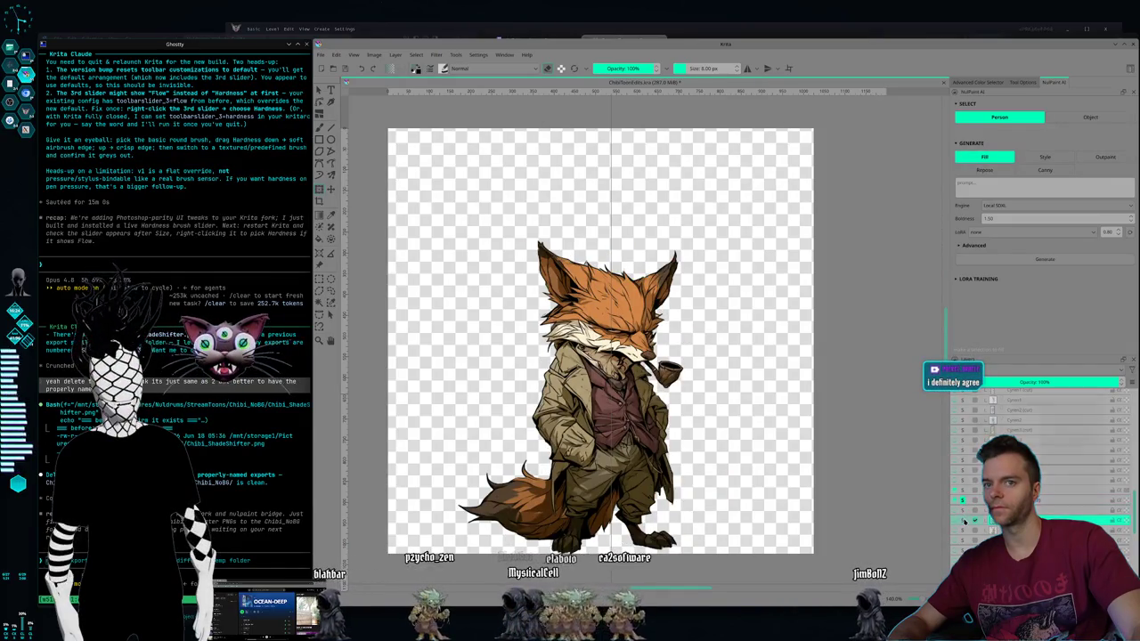
left_click(959, 500)
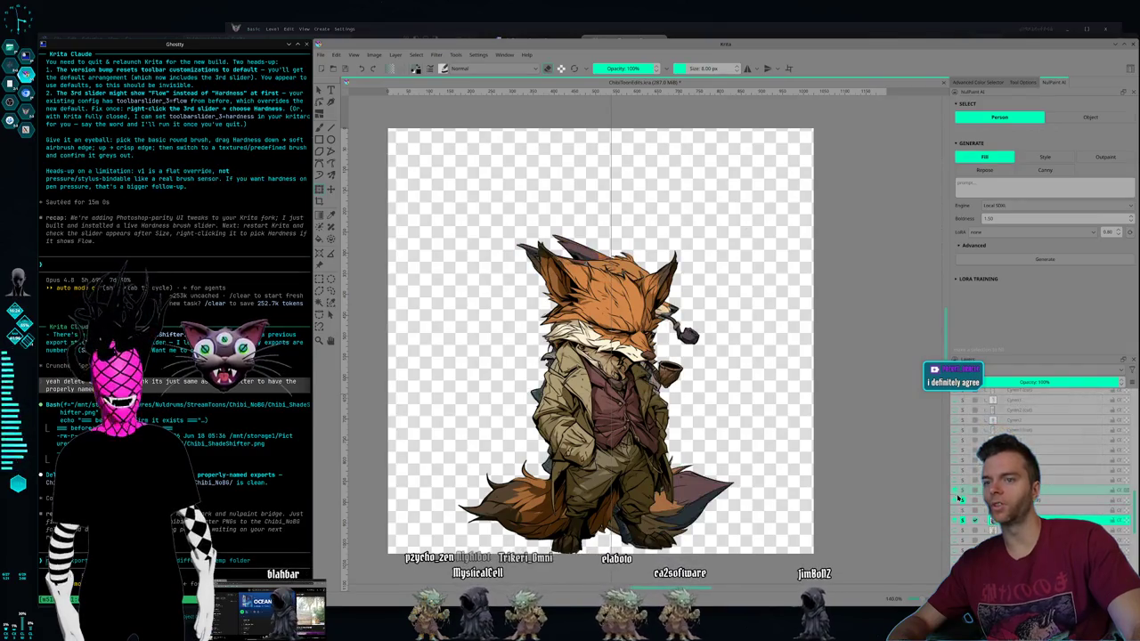
left_click(962, 502)
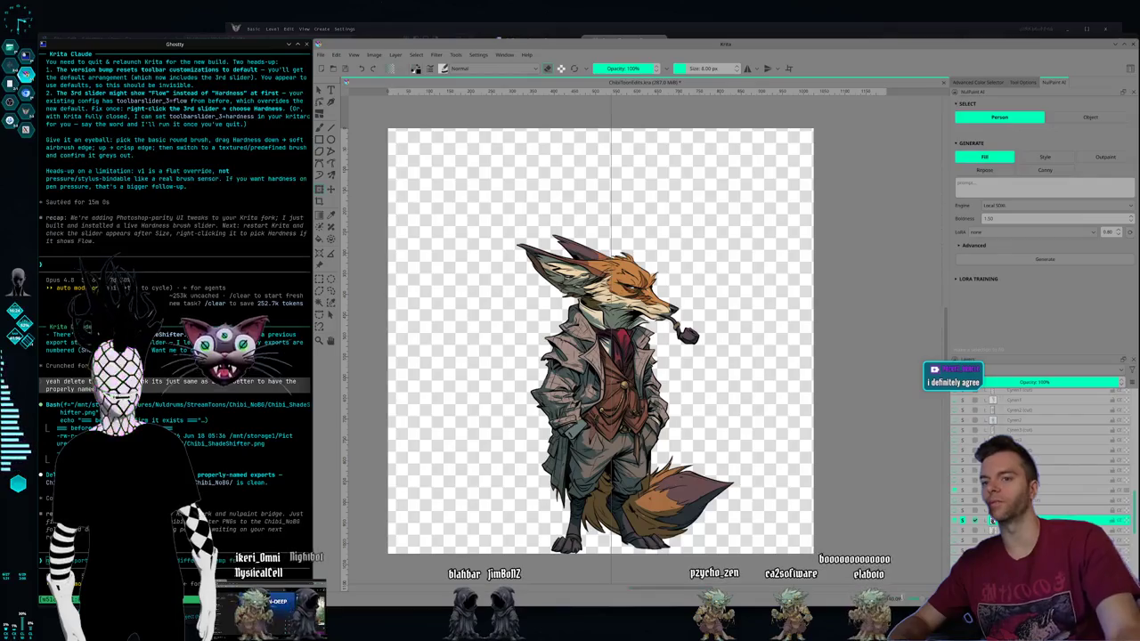
left_click(962, 502)
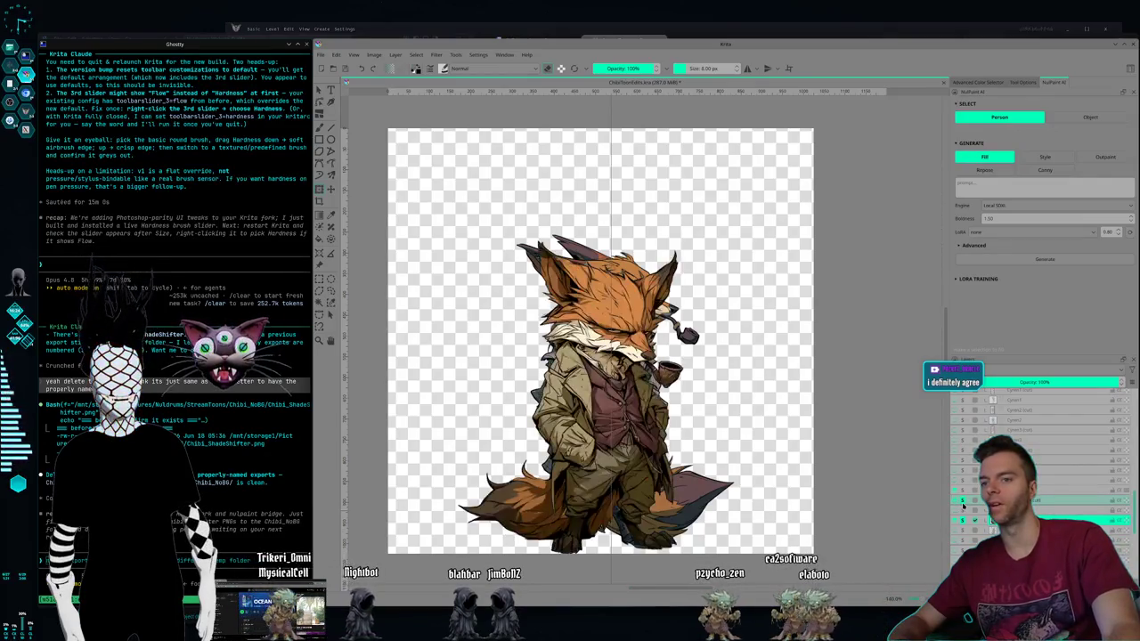
Step: Toggle fox layer visibility until only the red-vest, blue-trousers fox is visible
left_click(963, 505)
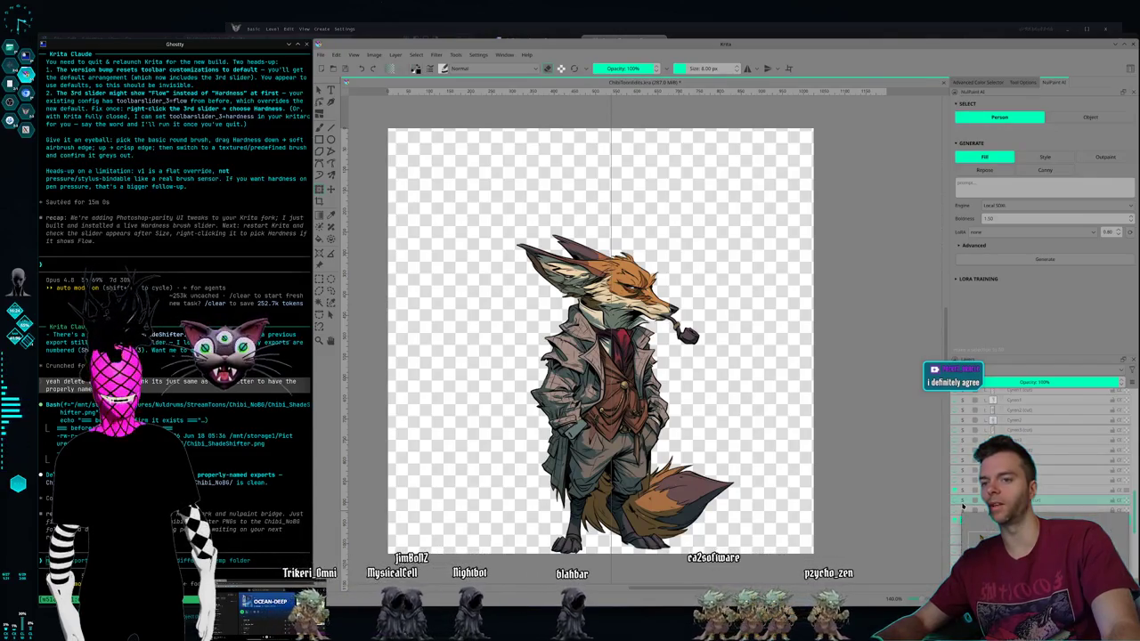
left_click(962, 520)
left_click(963, 504)
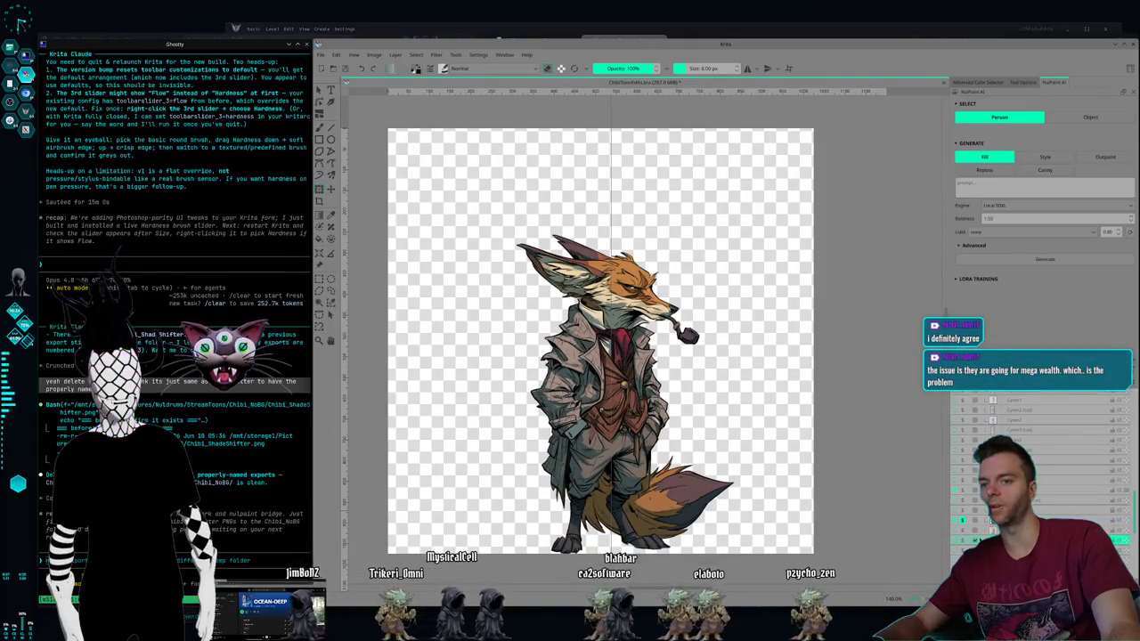
left_click(965, 532)
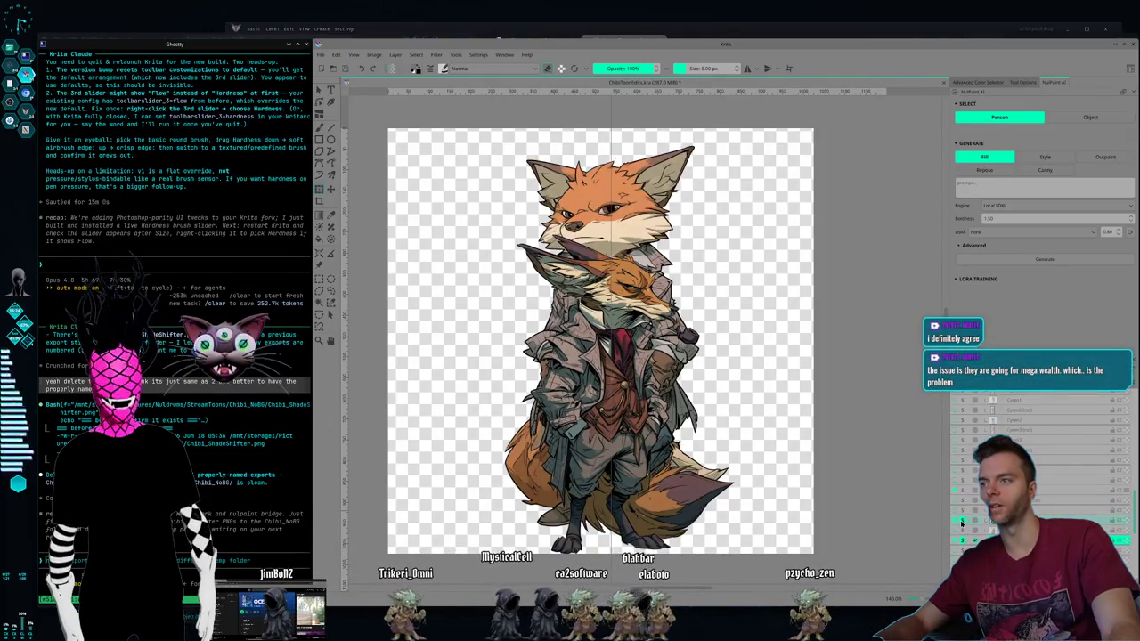
left_click(963, 534)
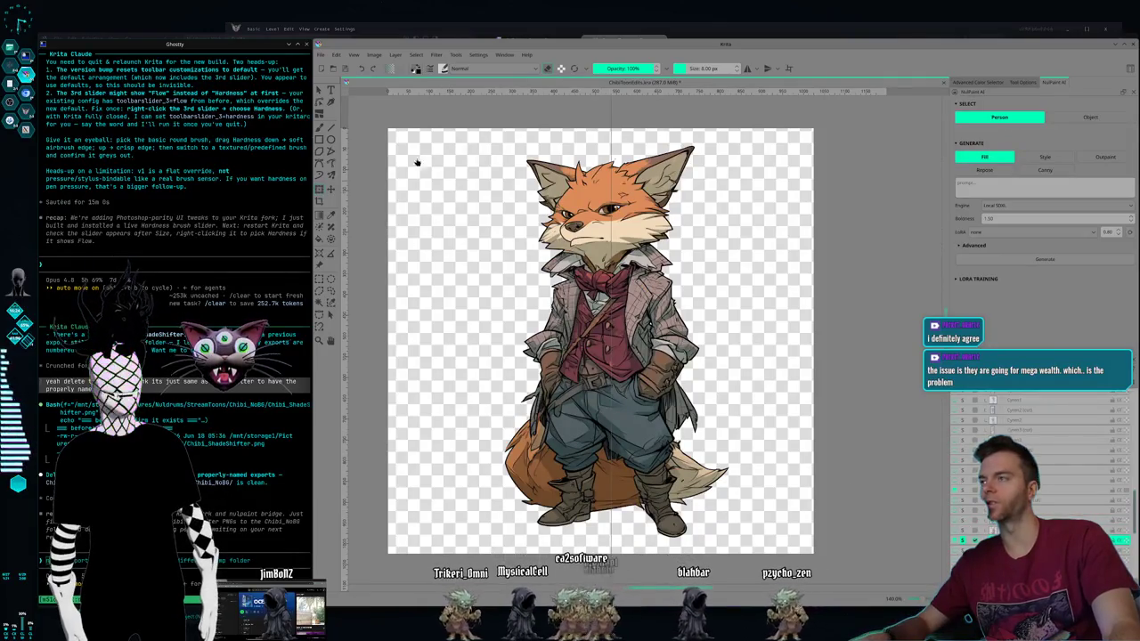
key("ctrl+t")
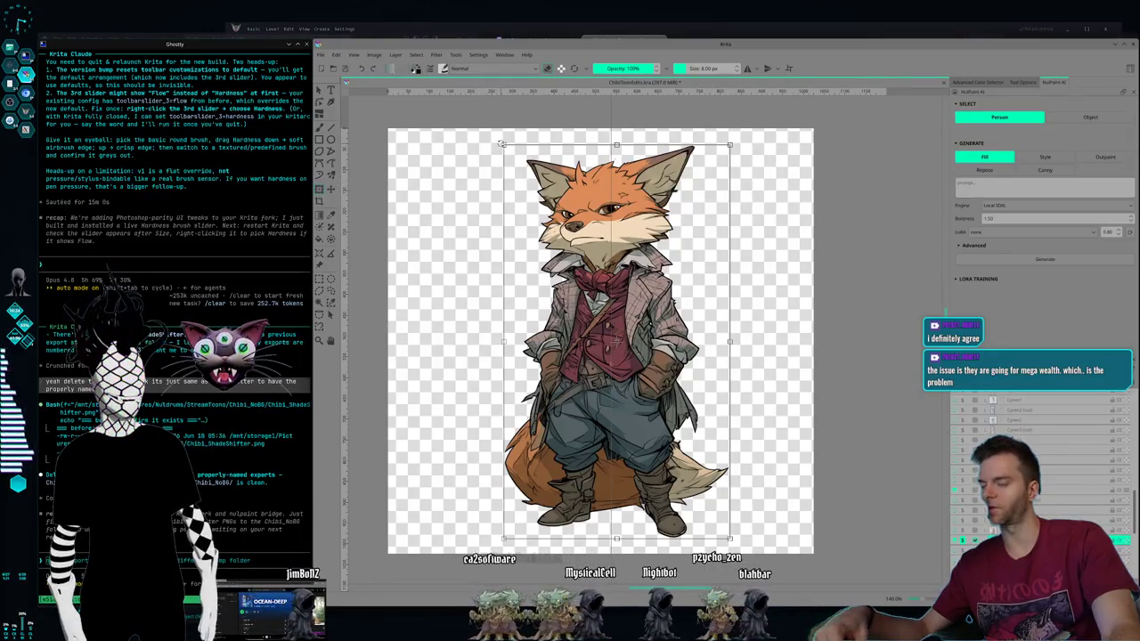
Step: Shrink the red-vest fox to chibi size, move it near the canvas bottom, then toggle layers
left_click_drag(502, 143, 552, 230)
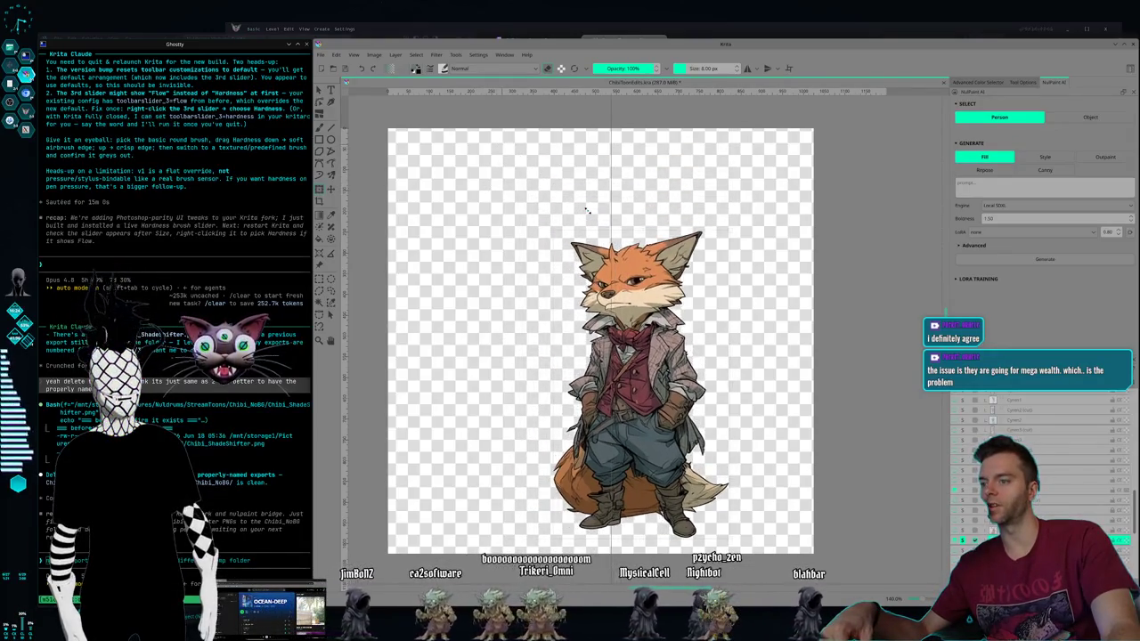
left_click_drag(652, 276, 618, 292)
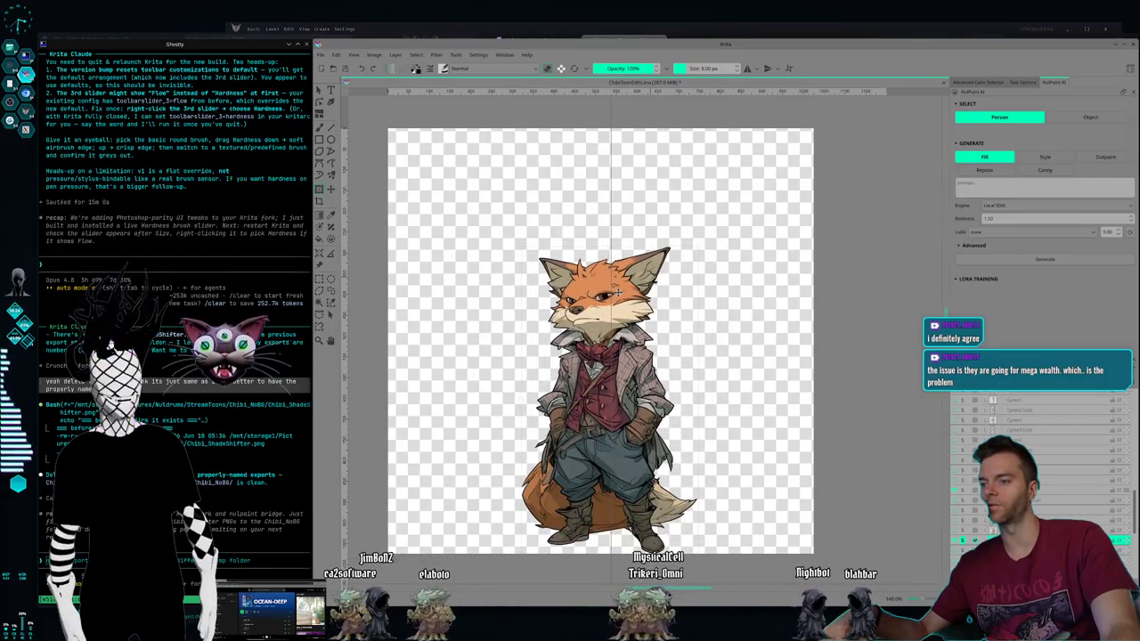
left_click_drag(521, 247, 539, 261)
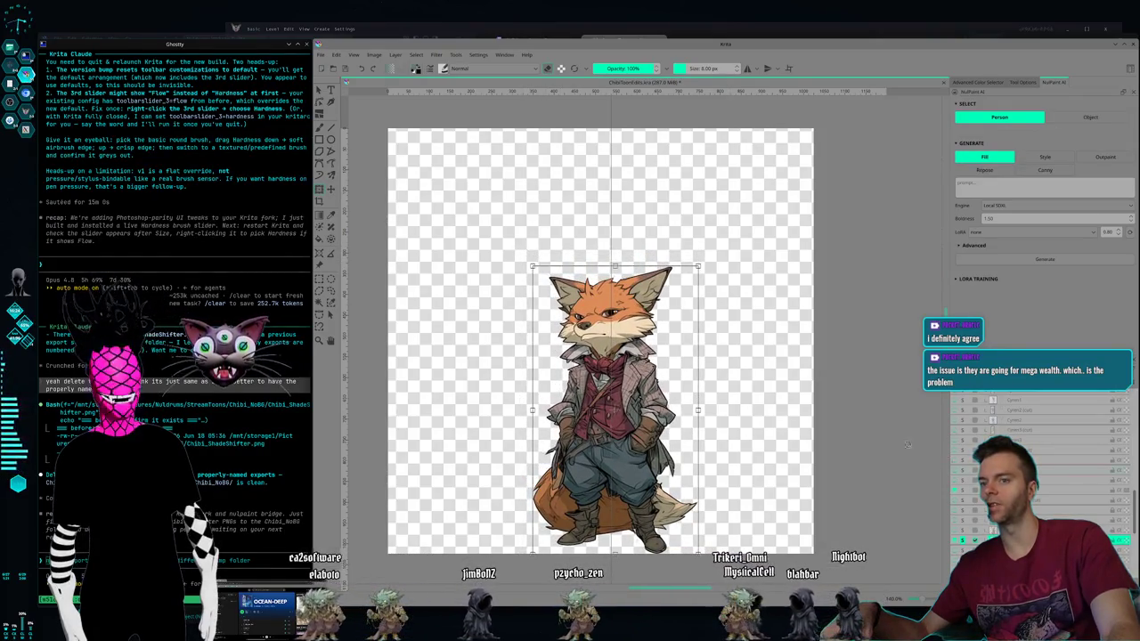
left_click(963, 534)
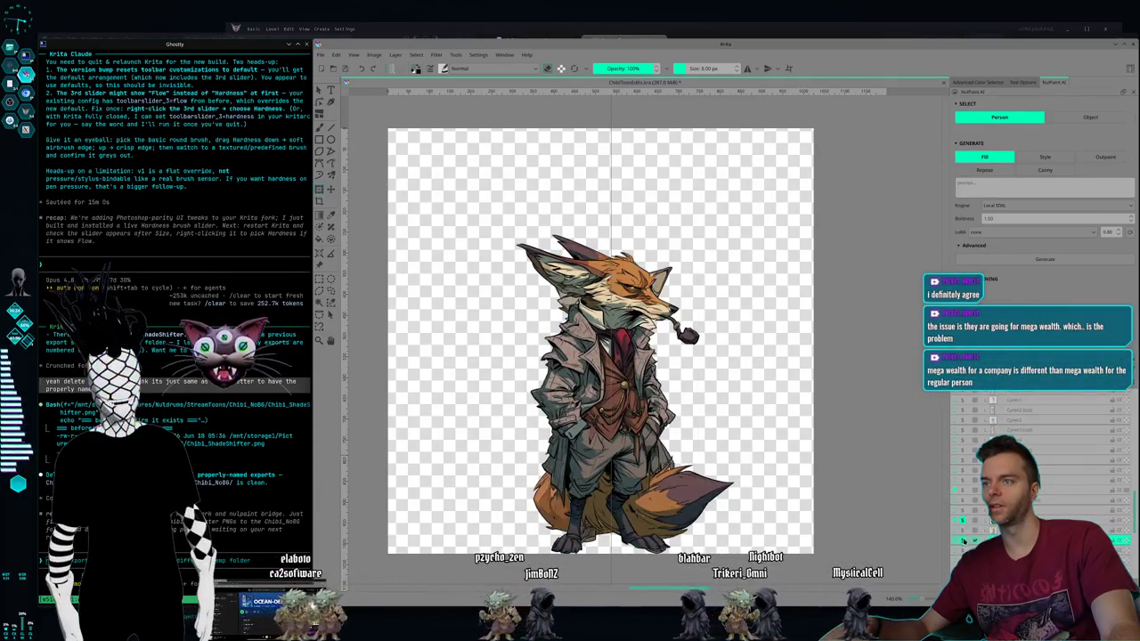
Step: Hide the tall pipe fox and show the scaled-down red-vest fox again
left_click(963, 521)
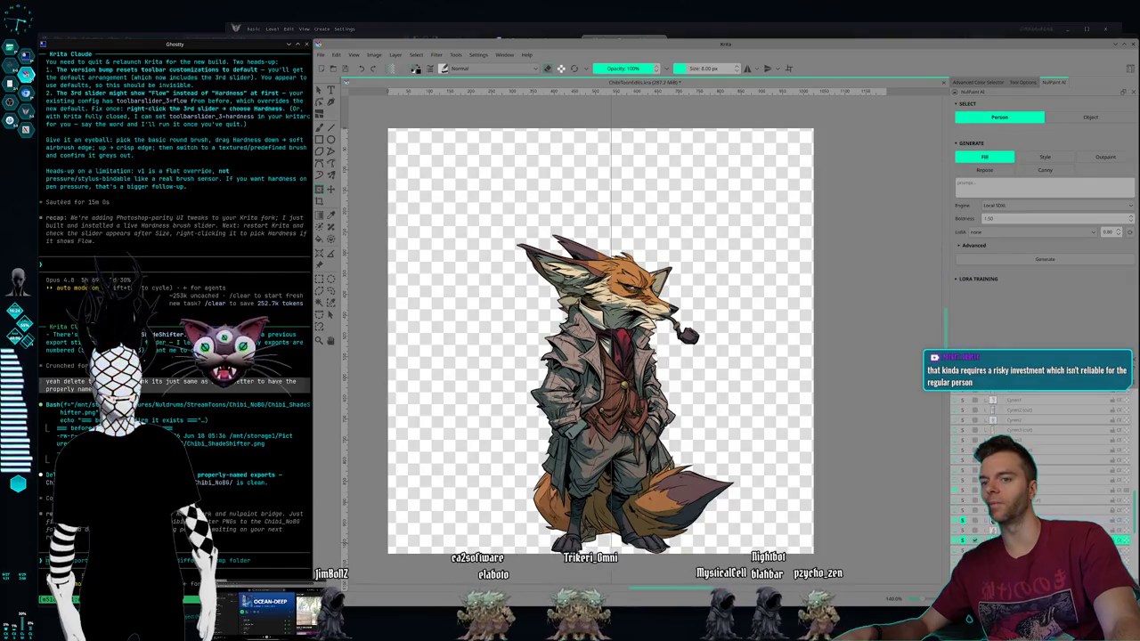
left_click(962, 525)
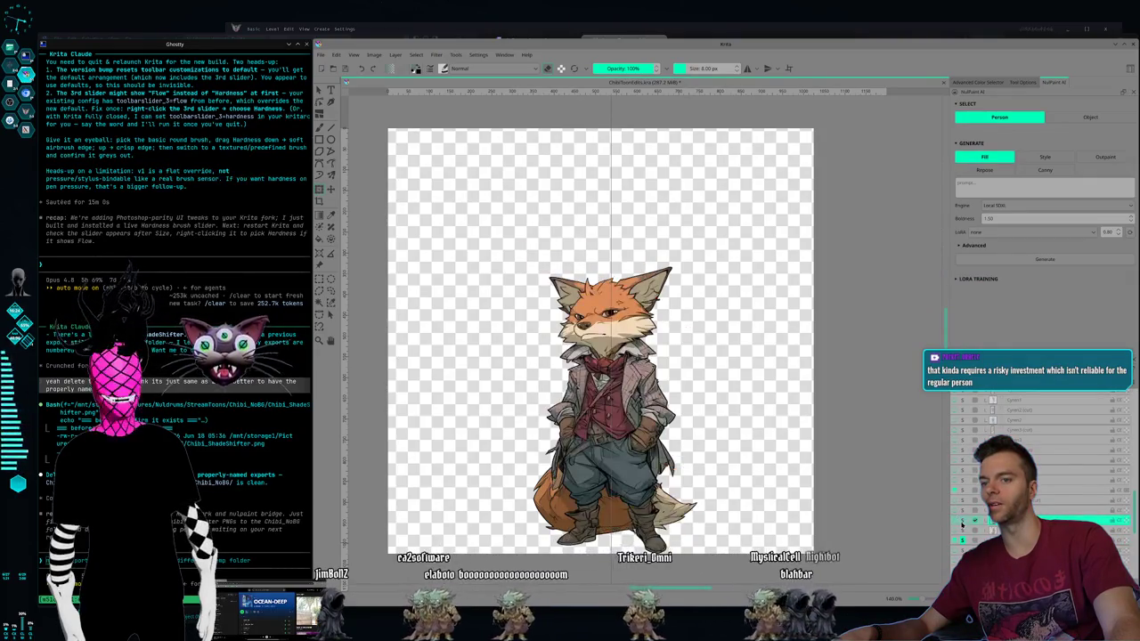
Step: Show the red-vest fox and mirror it horizontally
left_click(962, 525)
left_click(962, 526)
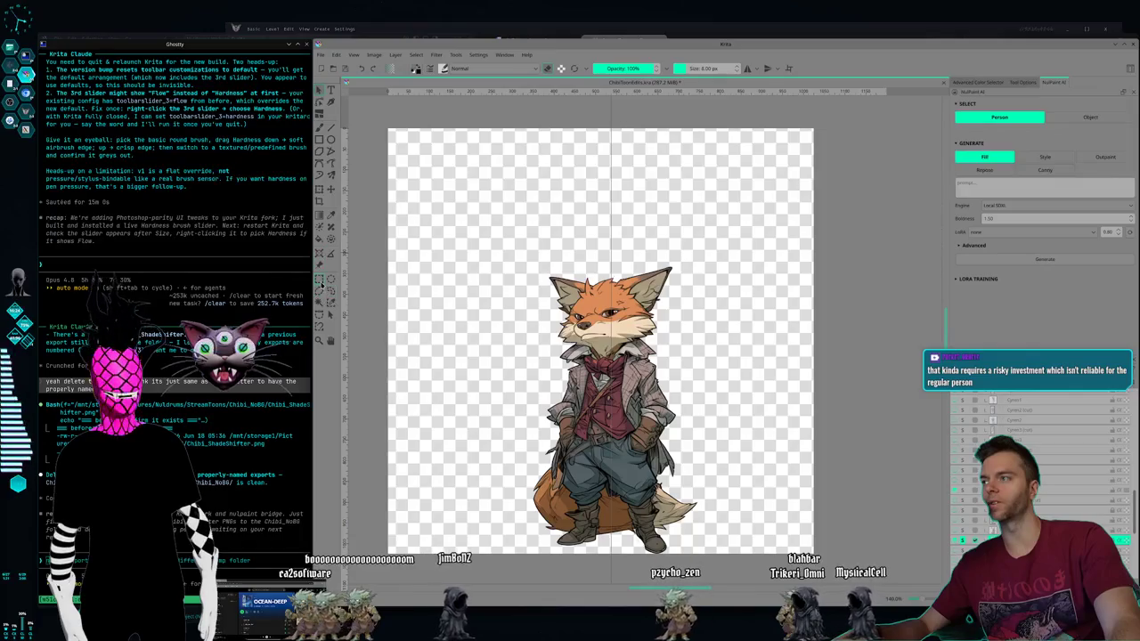
left_click(320, 191)
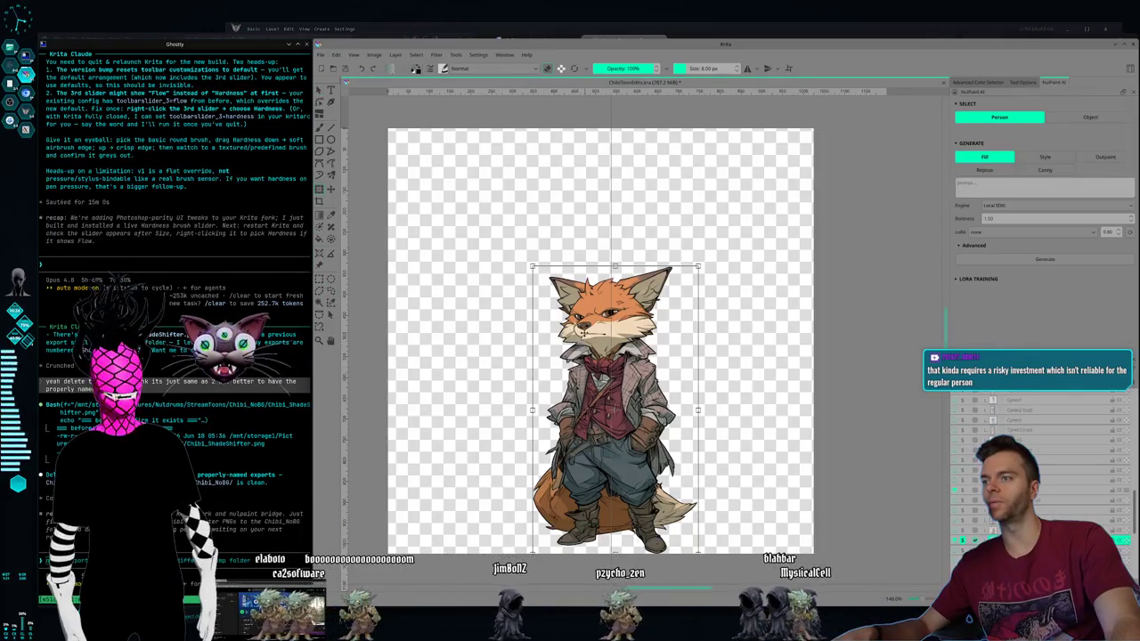
right_click(585, 339)
left_click(616, 417)
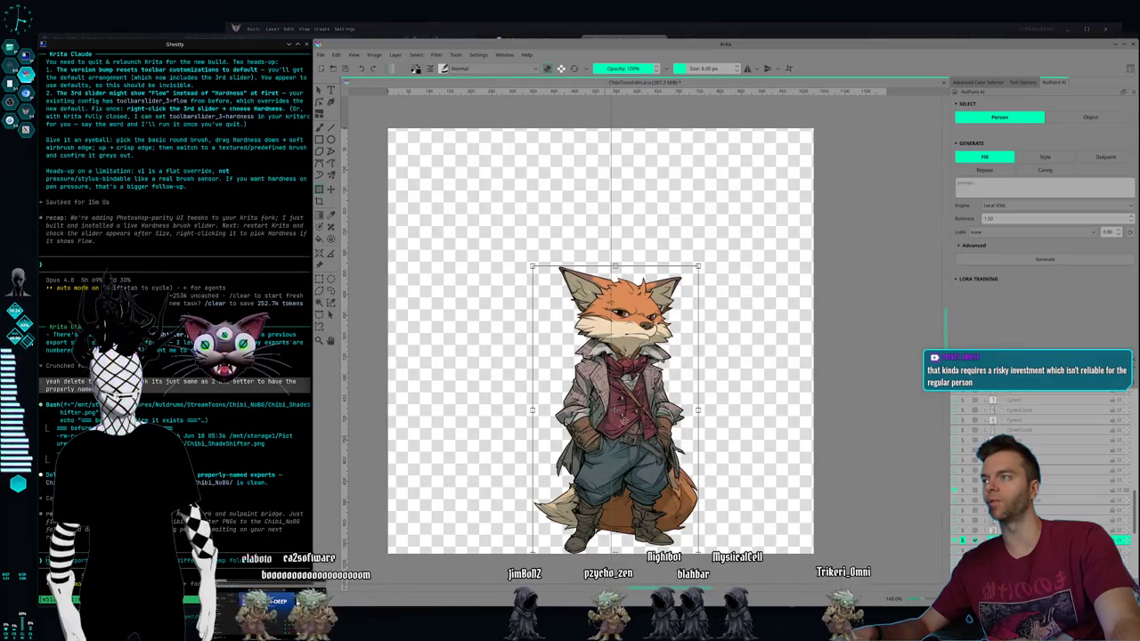
key("Return")
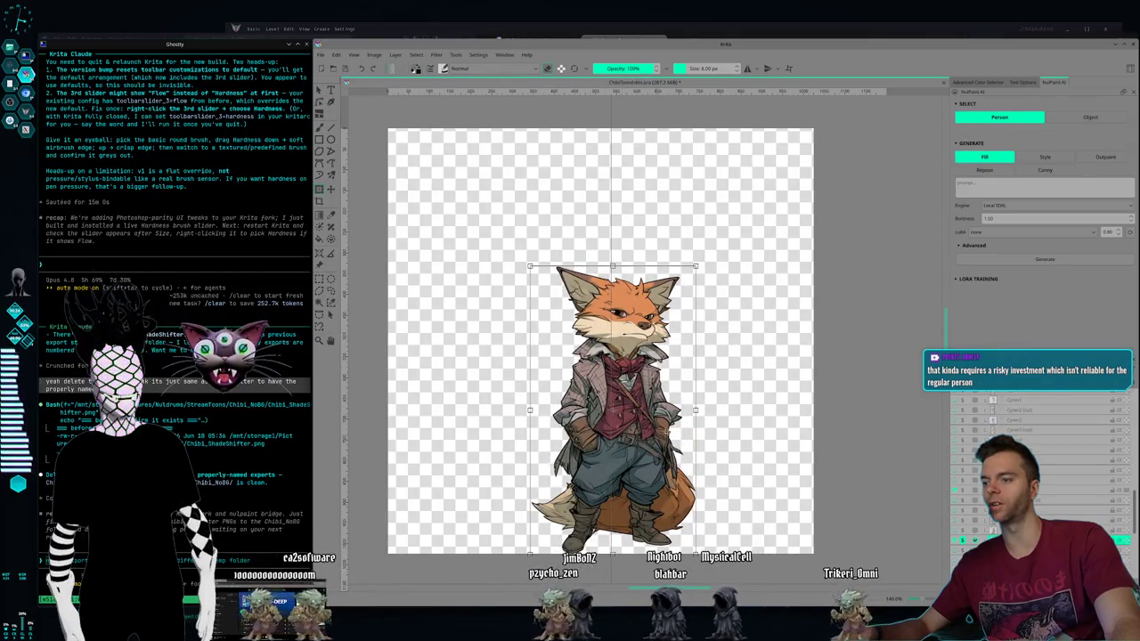
Step: Nudge the red-vest fox two pixels left with the arrow keys
left_click(682, 428)
key("Left")
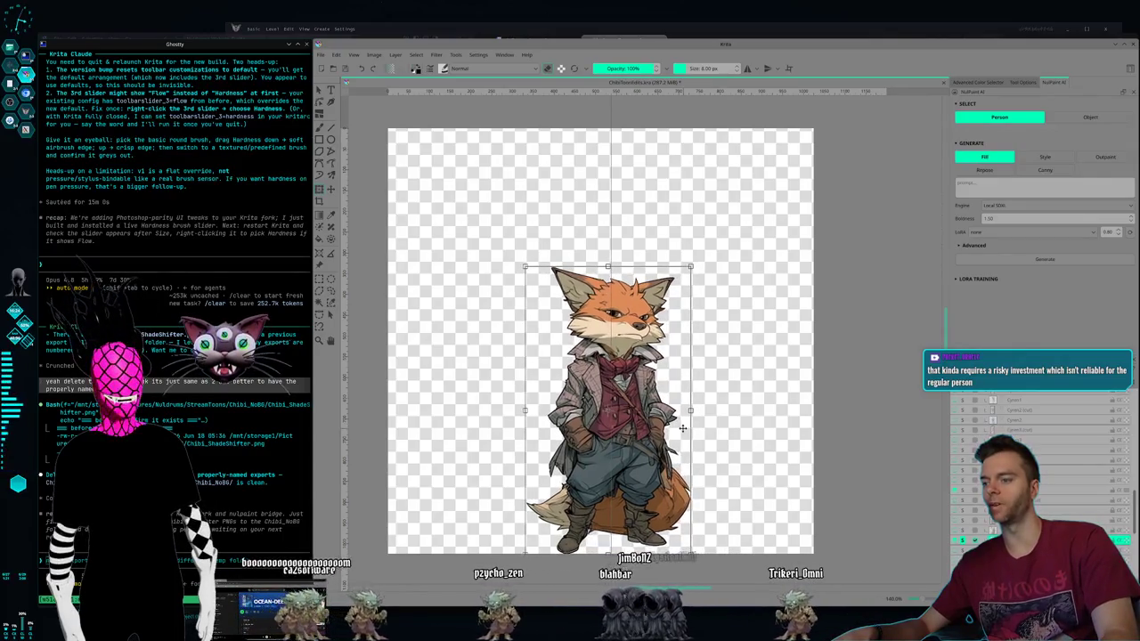
key("Left")
key("Left")
key("Left")
key("Left")
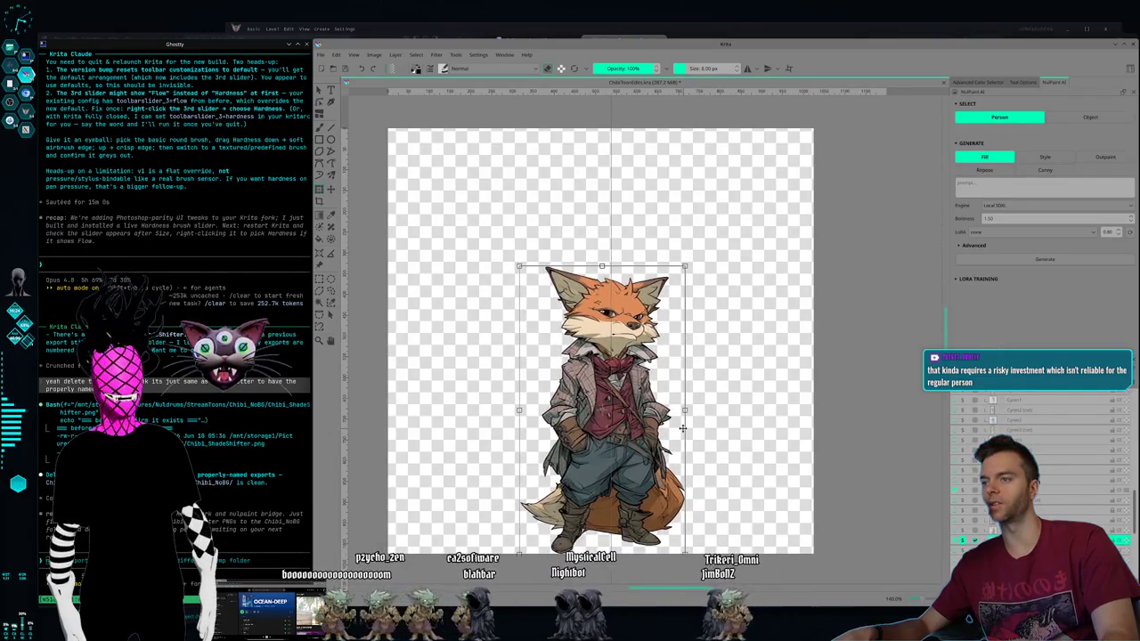
key("Left")
key("Right")
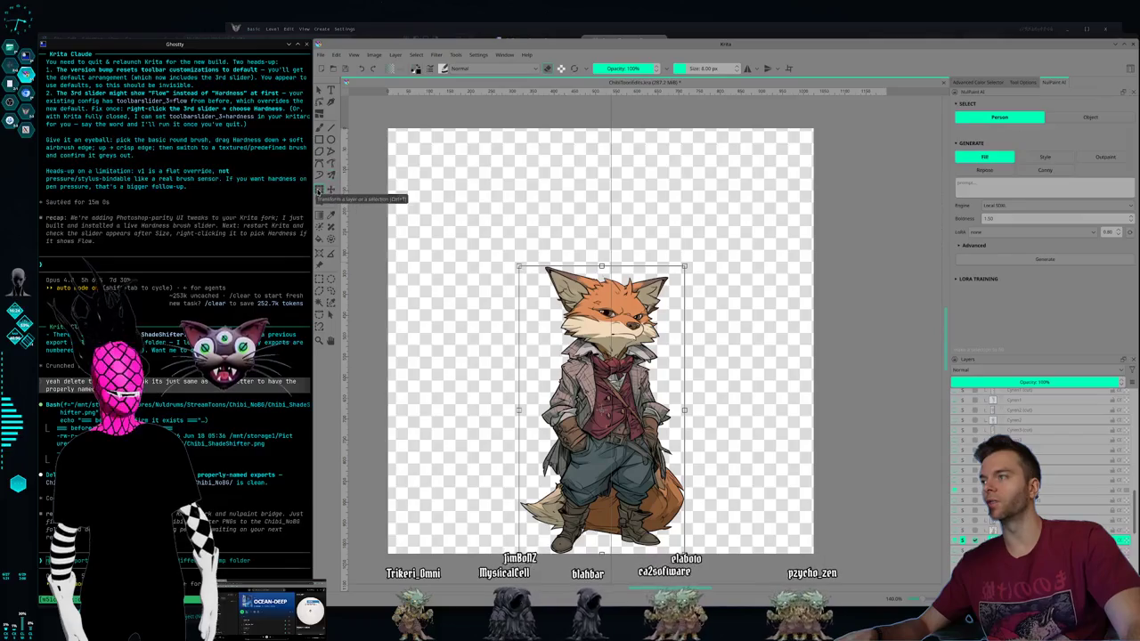
Step: Activate the Transform tool on the fox layer and drag the S&P 500 Chrome window over Krita
left_click(318, 192)
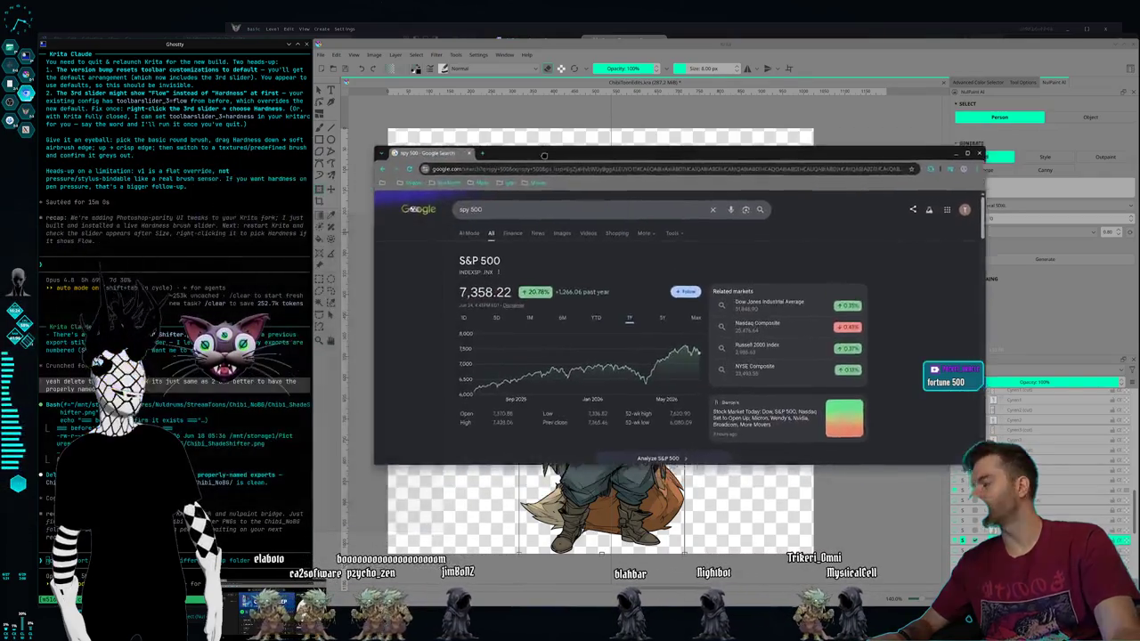
mouse_move(420, 152)
left_mouse_down()
mouse_move(501, 190)
mouse_move(455, 230)
mouse_move(265, 63)
left_mouse_up()
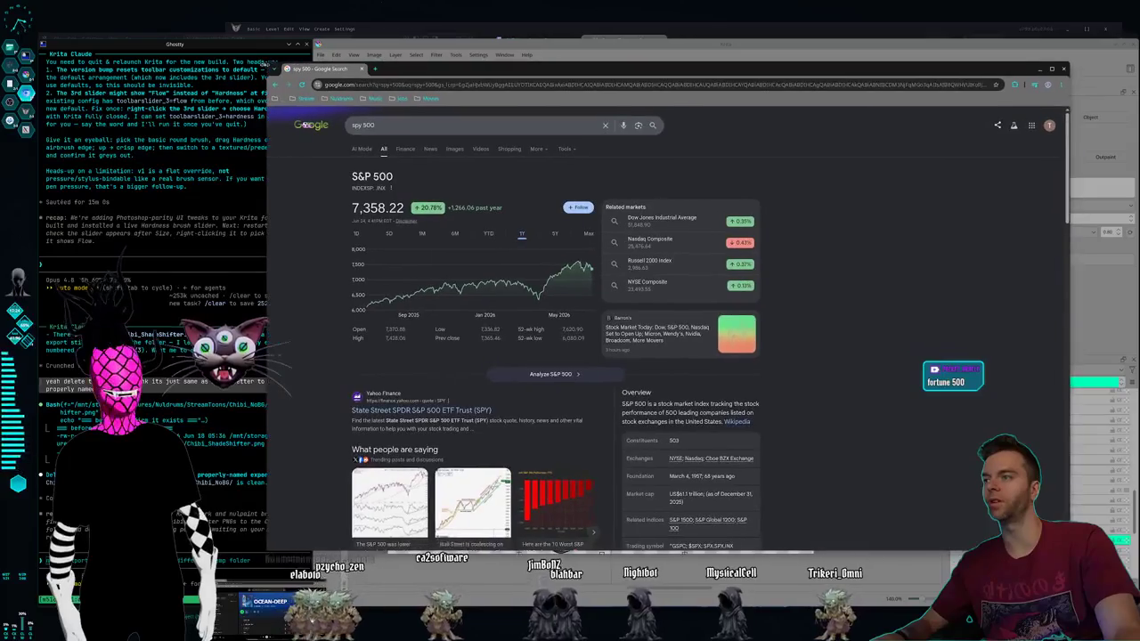
Step: Select and clear text on the S&P 500 card, then shrink the Chrome window to uncover the red-vest fox
triple_click(325, 170)
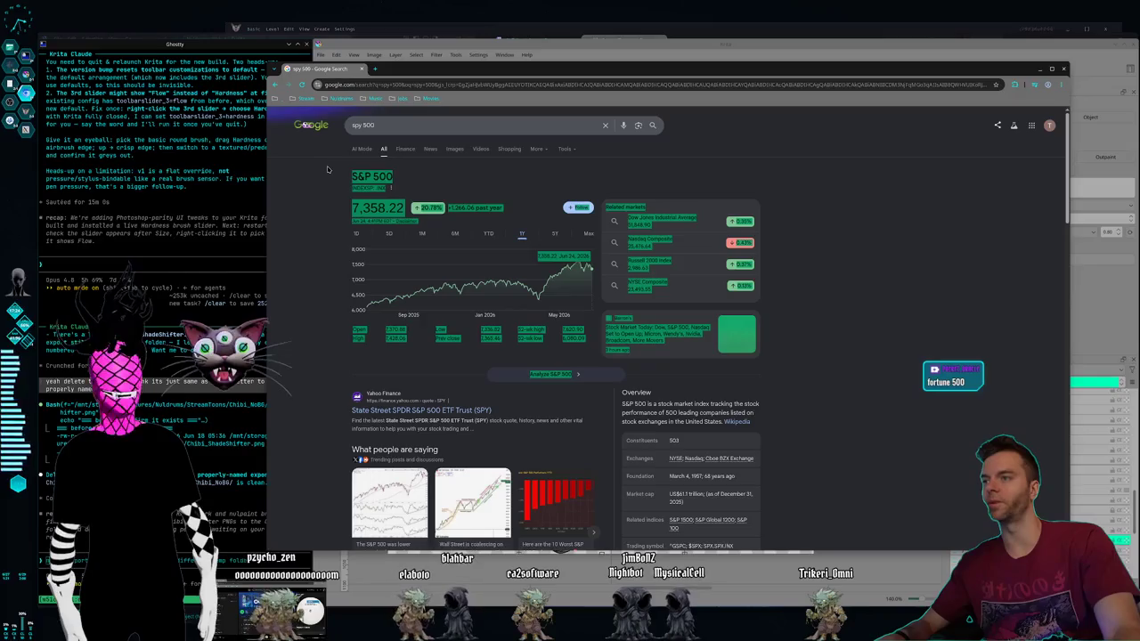
left_click(934, 352)
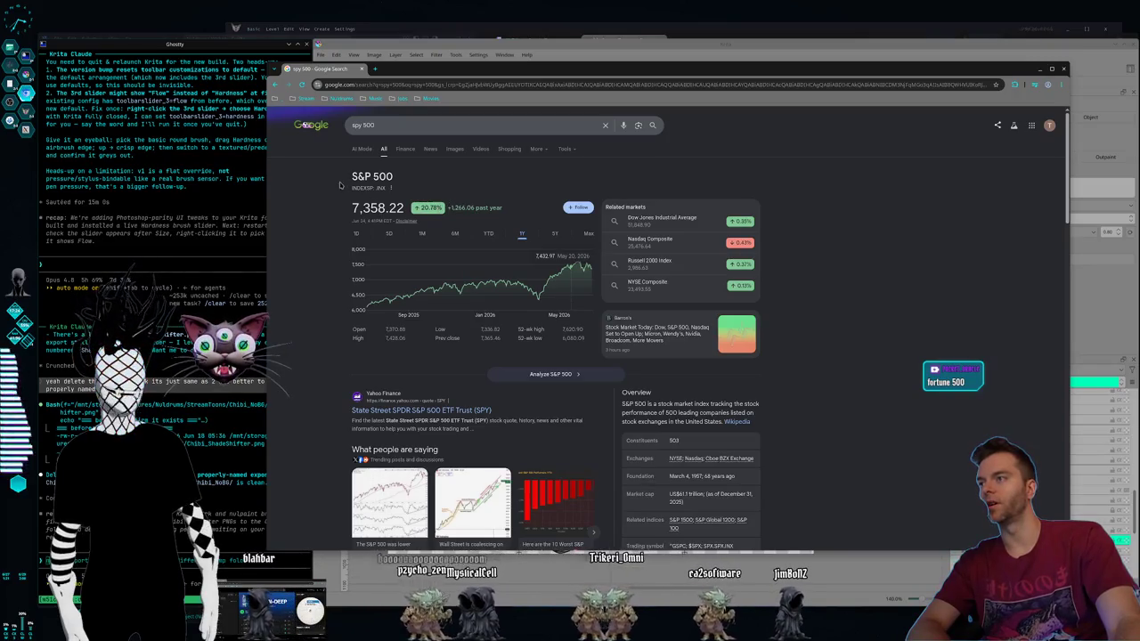
left_click_drag(450, 198, 887, 360)
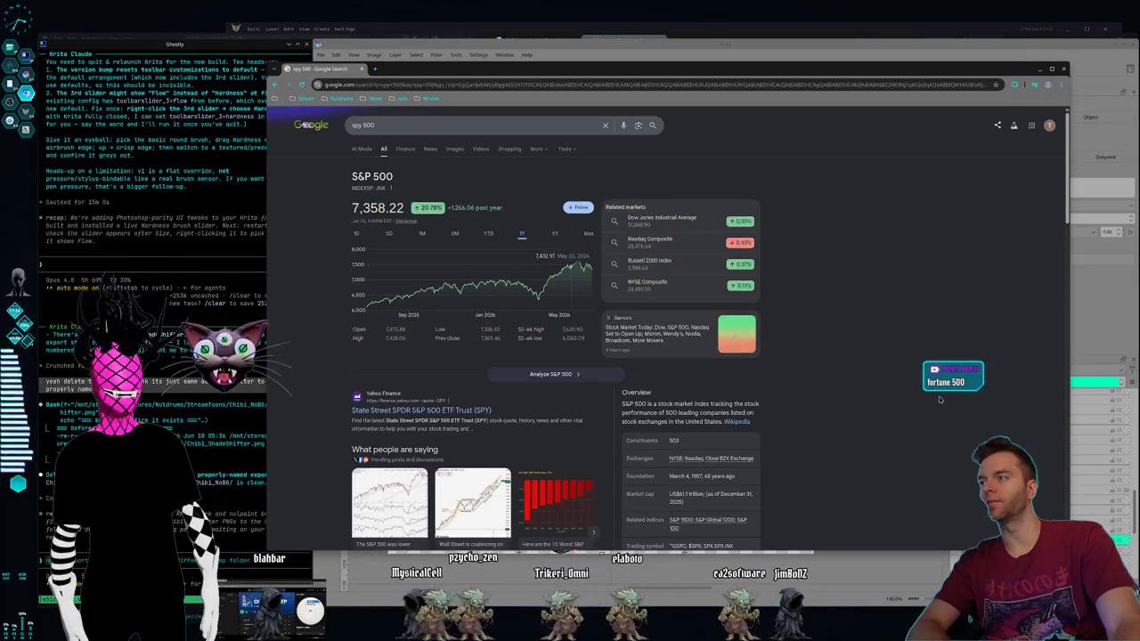
left_click_drag(934, 392, 409, 185)
left_click(333, 196)
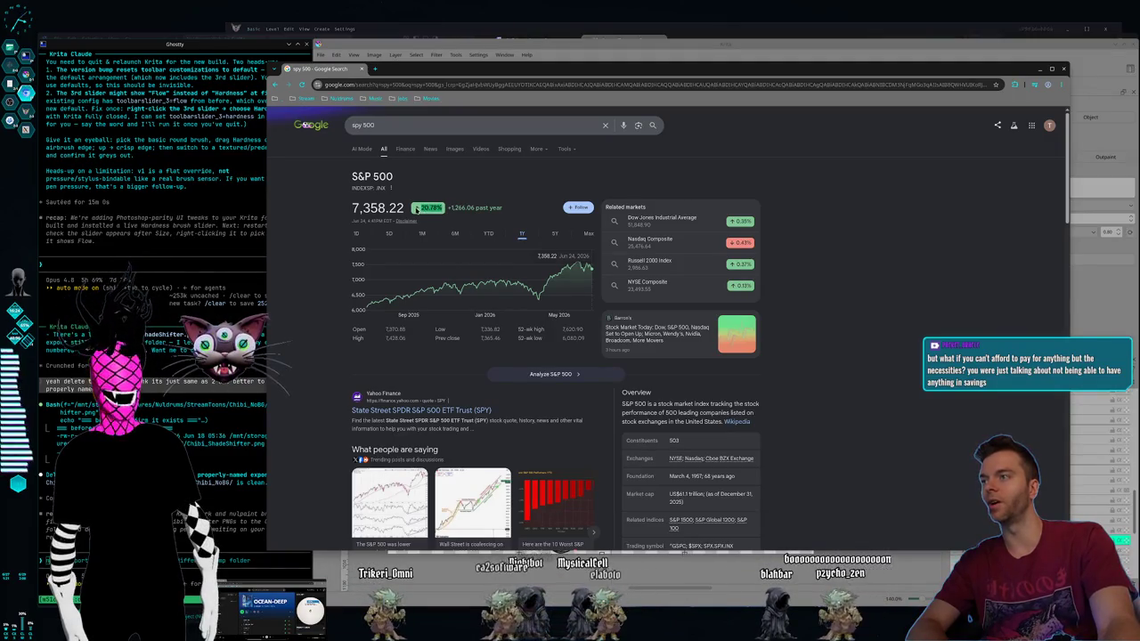
left_click_drag(336, 211, 587, 339)
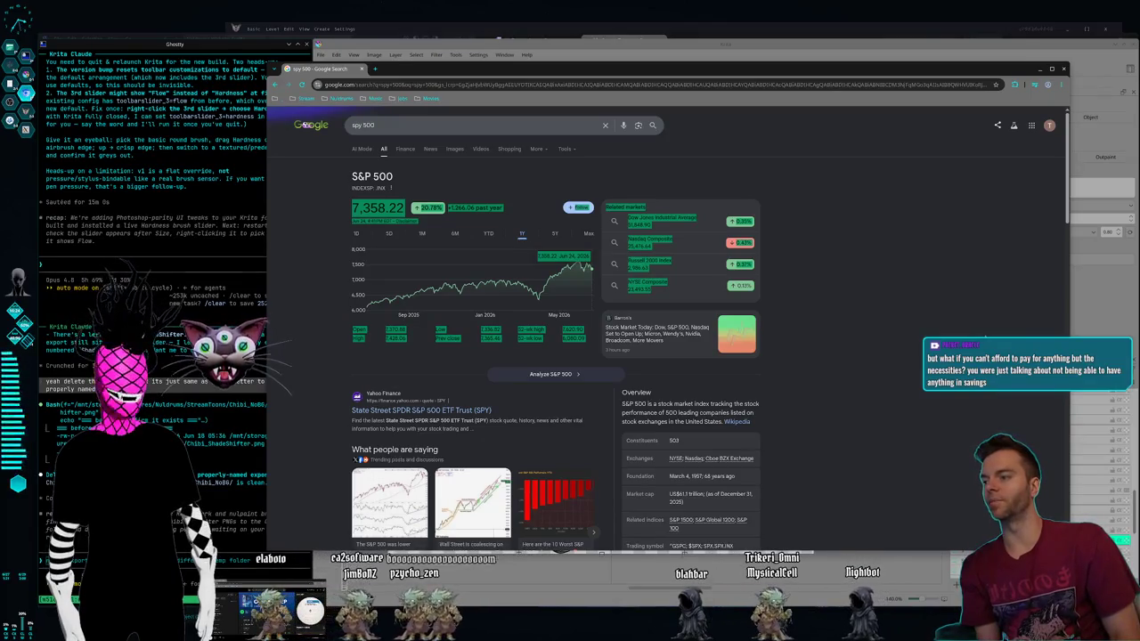
left_click(912, 335)
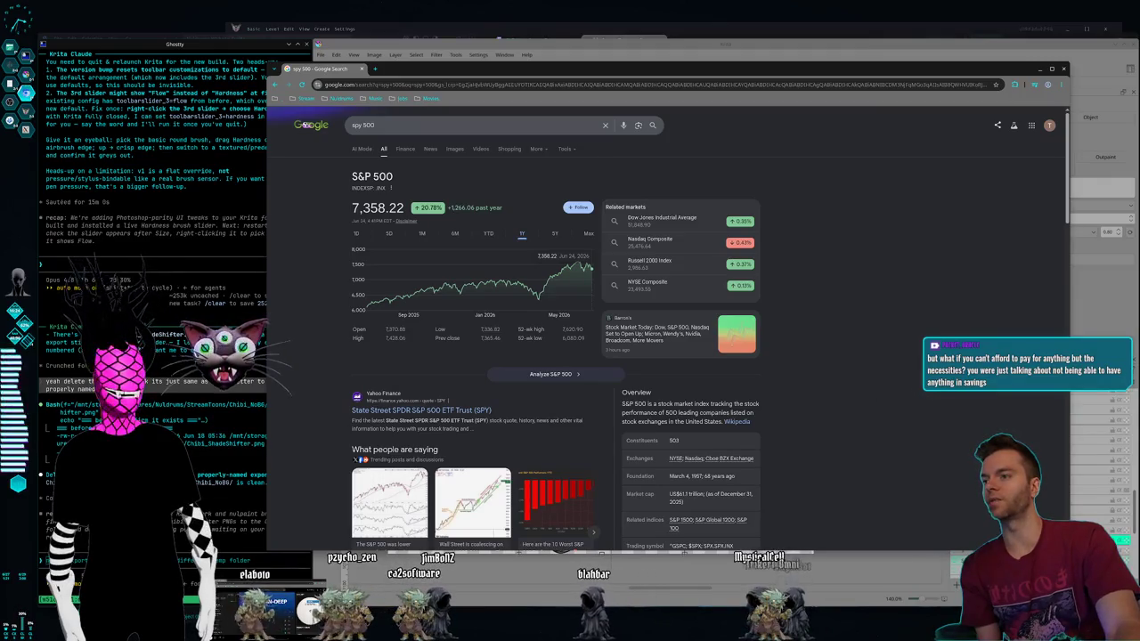
mouse_move(1068, 551)
left_mouse_down()
mouse_move(815, 389)
mouse_move(862, 440)
mouse_move(763, 367)
mouse_move(748, 375)
left_mouse_up()
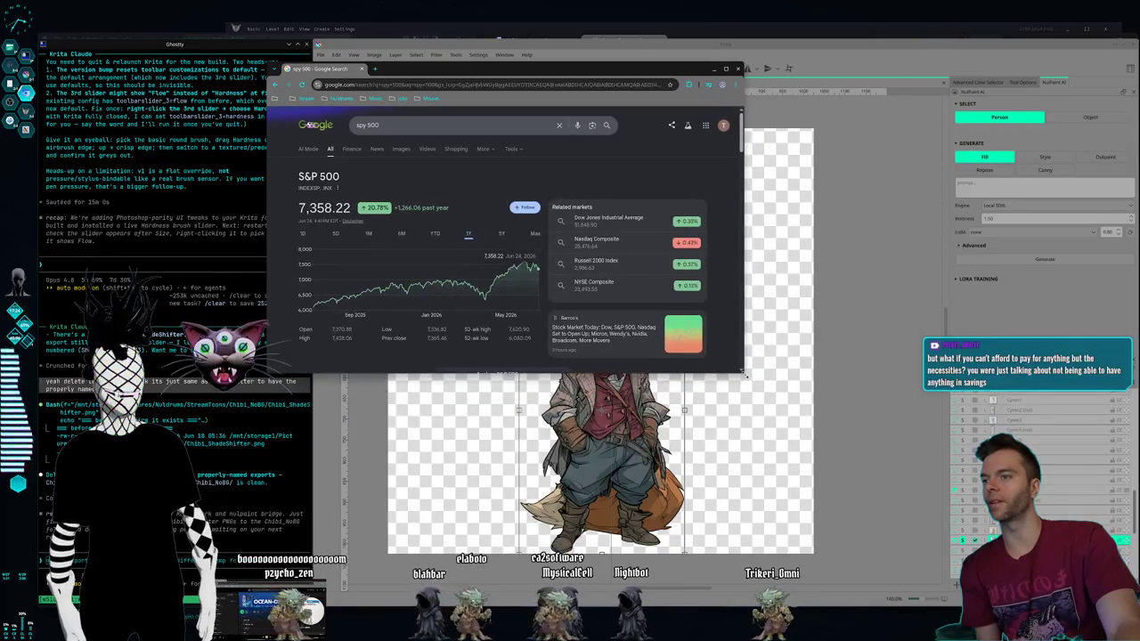
Step: Move the Chrome window down-right, select part of the S&P 500 price, then hide it with Ctrl+W
left_click_drag(440, 68, 543, 133)
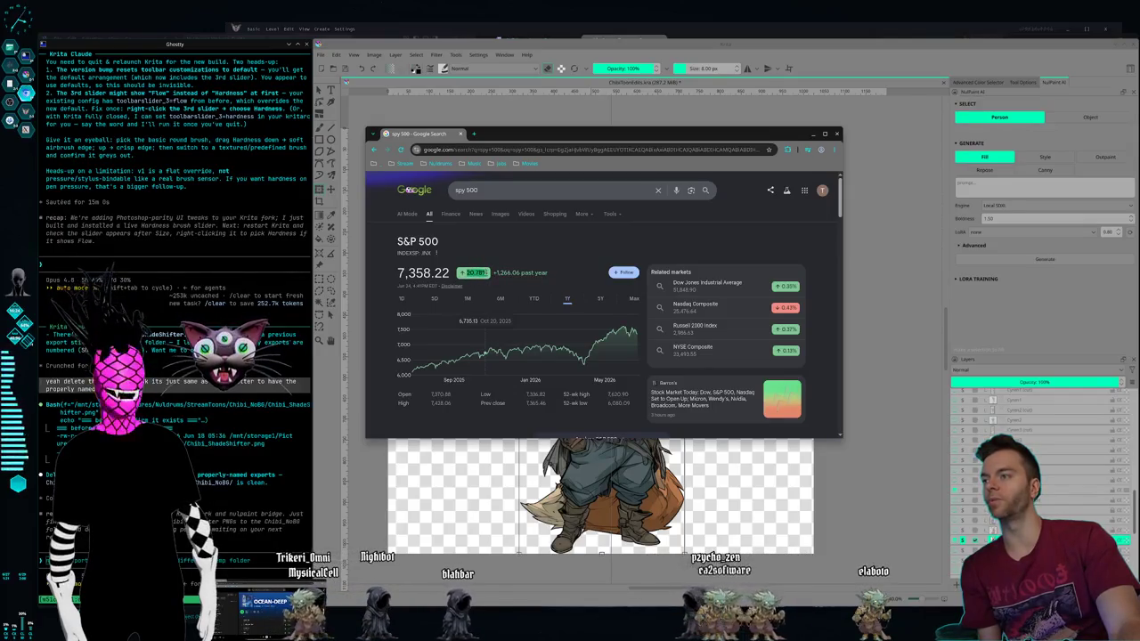
left_click_drag(450, 274, 408, 276)
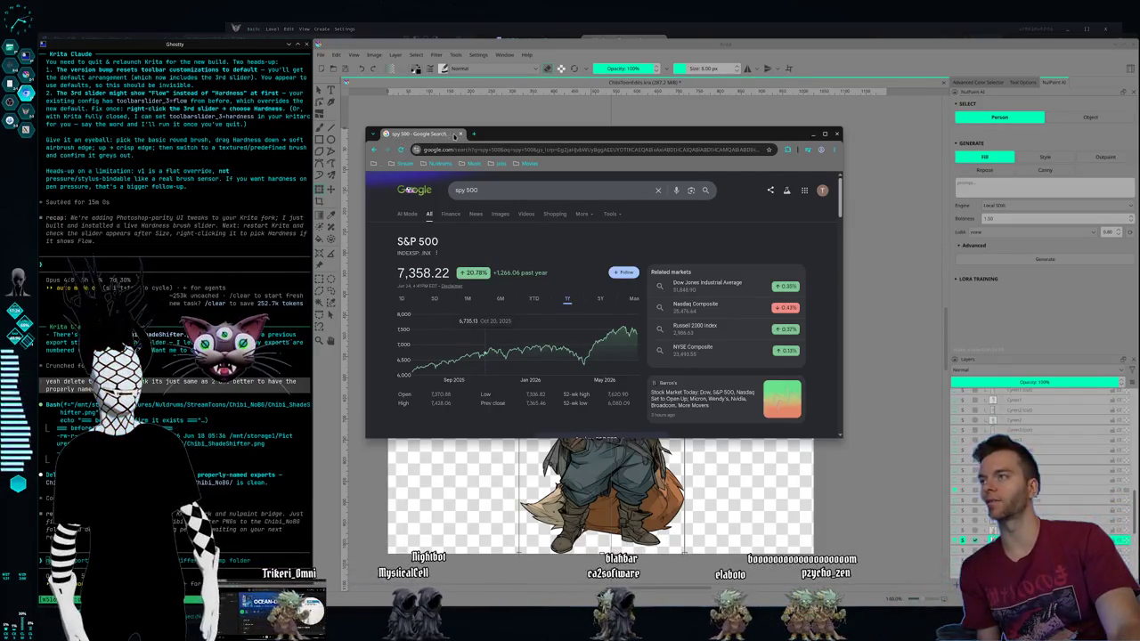
key("ctrl+w")
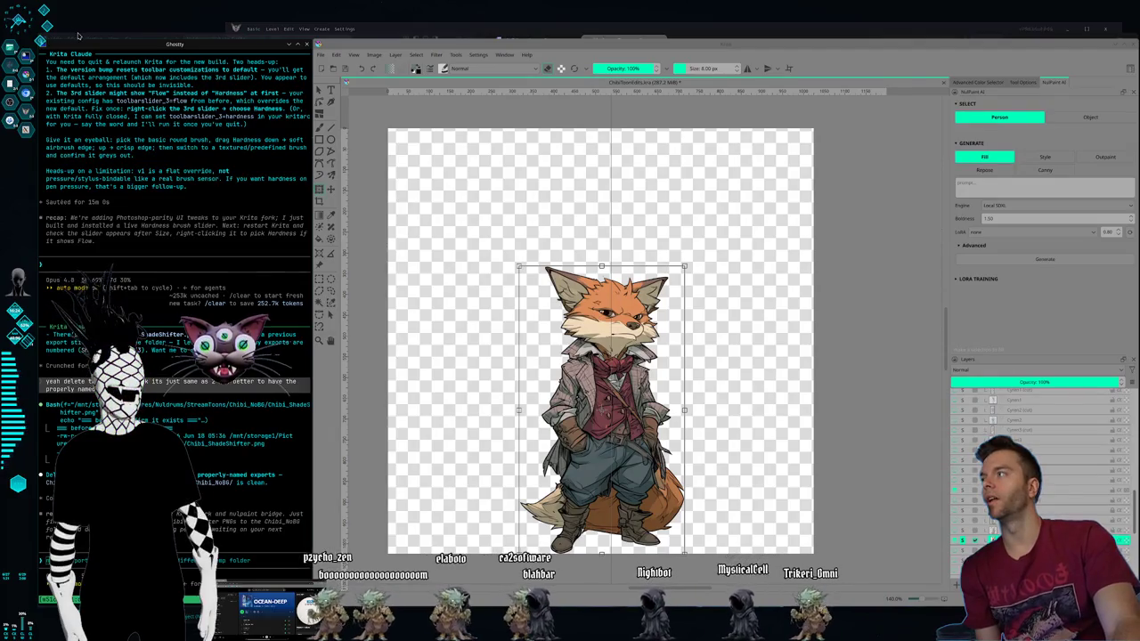
Step: Switch with Super+2 to the desktop showing VSCodium and the StreamToons Avatar page
key("super+2")
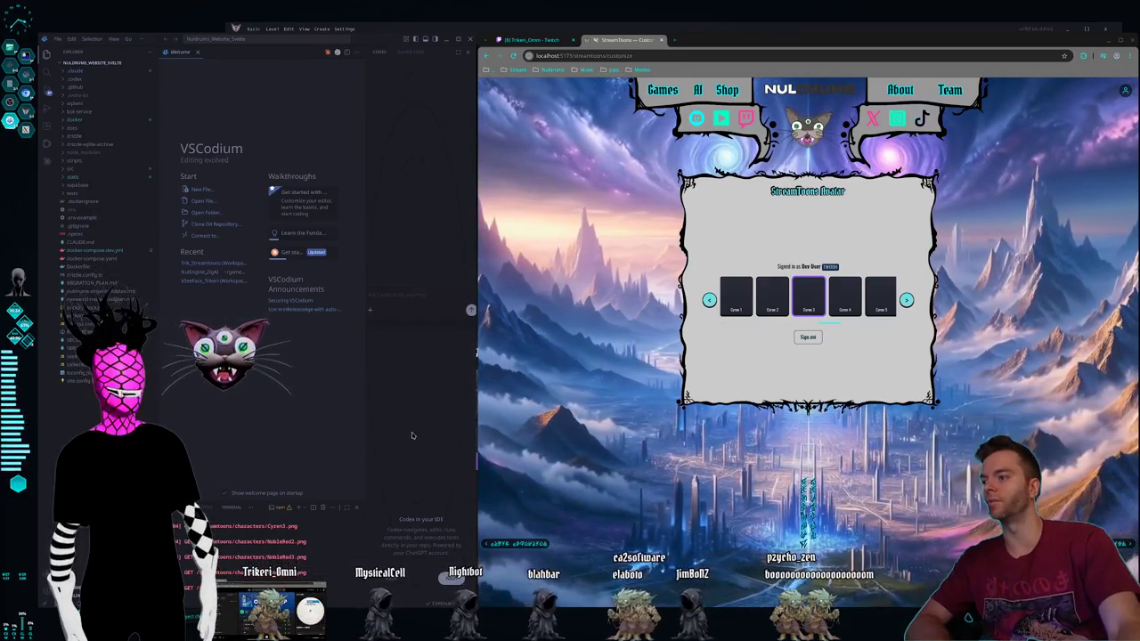
Step: Widen VSCodium's right-hand panel and narrow its Explorer sidebar beside the StreamToons avatar page
mouse_move(369, 449)
left_mouse_down()
mouse_move(341, 456)
mouse_move(357, 463)
mouse_move(364, 492)
left_mouse_up()
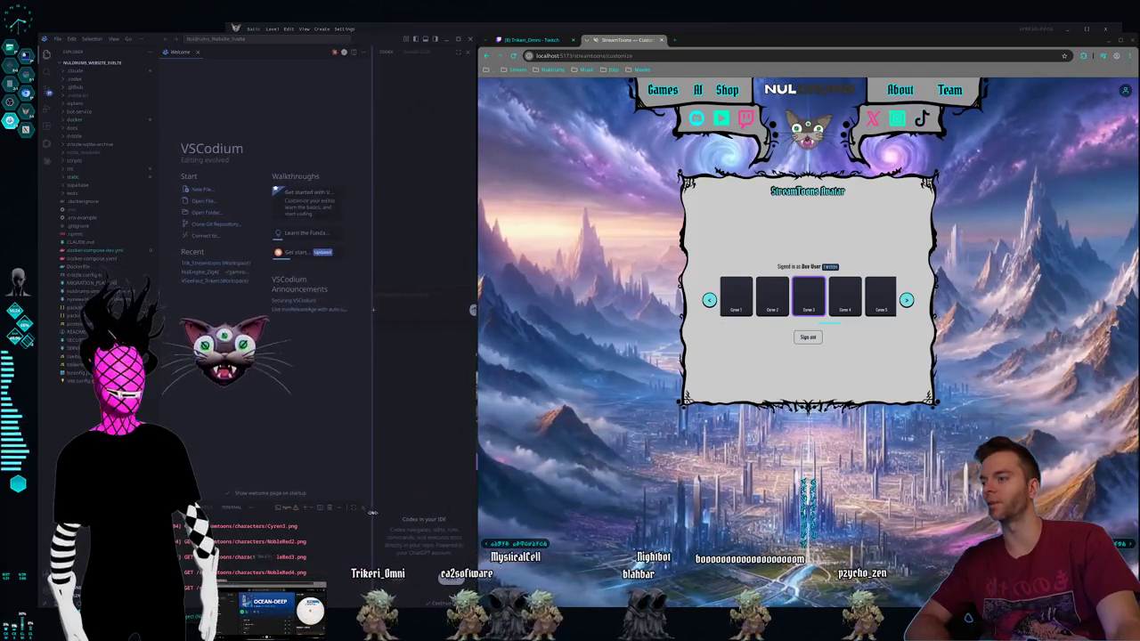
mouse_move(378, 545)
left_mouse_down()
mouse_move(365, 496)
mouse_move(356, 504)
mouse_move(366, 485)
mouse_move(369, 495)
mouse_move(315, 504)
mouse_move(328, 499)
left_mouse_up()
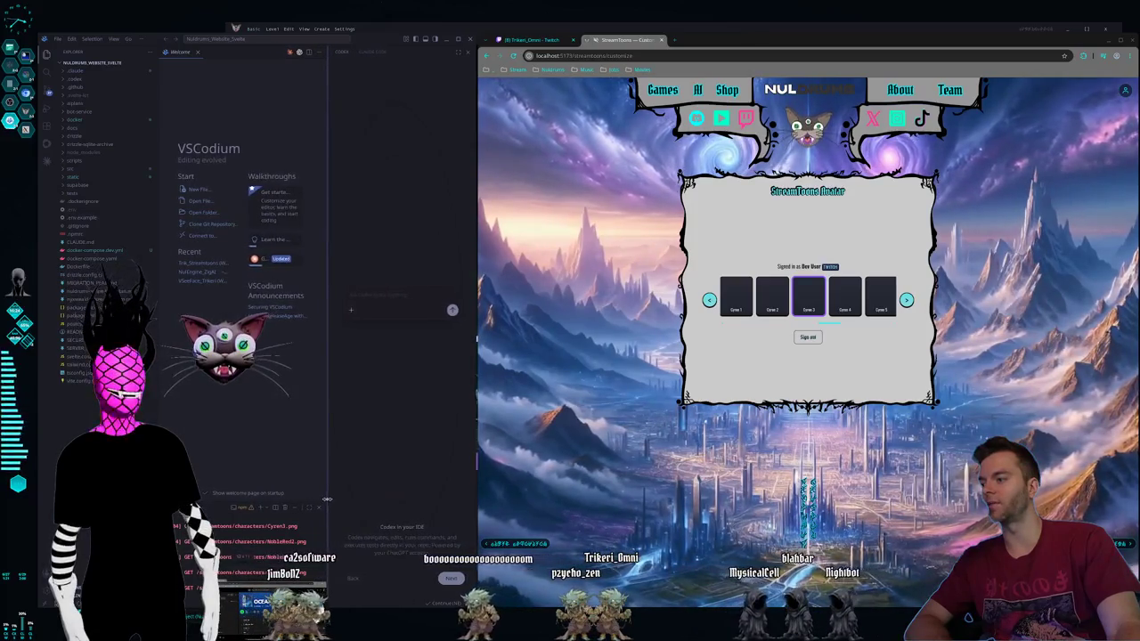
left_click_drag(158, 223, 148, 222)
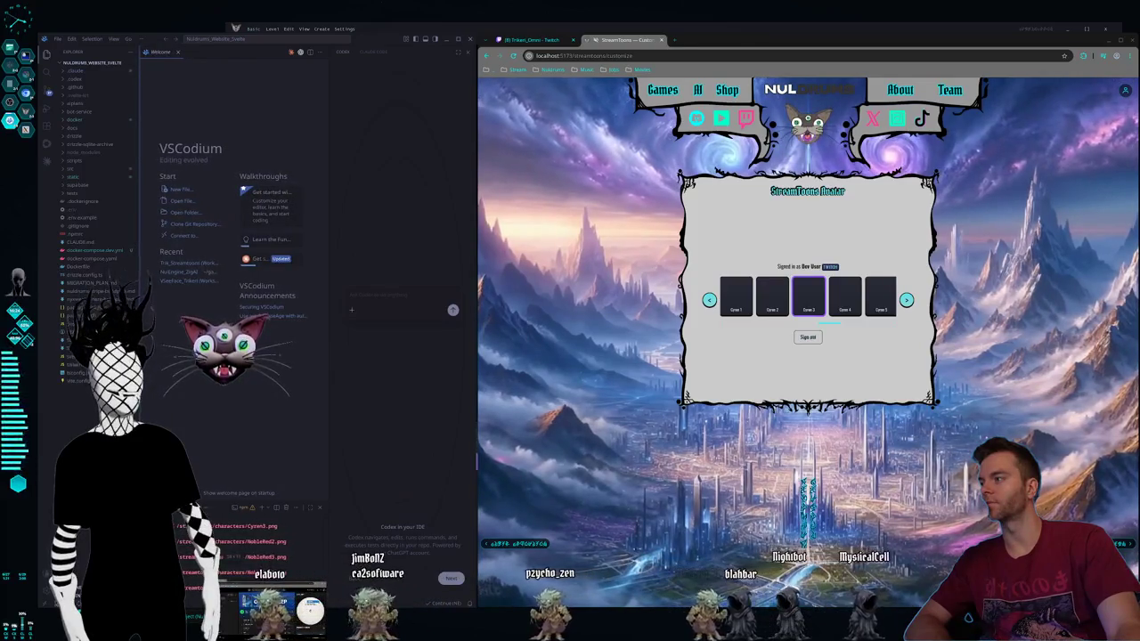
left_click_drag(138, 223, 135, 222)
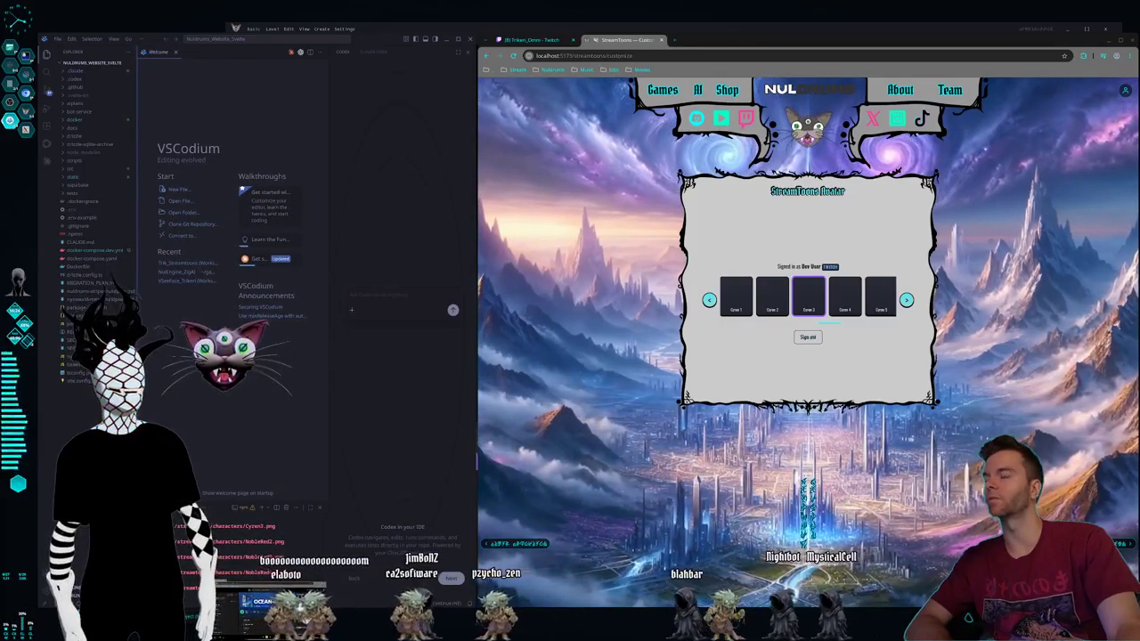